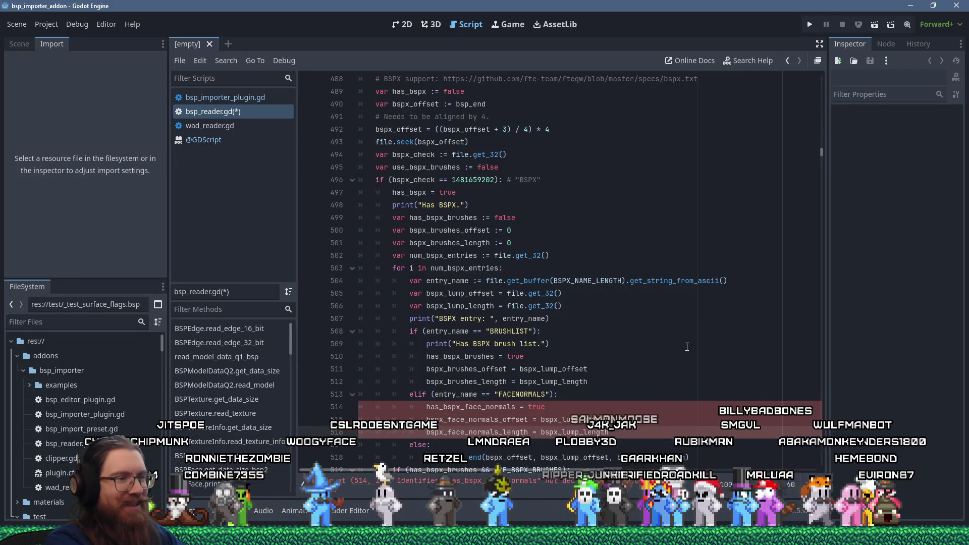
Step: Look up the USE_BSPX_BRUSHES constant definition, then return to the brush check on line 519
{"action": "scroll", "coordinate": [595, 323], "scroll_direction": "down", "scroll_amount": 1}
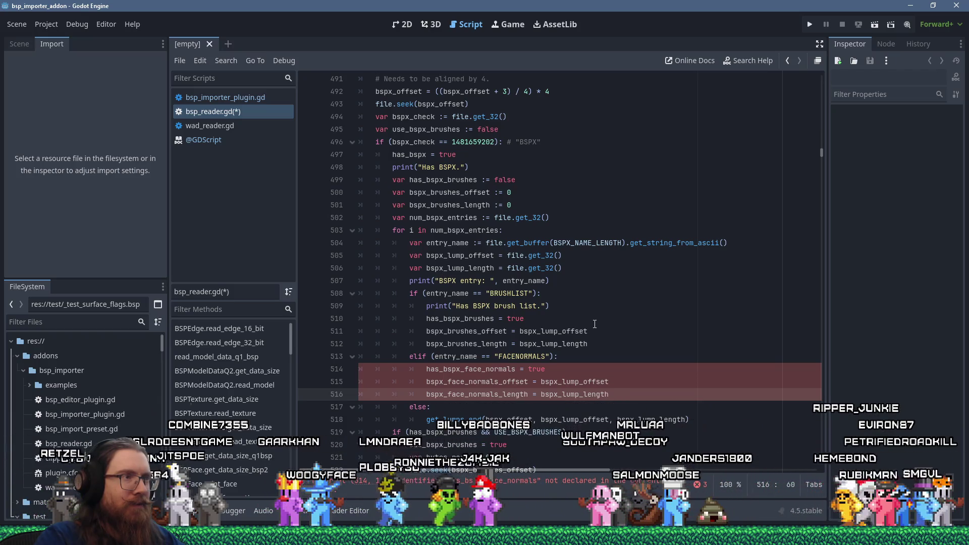
{"action": "scroll", "coordinate": [594, 323], "scroll_direction": "down", "scroll_amount": 2}
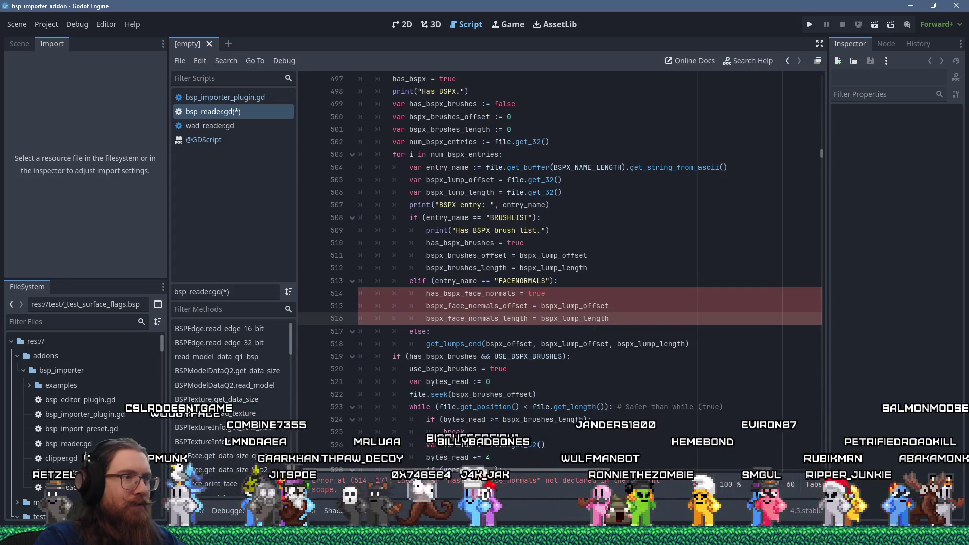
{"action": "scroll", "coordinate": [594, 326], "scroll_direction": "down", "scroll_amount": 12}
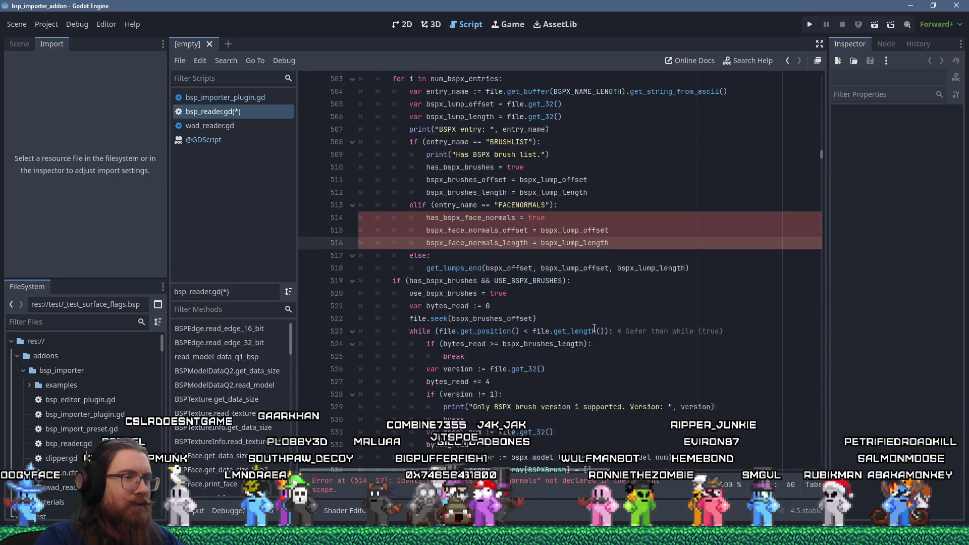
{"action": "scroll", "coordinate": [593, 327], "scroll_direction": "down", "scroll_amount": 3}
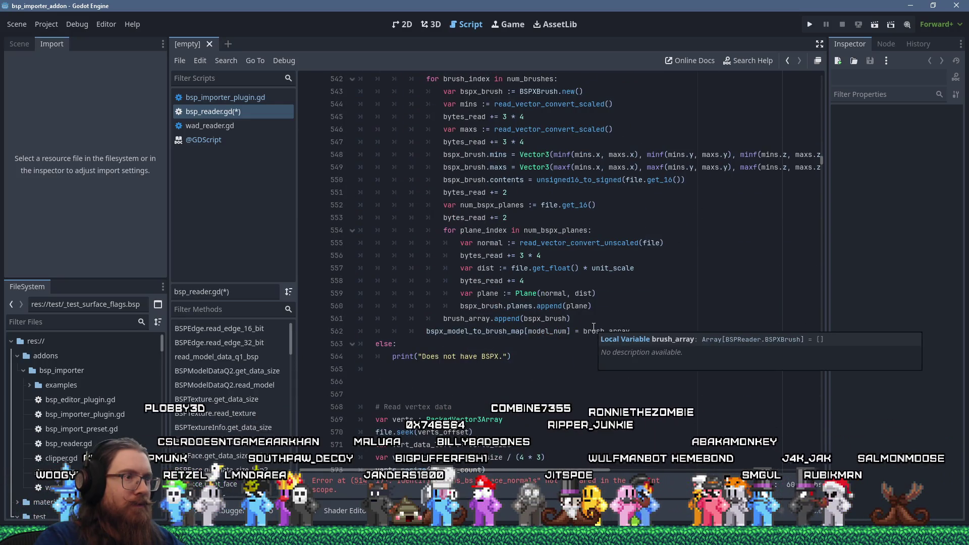
{"action": "scroll", "coordinate": [594, 327], "scroll_direction": "up", "scroll_amount": 10}
{"action": "scroll", "coordinate": [594, 327], "scroll_direction": "up", "scroll_amount": 3}
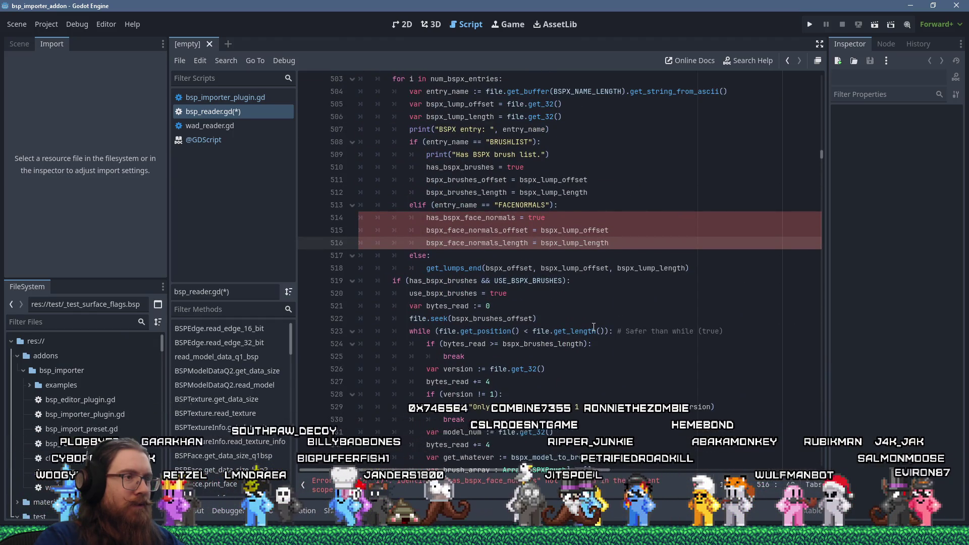
{"action": "left_click", "coordinate": [482, 282]}
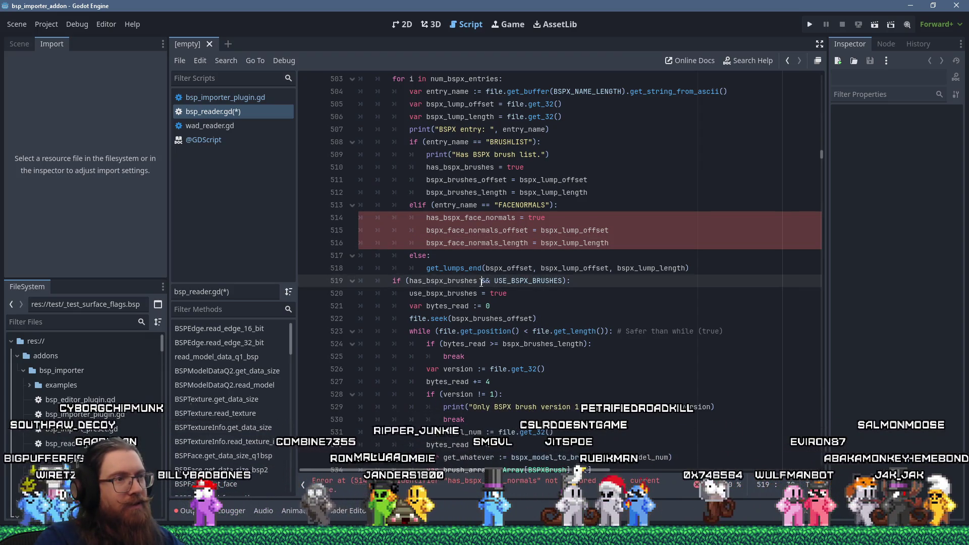
{"action": "left_click", "coordinate": [505, 281], "text": "ctrl"}
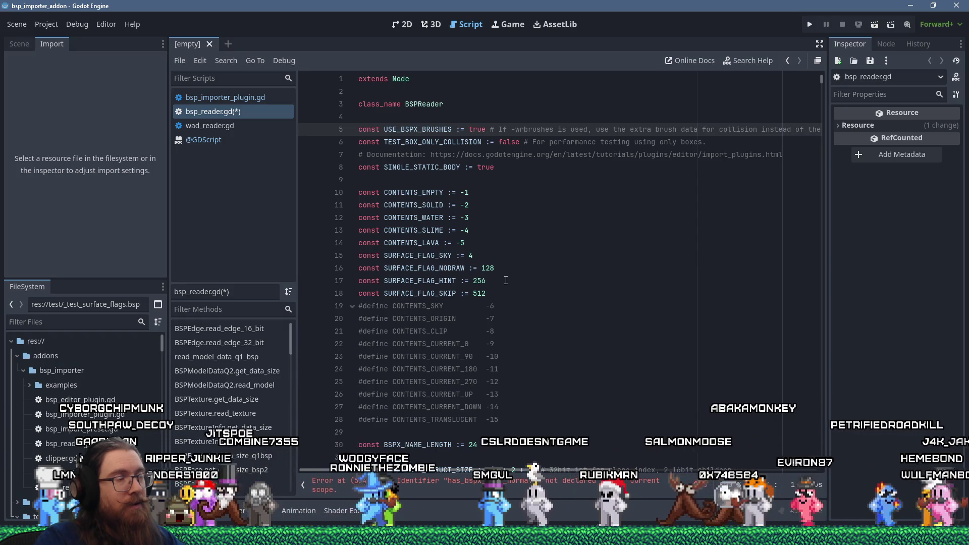
{"action": "key", "text": "ctrl+z"}
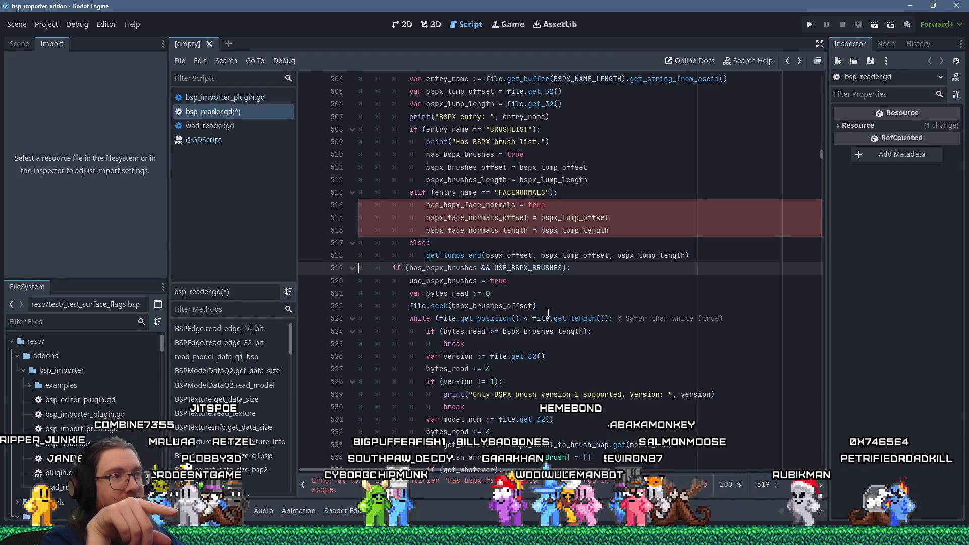
Step: Remove '&& USE_BSPX_BRUSHES' from line 519 and add 'if (USE_BSPX_BRUSHES):' on a new line below
{"action": "left_click_drag", "start_coordinate": [478, 268], "coordinate": [562, 268]}
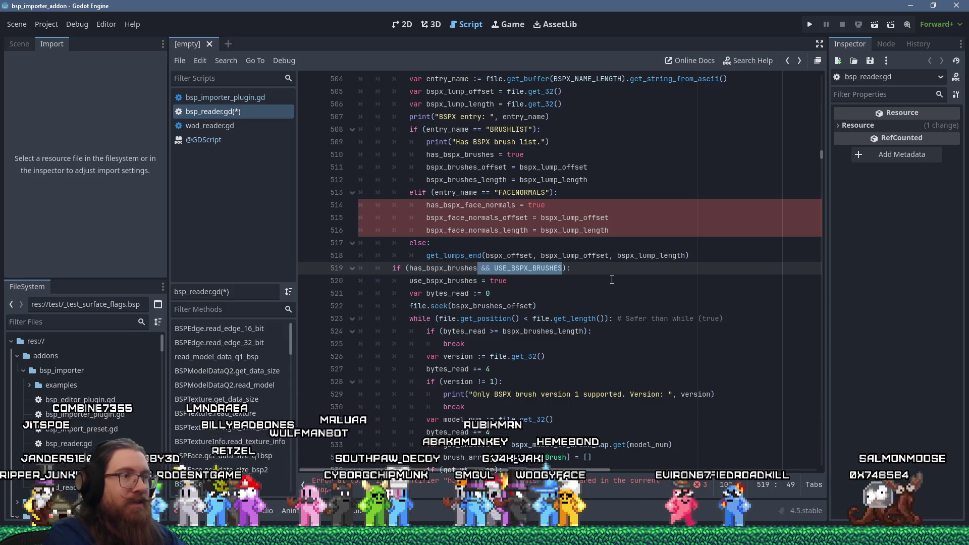
{"action": "key", "text": "BackSpace"}
{"action": "key", "text": "Return"}
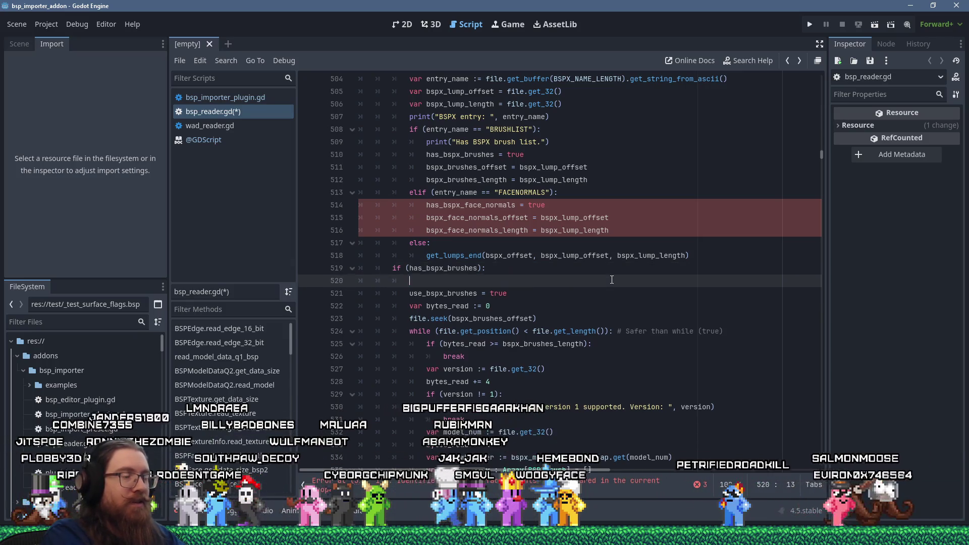
{"action": "scroll", "coordinate": [611, 279], "scroll_direction": "down", "scroll_amount": 5}
{"action": "scroll", "coordinate": [539, 286], "scroll_direction": "up", "scroll_amount": 5}
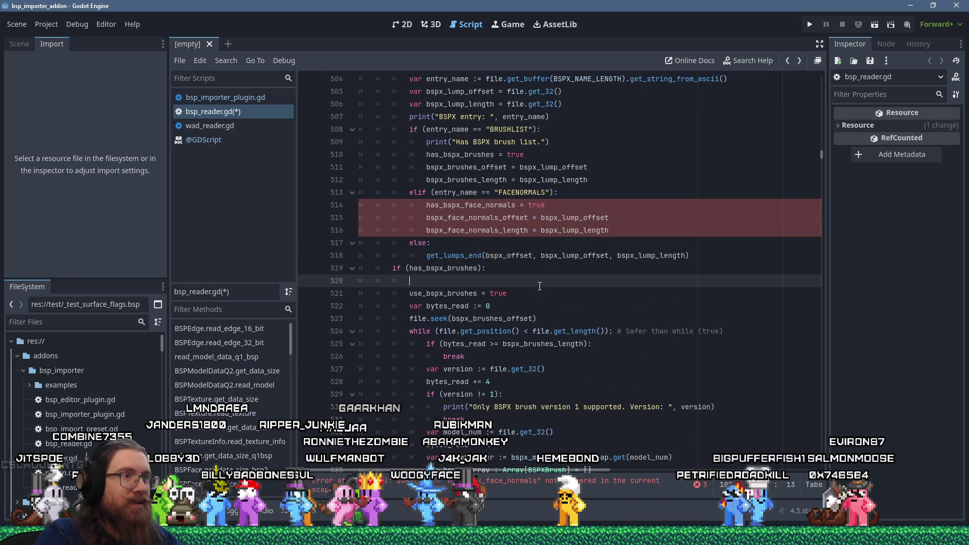
{"action": "scroll", "coordinate": [539, 286], "scroll_direction": "down", "scroll_amount": 15}
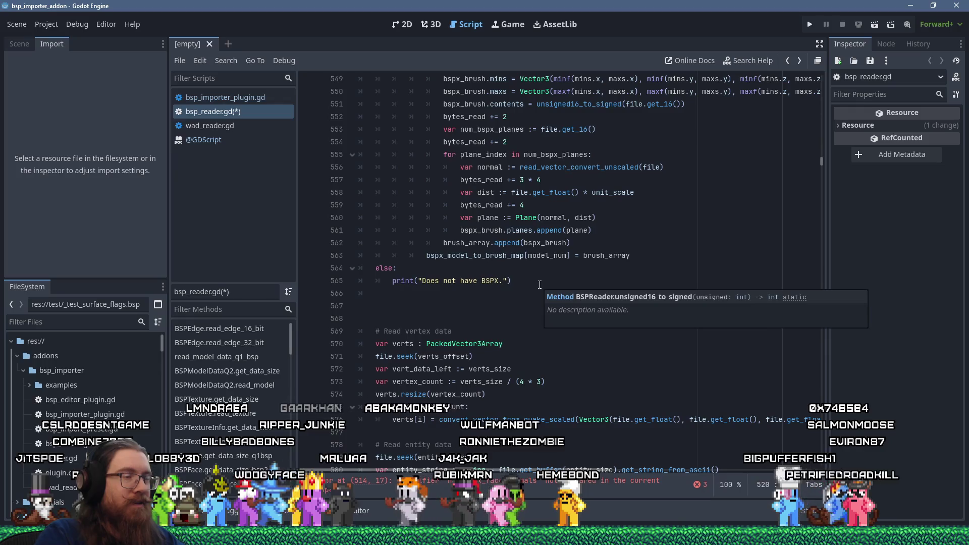
{"action": "scroll", "coordinate": [539, 284], "scroll_direction": "up", "scroll_amount": 13}
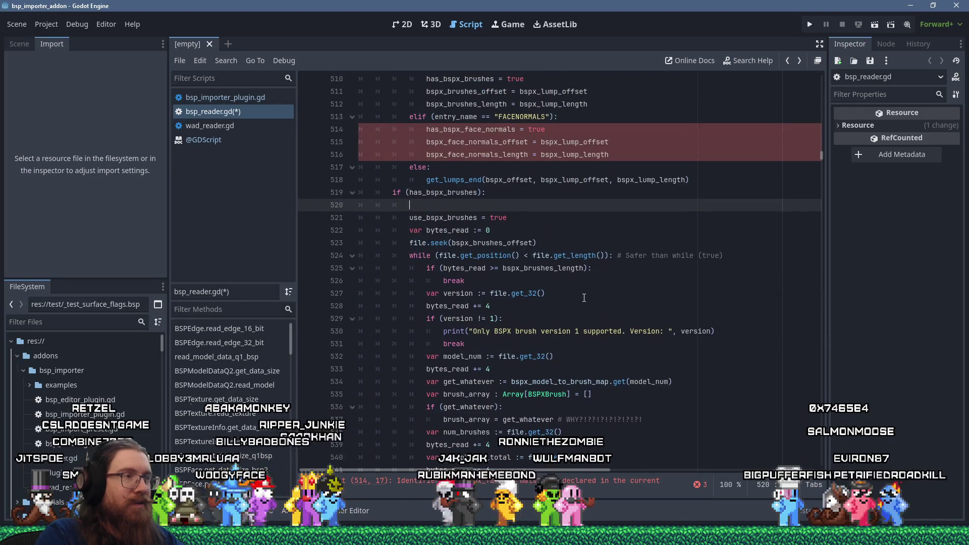
{"action": "type", "text": "if (!"}
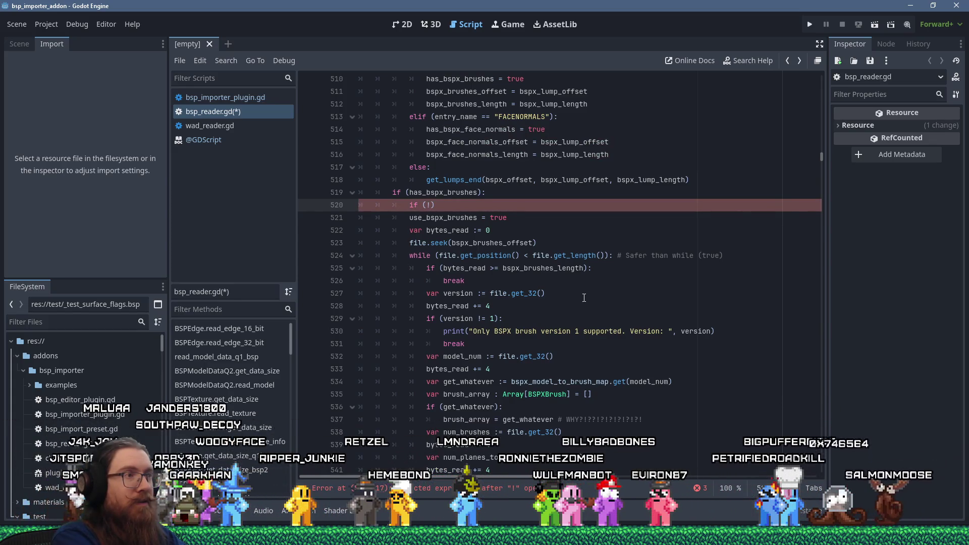
{"action": "key", "text": "BackSpace"}
{"action": "type", "text": "&& USE_BSPX_BRUSHES"}
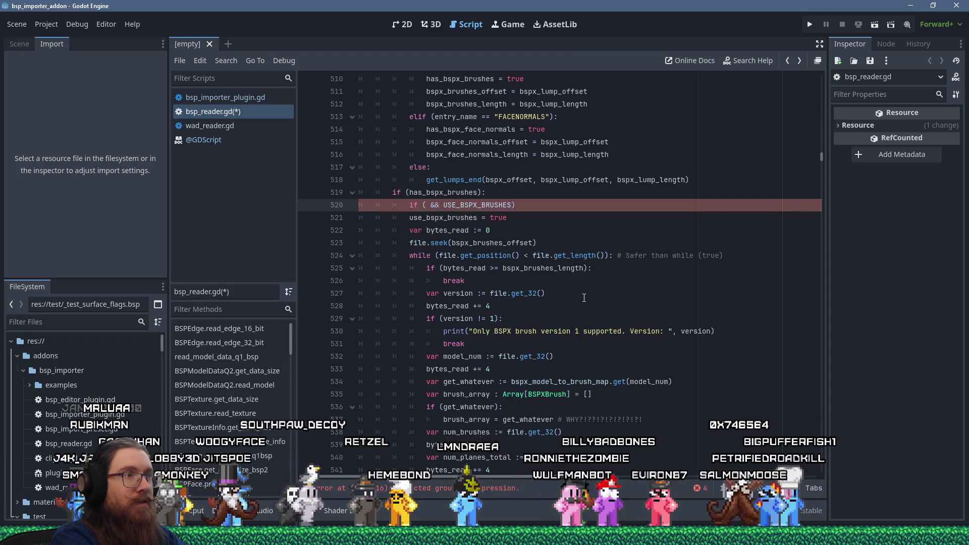
{"action": "key", "text": "Delete"}
{"action": "key", "text": "Delete"}
{"action": "key", "text": "Delete"}
{"action": "key", "text": "End"}
{"action": "type", "text": ":"}
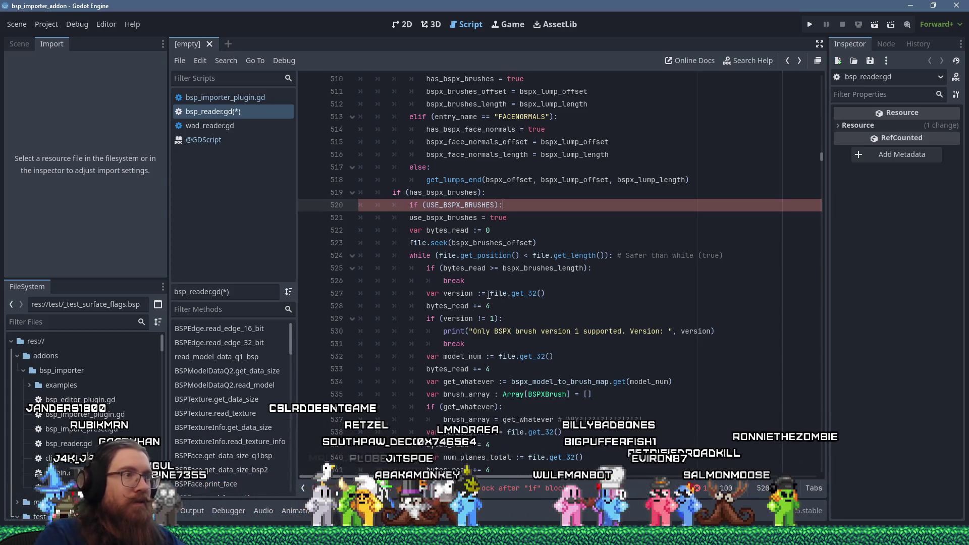
Step: Select the brush-reading block down through line 563
{"action": "left_click", "coordinate": [426, 217]}
{"action": "scroll", "coordinate": [453, 280], "scroll_direction": "down", "scroll_amount": 12}
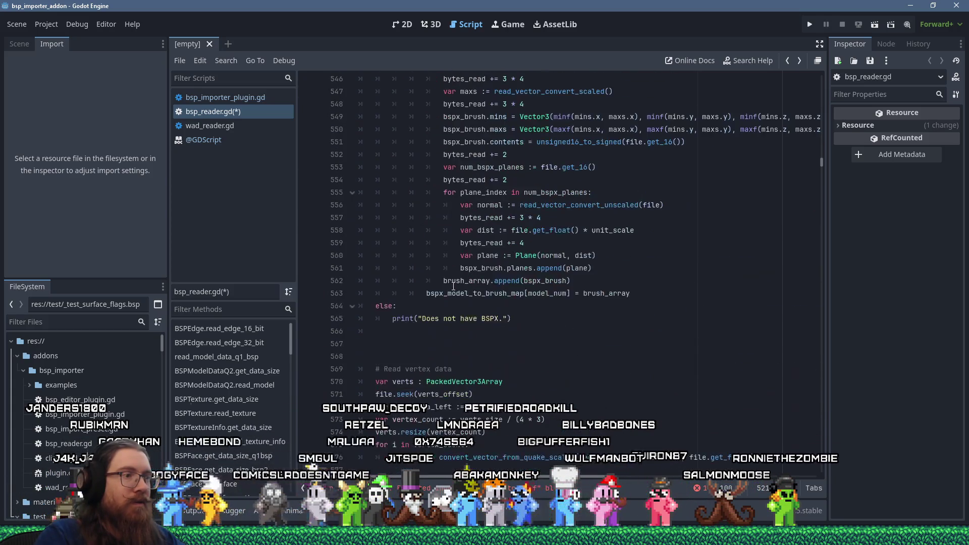
{"action": "left_click", "coordinate": [459, 293], "text": "shift"}
{"action": "scroll", "coordinate": [452, 262], "scroll_direction": "up", "scroll_amount": 13}
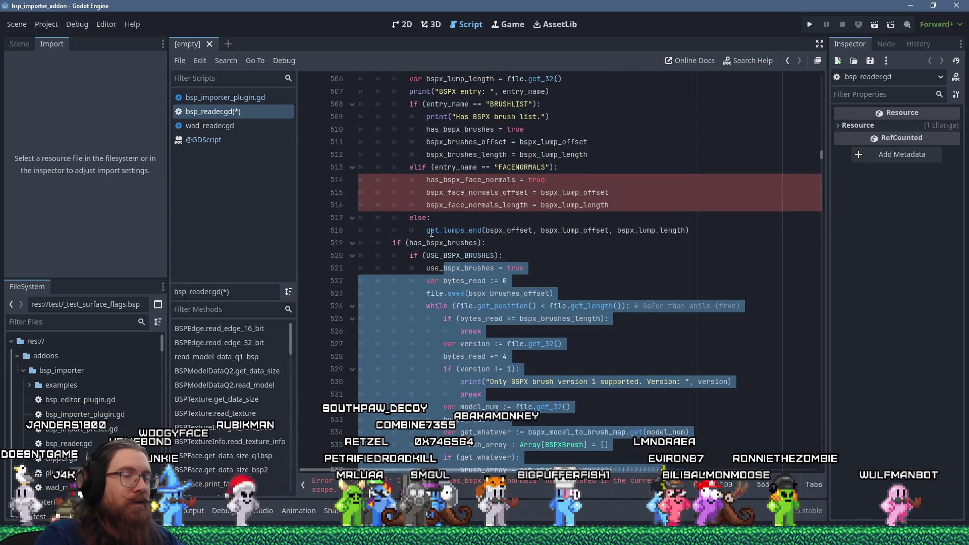
Step: Copy the get_lumps_end call from line 518 and paste it after the brush-map assignment
{"action": "left_click", "coordinate": [711, 229]}
{"action": "left_click_drag", "start_coordinate": [712, 229], "coordinate": [426, 230]}
{"action": "right_click", "coordinate": [428, 232]}
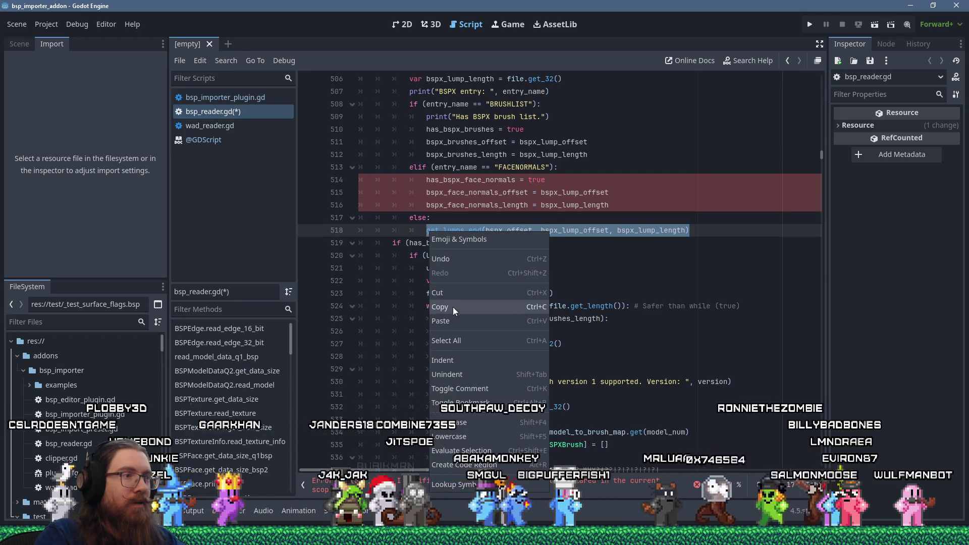
{"action": "left_click", "coordinate": [453, 307]}
{"action": "scroll", "coordinate": [412, 289], "scroll_direction": "down", "scroll_amount": 9}
{"action": "scroll", "coordinate": [411, 290], "scroll_direction": "down", "scroll_amount": 5}
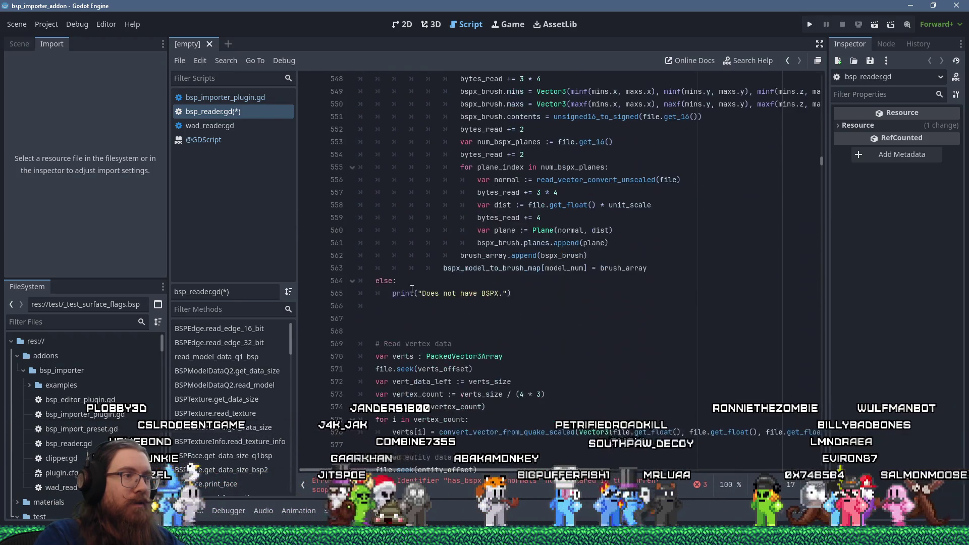
{"action": "left_click", "coordinate": [677, 272]}
{"action": "key", "text": "Return"}
{"action": "key", "text": "ctrl+v"}
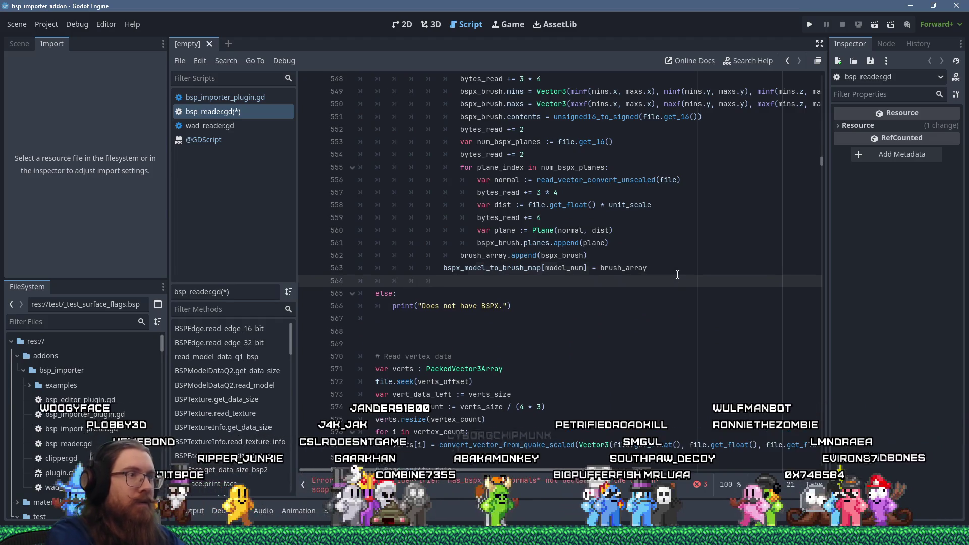
Step: Delete the nested 'if (USE_BSPX_BRUSHES)' line so the block sits under if (has_bspx_brushes):
{"action": "scroll", "coordinate": [645, 262], "scroll_direction": "up", "scroll_amount": 19}
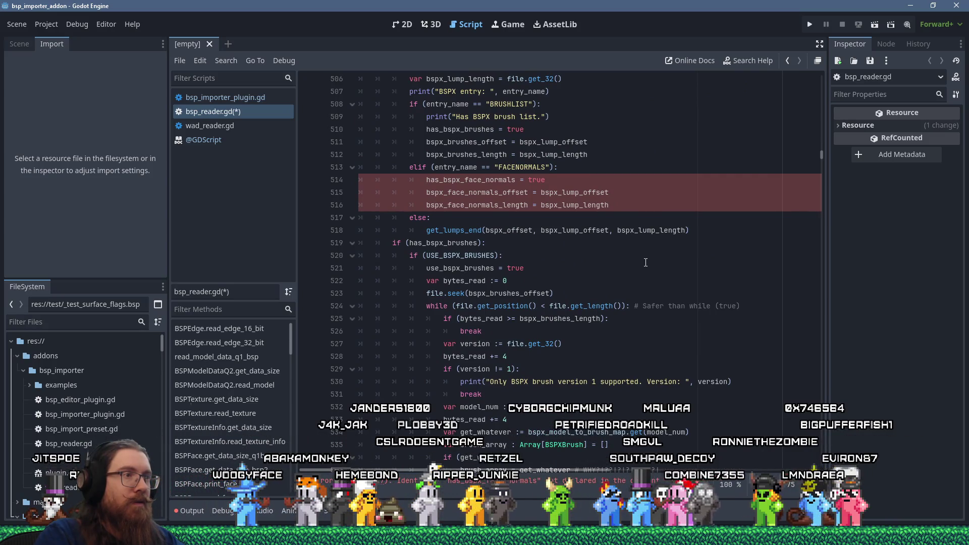
{"action": "scroll", "coordinate": [648, 265], "scroll_direction": "down", "scroll_amount": 5}
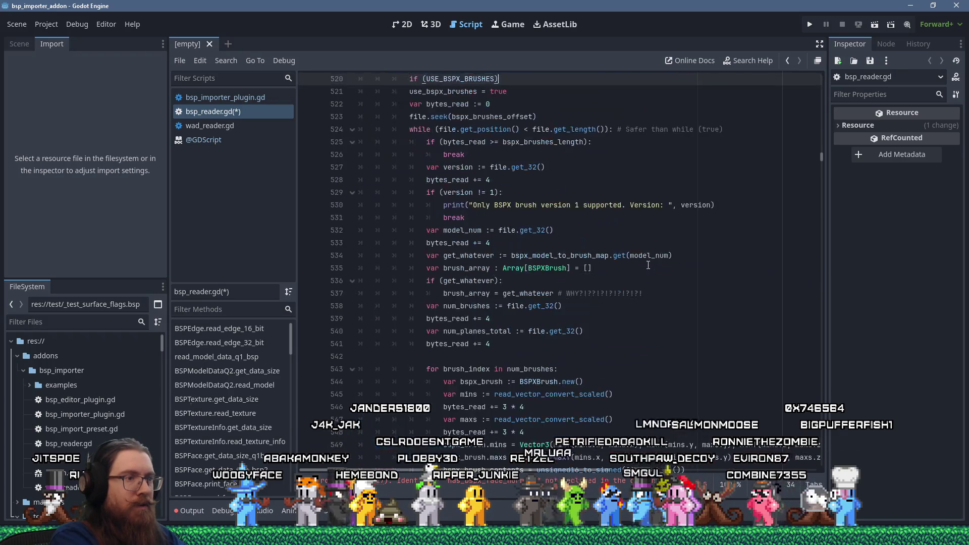
{"action": "scroll", "coordinate": [648, 270], "scroll_direction": "up", "scroll_amount": 4}
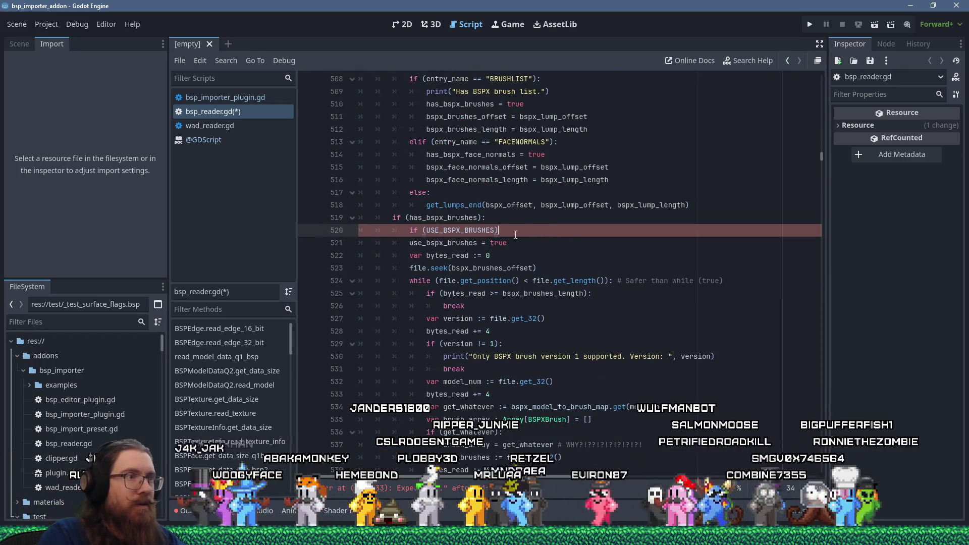
{"action": "key", "text": "shift+Up"}
{"action": "key", "text": "BackSpace"}
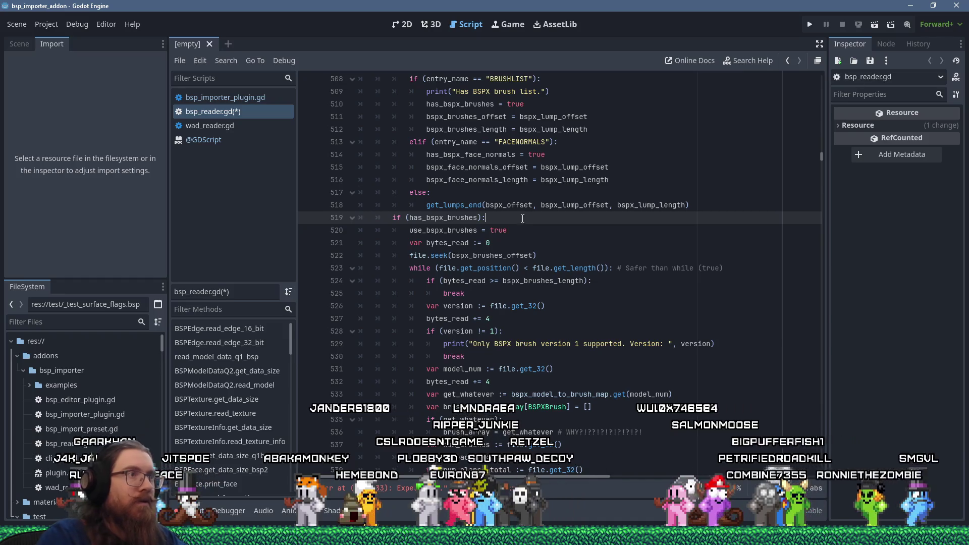
{"action": "scroll", "coordinate": [505, 218], "scroll_direction": "up", "scroll_amount": 4}
{"action": "left_click", "coordinate": [607, 280]}
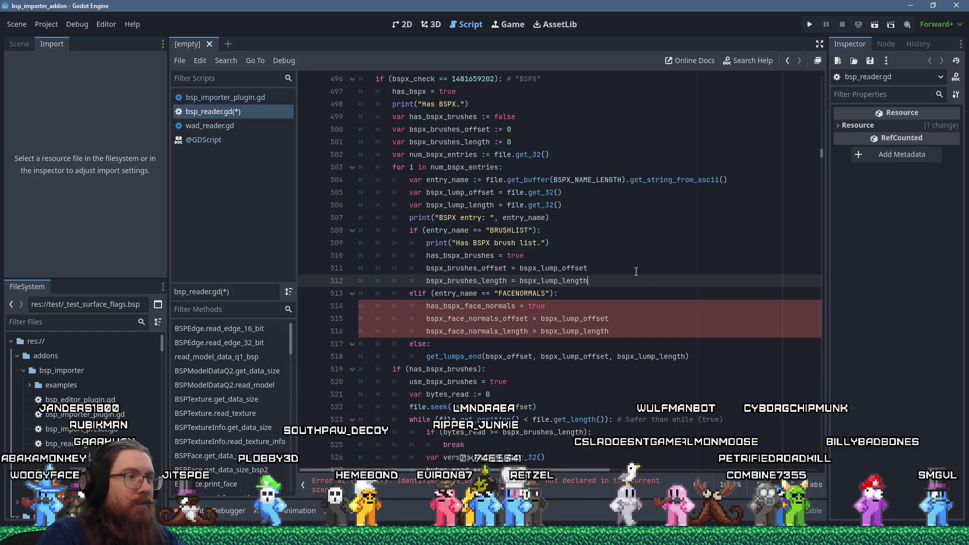
Step: Start an incomplete 'if (!' line after line 512, then jump to the get_lumps_end definition
{"action": "key", "text": "Return"}
{"action": "type", "text": "if 9!"}
{"action": "key", "text": "BackSpace"}
{"action": "key", "text": "BackSpace"}
{"action": "type", "text": "(!"}
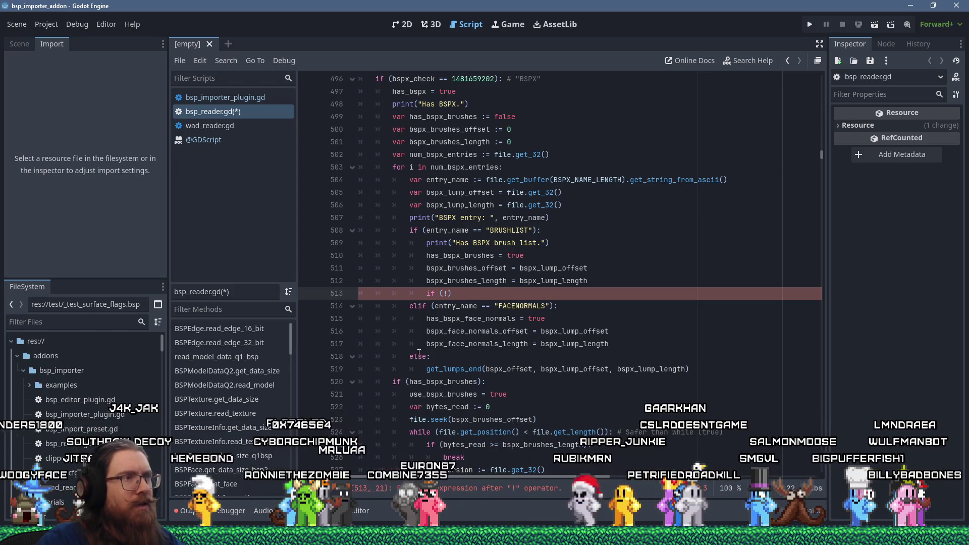
{"action": "left_click", "coordinate": [456, 369]}
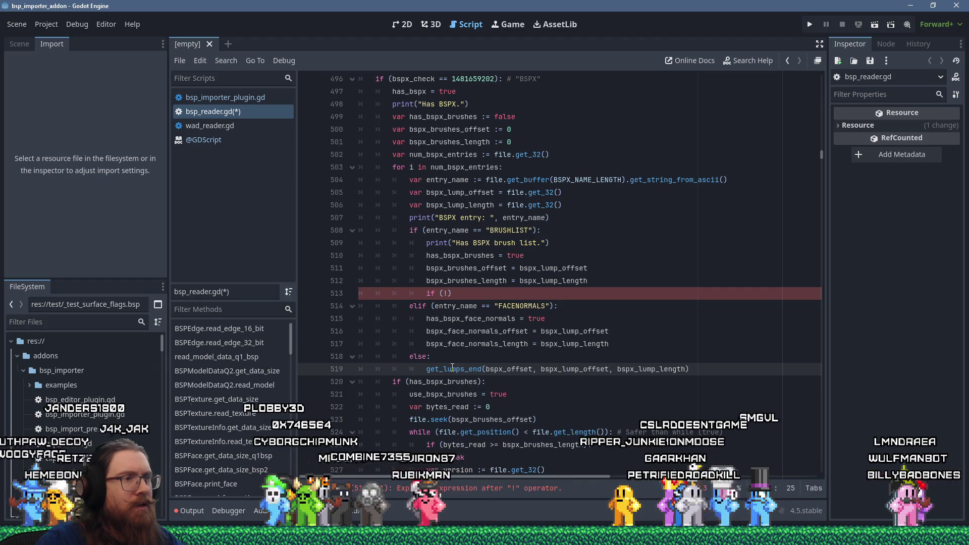
{"action": "left_click", "coordinate": [452, 369], "text": "ctrl"}
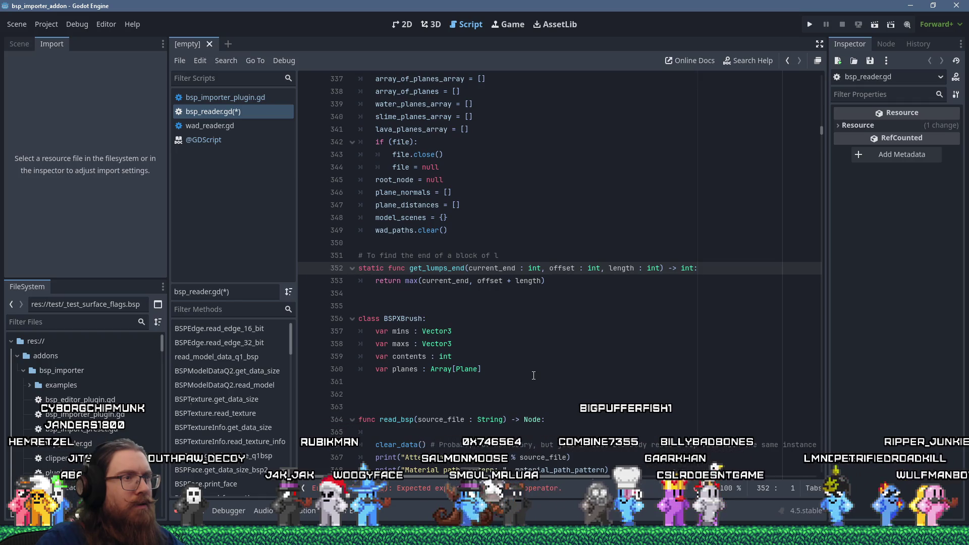
{"action": "key", "text": "alt+Left"}
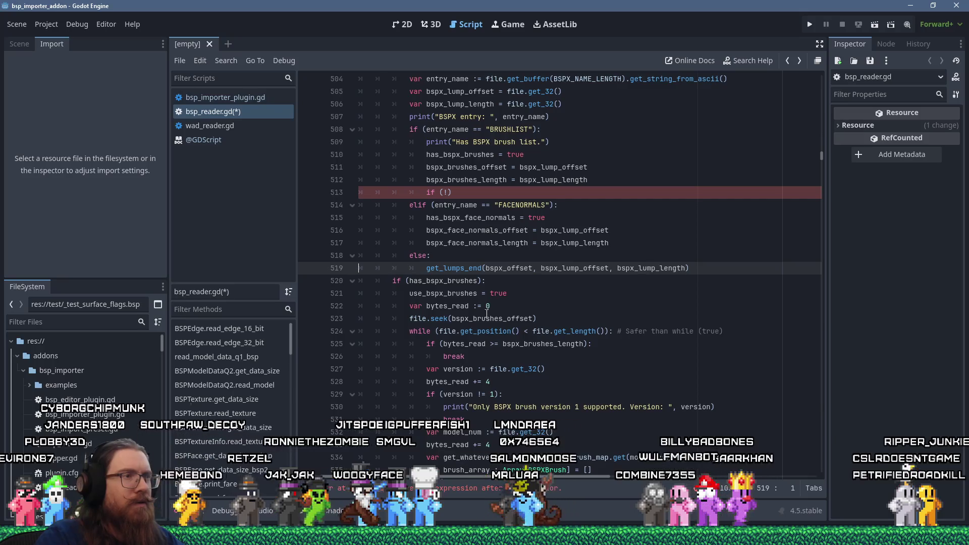
{"action": "mouse_move", "coordinate": [471, 272]}
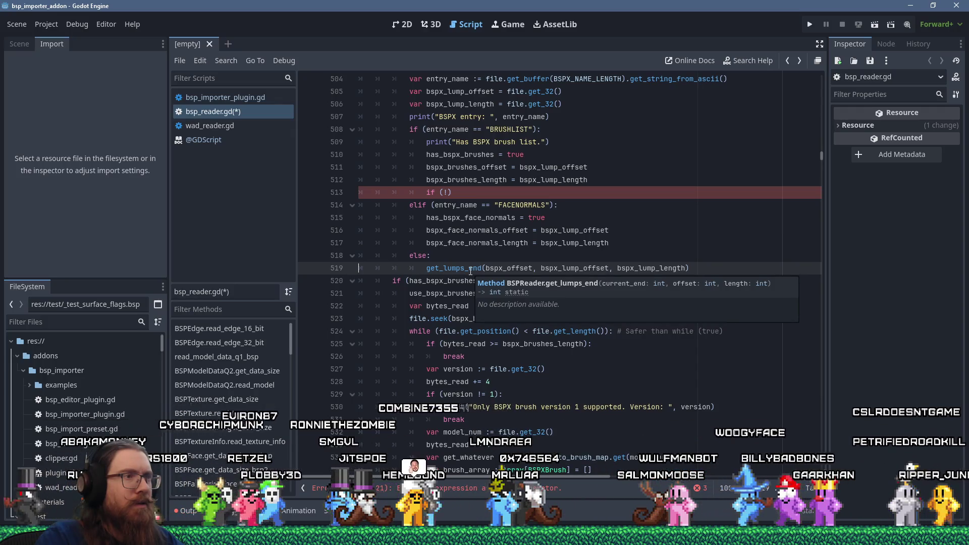
{"action": "scroll", "coordinate": [470, 271], "scroll_direction": "up", "scroll_amount": 2}
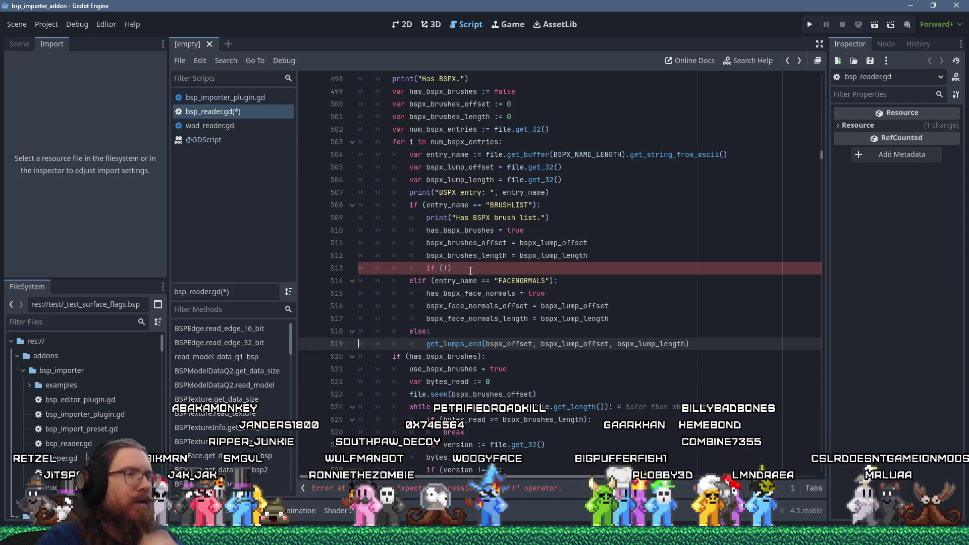
{"action": "left_click", "coordinate": [454, 347], "text": "ctrl"}
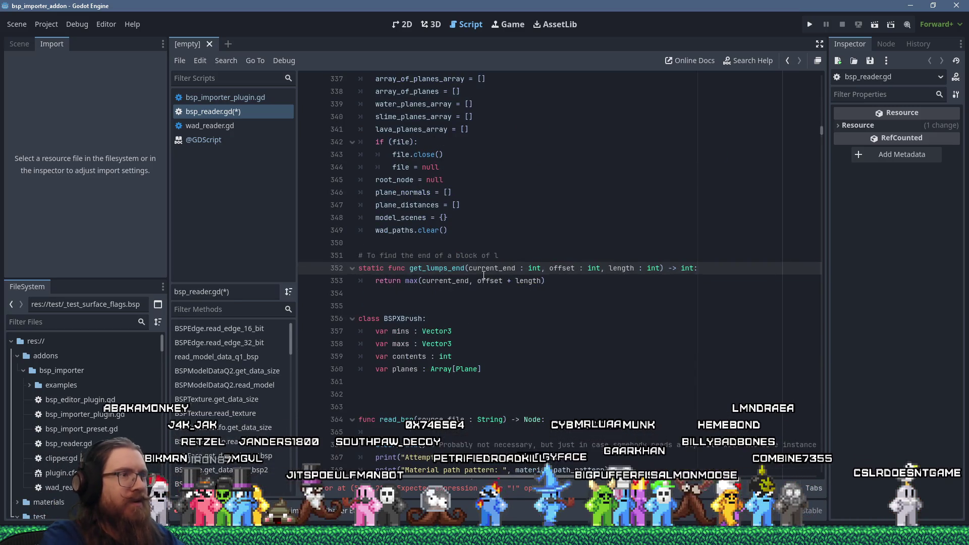
{"action": "key", "text": "alt+Left"}
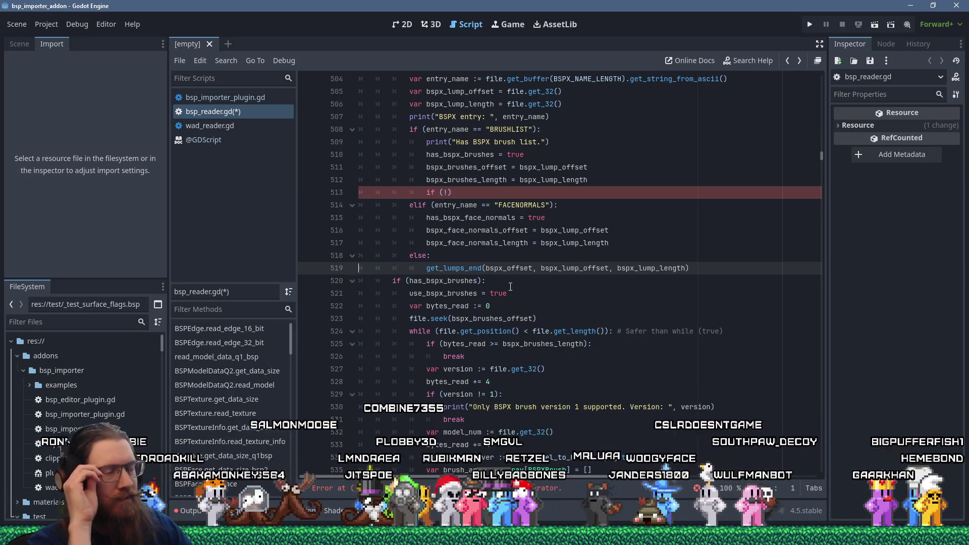
{"action": "scroll", "coordinate": [476, 237], "scroll_direction": "up", "scroll_amount": 3}
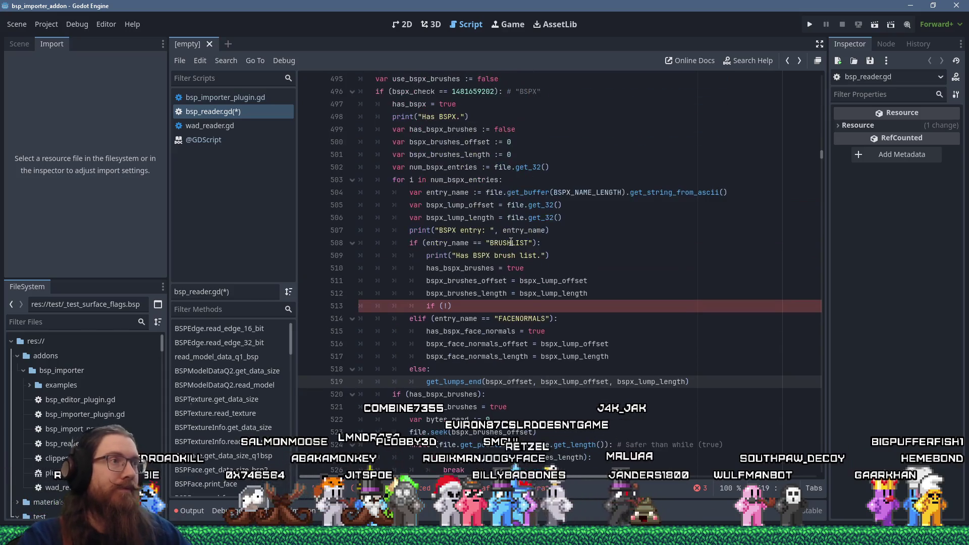
Step: Delete the incomplete 'if (!)' line from the BRUSHLIST branch
{"action": "scroll", "coordinate": [531, 297], "scroll_direction": "up", "scroll_amount": 2}
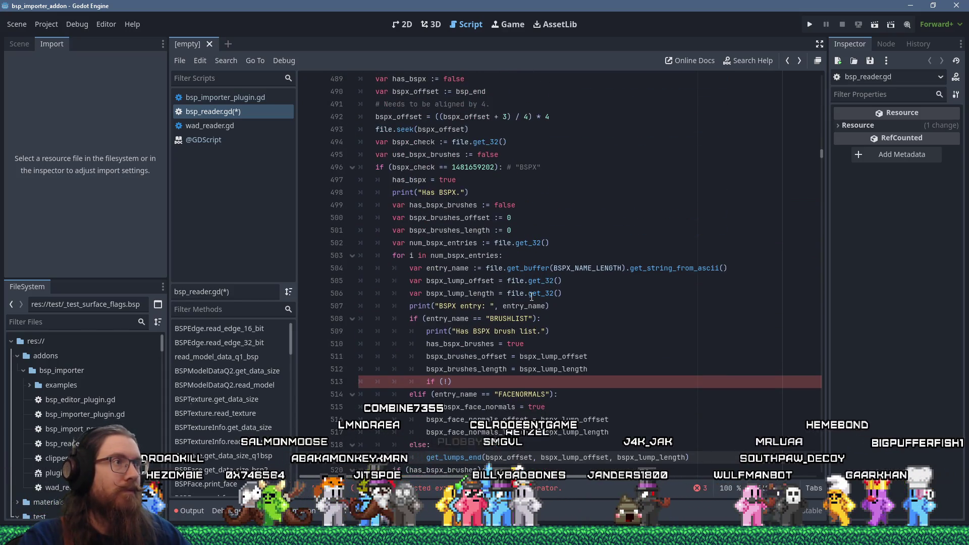
{"action": "scroll", "coordinate": [532, 297], "scroll_direction": "up", "scroll_amount": 4}
{"action": "scroll", "coordinate": [532, 298], "scroll_direction": "down", "scroll_amount": 8}
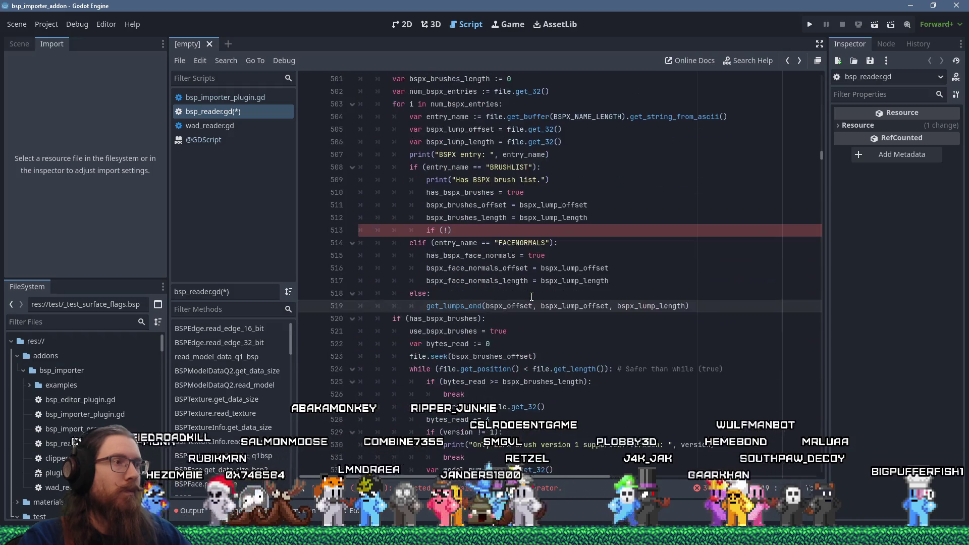
{"action": "left_click", "coordinate": [489, 231]}
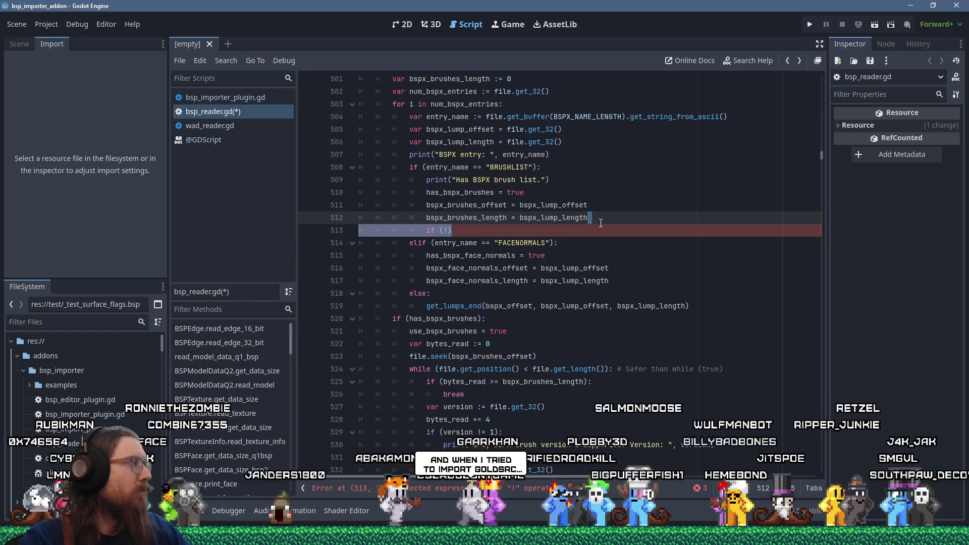
{"action": "key", "text": "BackSpace"}
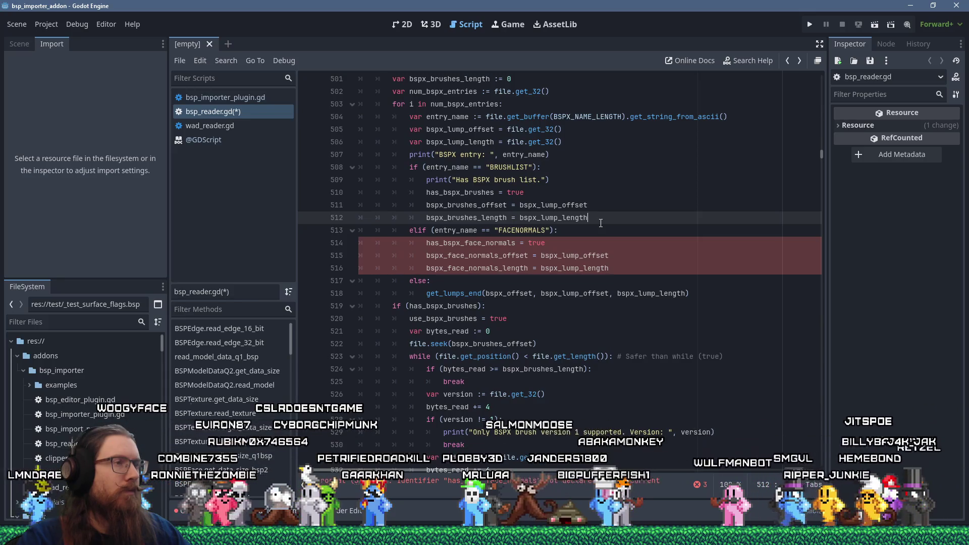
Step: Select the get_lumps_end call in the else branch on line 518
{"action": "key", "text": "alt+Tab"}
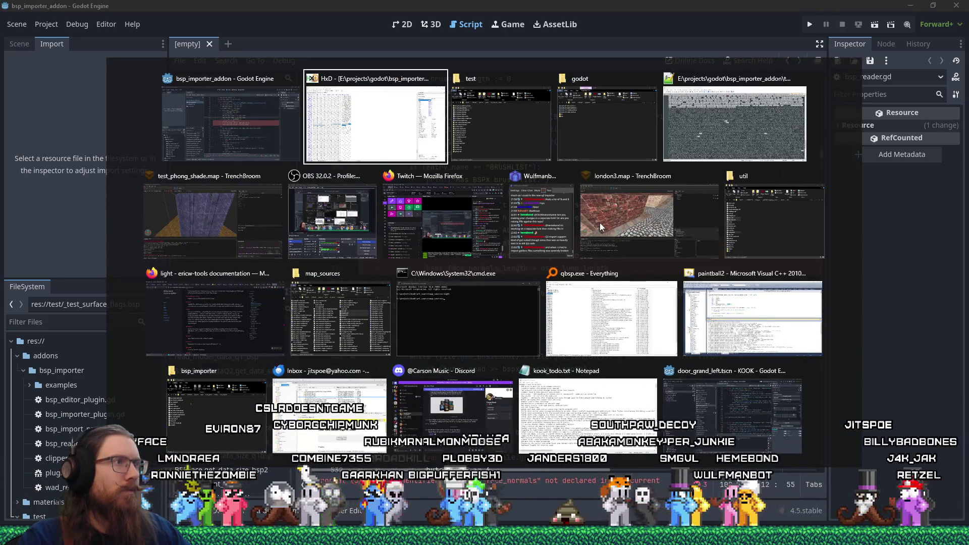
{"action": "key", "text": "alt+shift+Tab"}
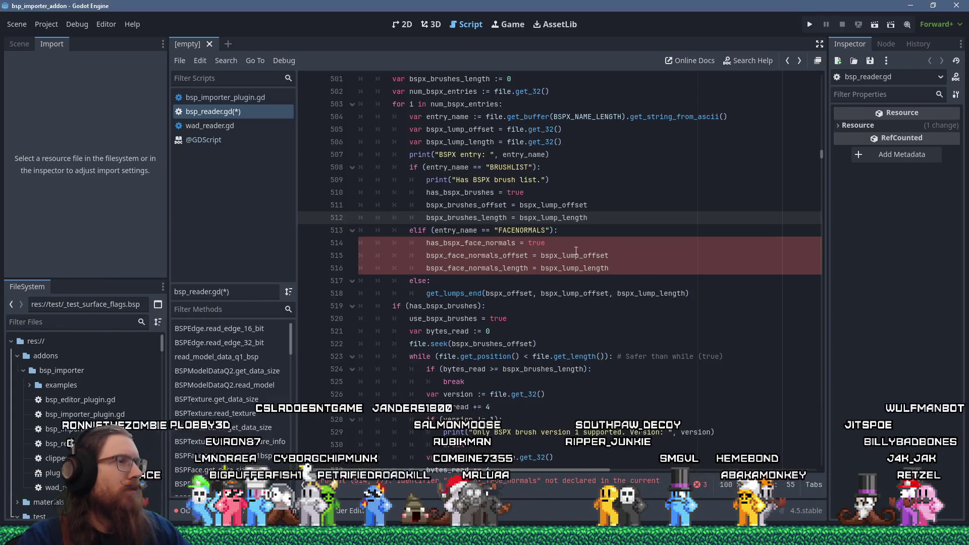
{"action": "left_click_drag", "start_coordinate": [427, 293], "coordinate": [672, 293]}
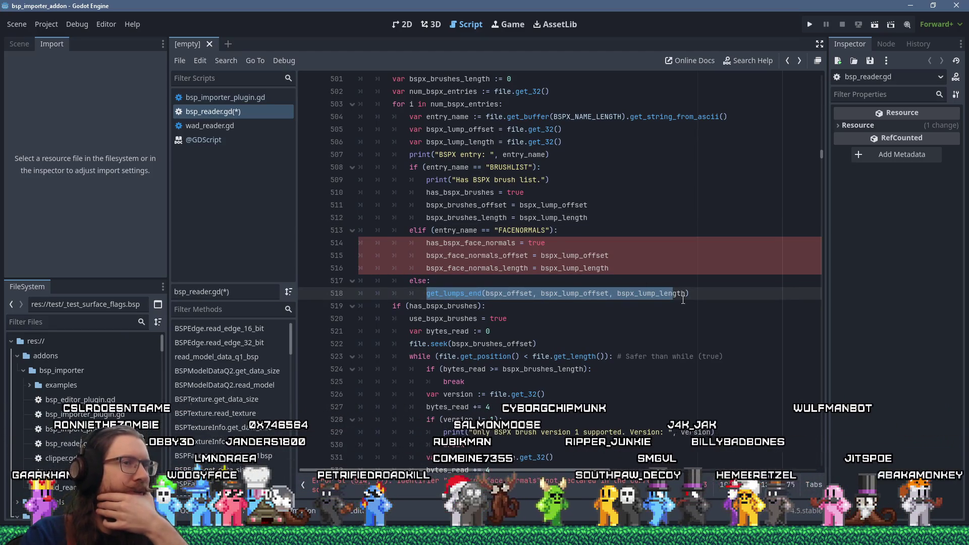
{"action": "mouse_move", "coordinate": [684, 300]}
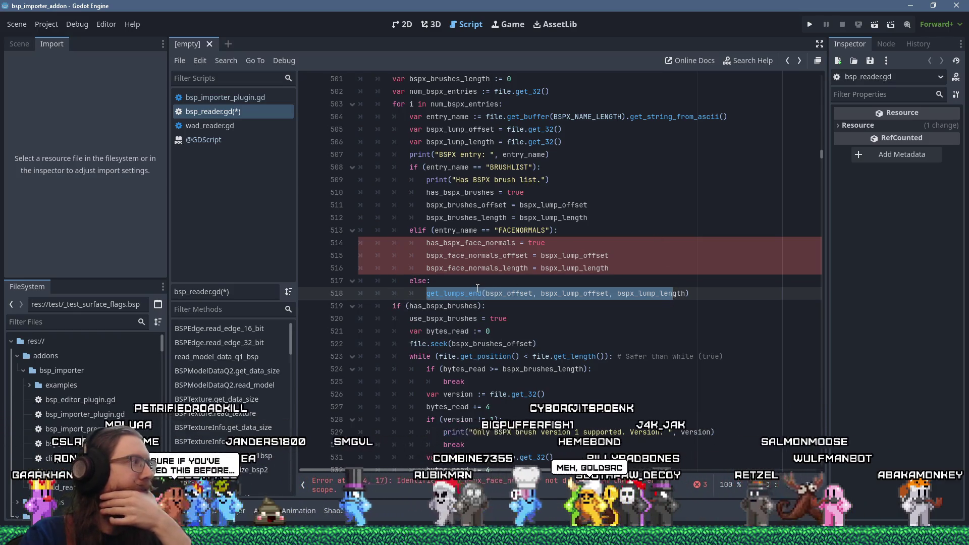
{"action": "mouse_move", "coordinate": [477, 288]}
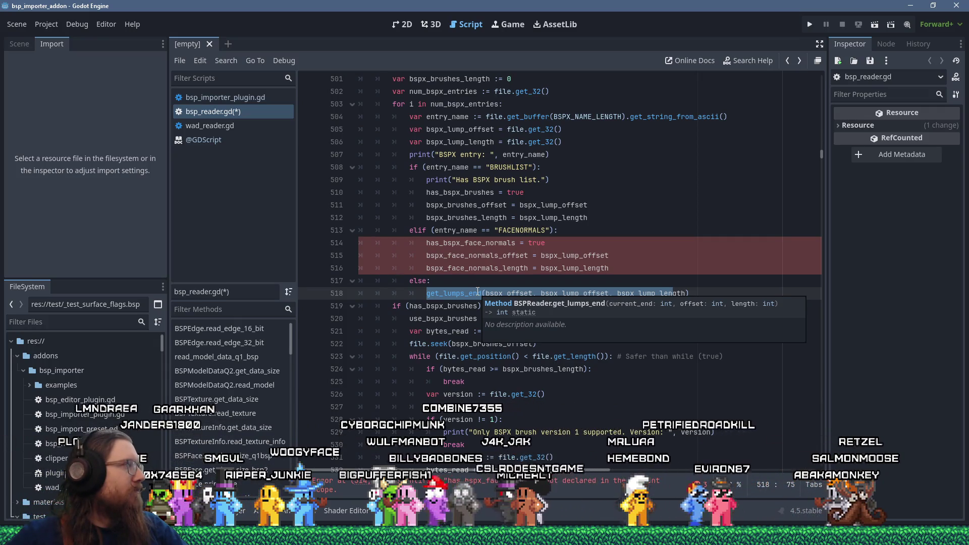
{"action": "double_click", "coordinate": [456, 292]}
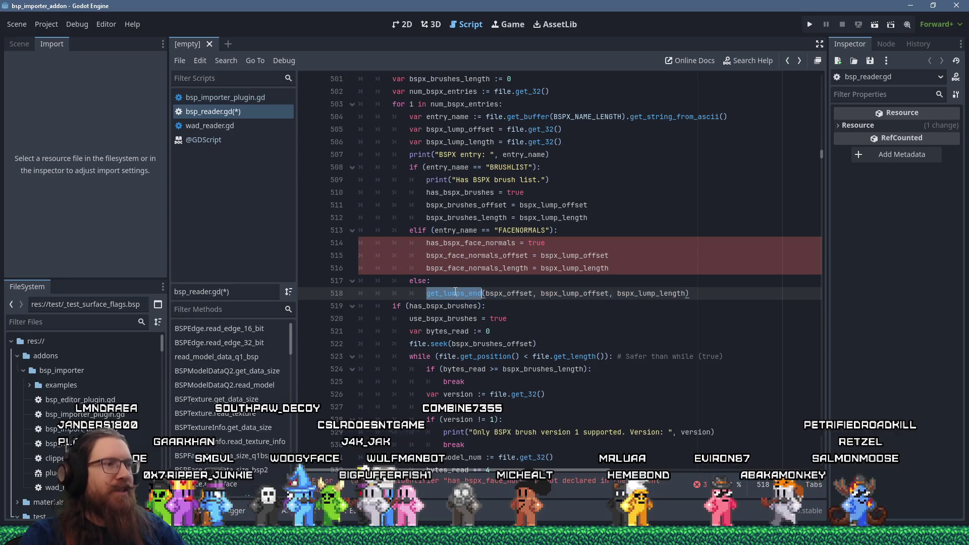
{"action": "left_click", "coordinate": [457, 294], "text": "ctrl"}
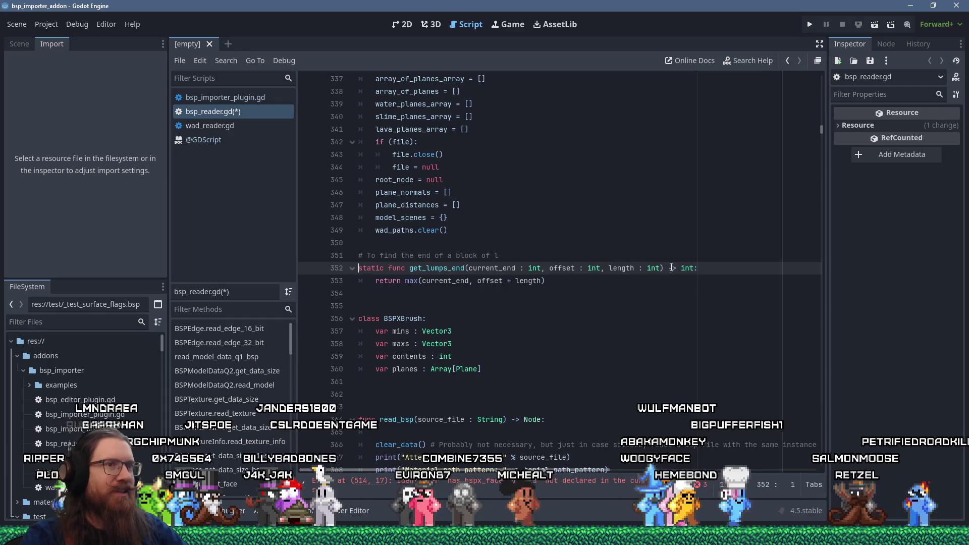
{"action": "key", "text": "alt+Left"}
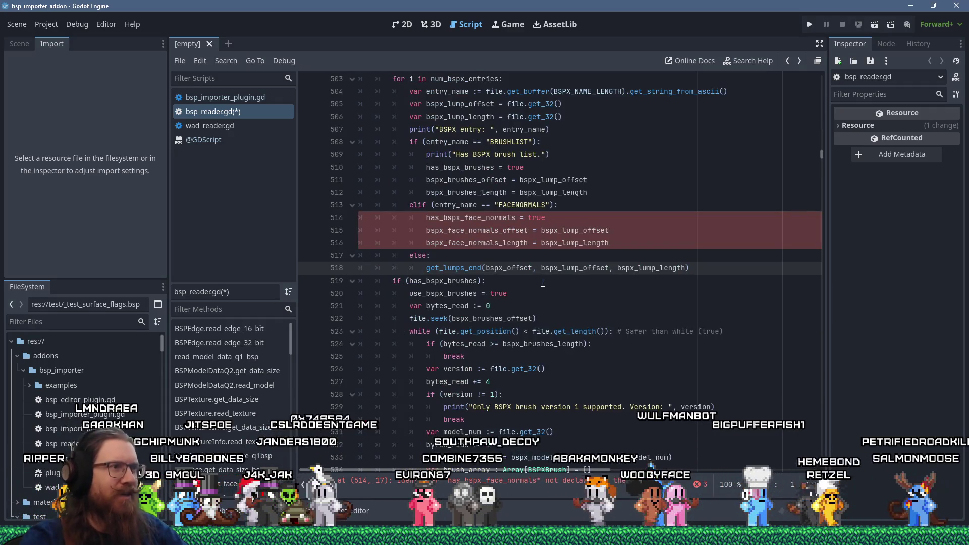
{"action": "scroll", "coordinate": [542, 283], "scroll_direction": "up", "scroll_amount": 1}
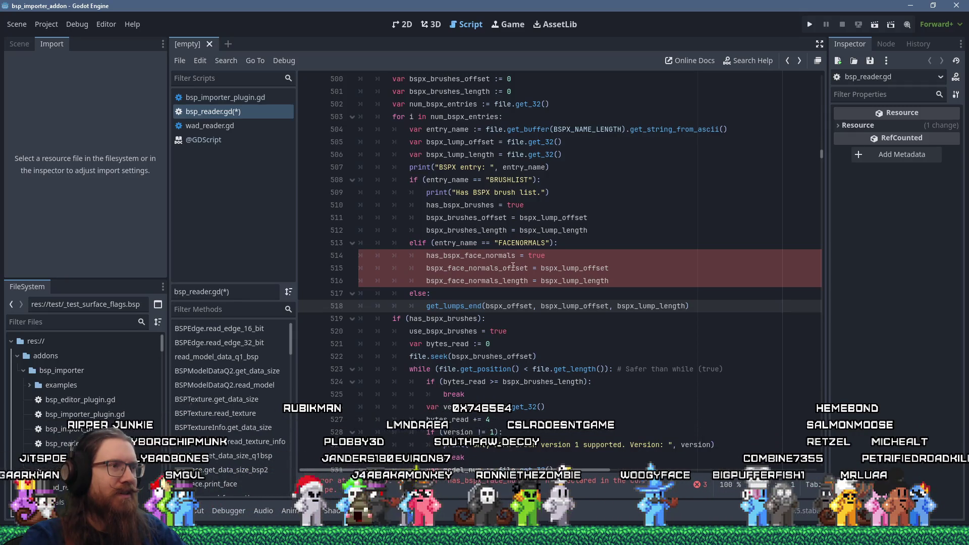
{"action": "mouse_move", "coordinate": [697, 305]}
{"action": "left_mouse_down"}
{"action": "mouse_move", "coordinate": [354, 295]}
{"action": "mouse_move", "coordinate": [325, 285]}
{"action": "left_mouse_up"}
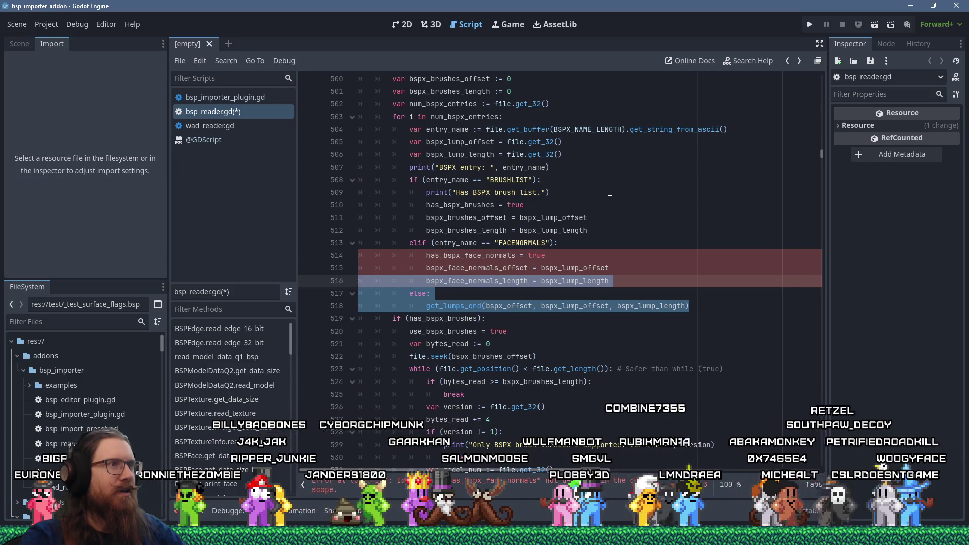
{"action": "right_click", "coordinate": [463, 309]}
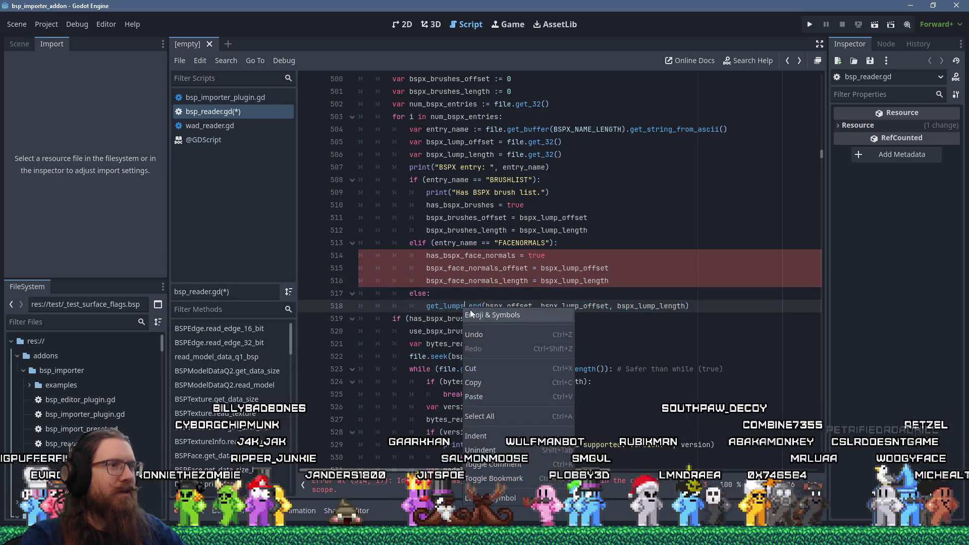
Step: Select the get_lumps_end name at its definition and run Find in Files, listing 20 matches
{"action": "key", "text": "Escape"}
{"action": "left_click", "coordinate": [459, 306], "text": "ctrl"}
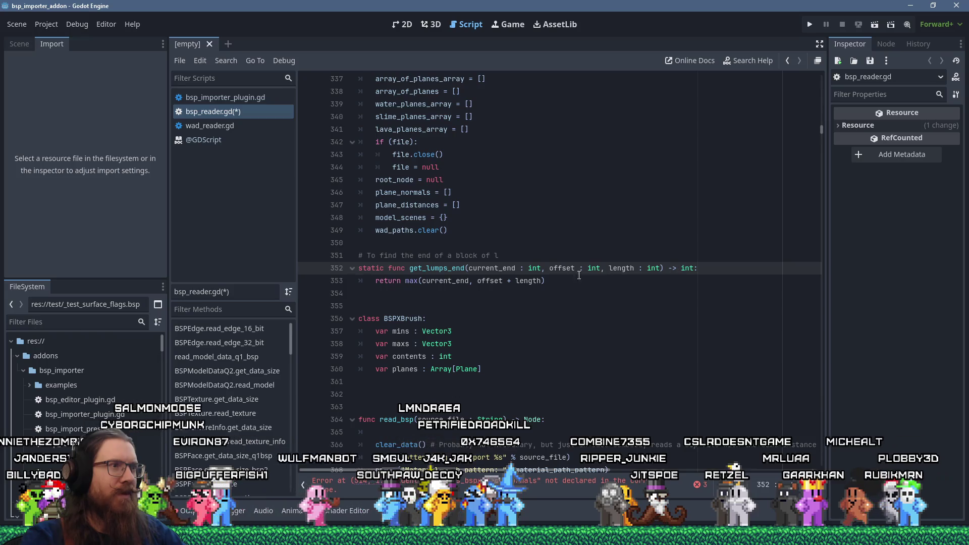
{"action": "double_click", "coordinate": [462, 279]}
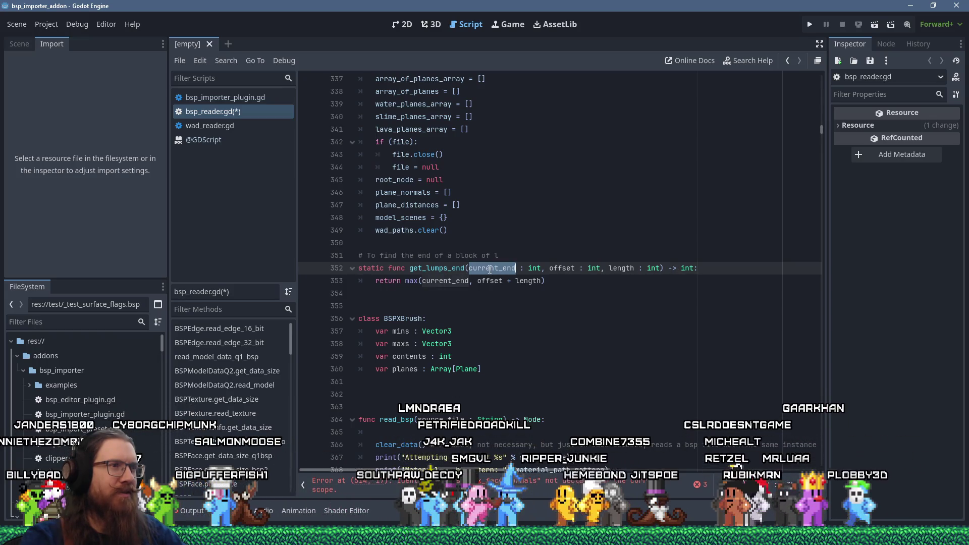
{"action": "left_click", "coordinate": [546, 268]}
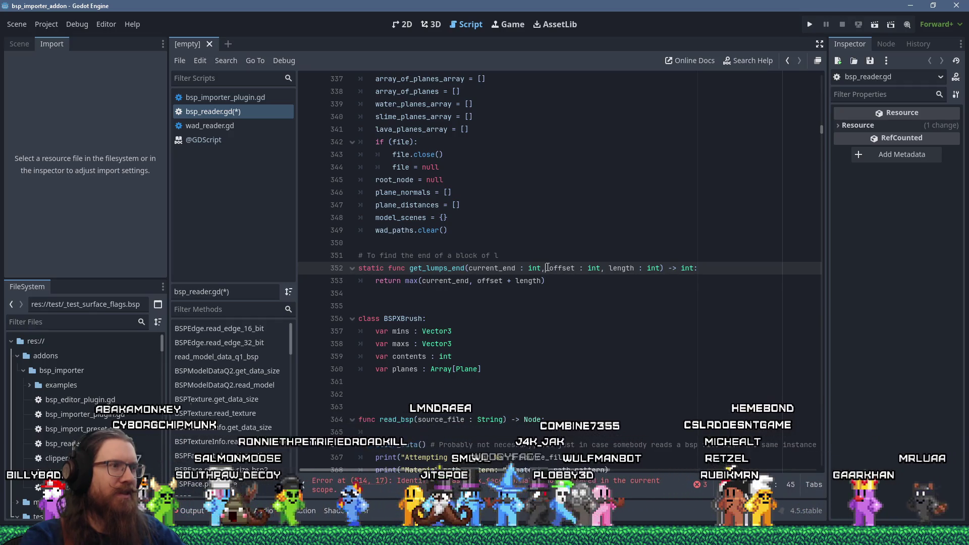
{"action": "double_click", "coordinate": [446, 268]}
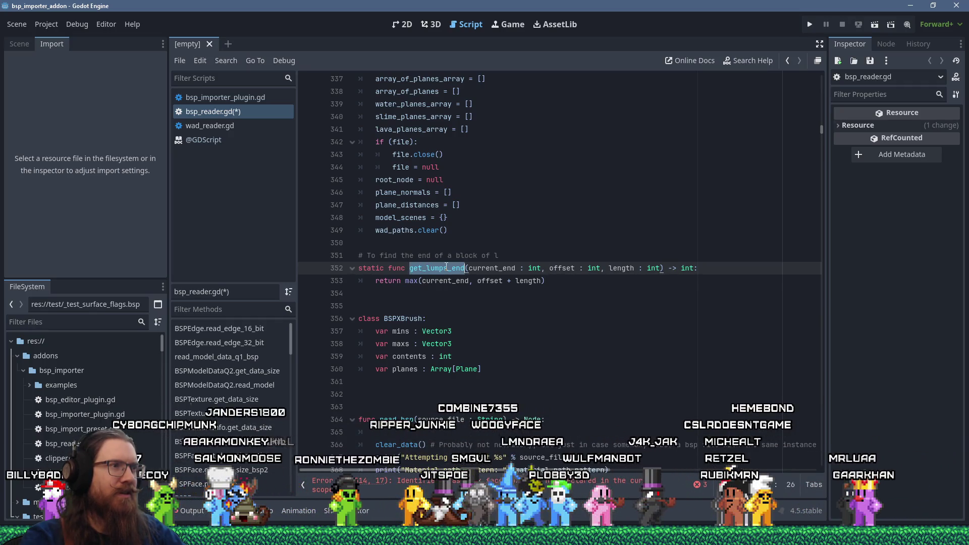
{"action": "left_click", "coordinate": [226, 60]}
{"action": "left_click", "coordinate": [247, 137]}
{"action": "left_click", "coordinate": [485, 327]}
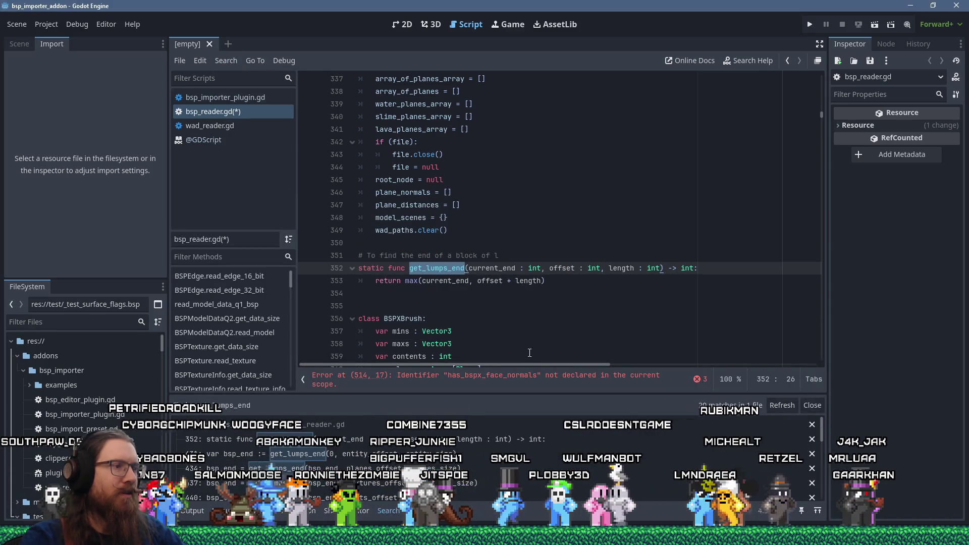
{"action": "scroll", "coordinate": [525, 461], "scroll_direction": "down", "scroll_amount": 1}
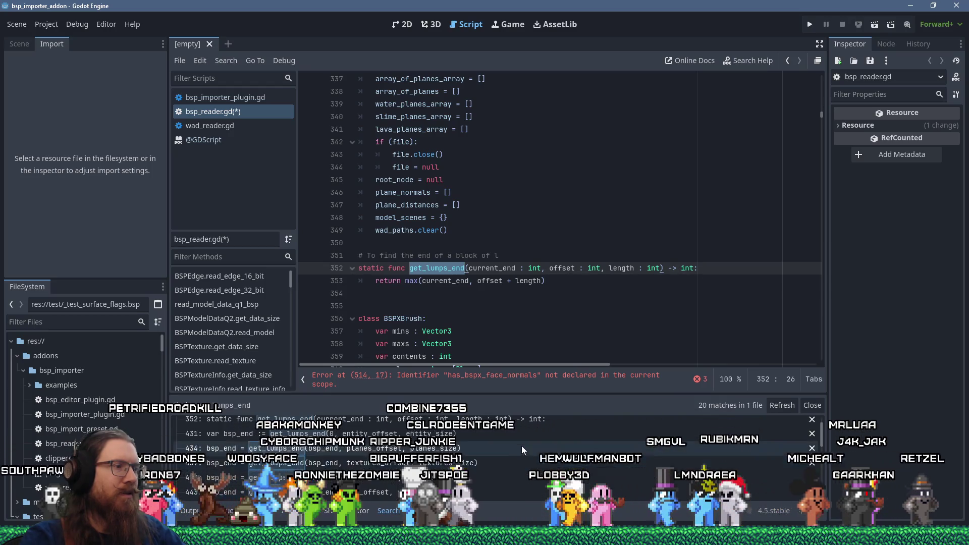
{"action": "scroll", "coordinate": [519, 444], "scroll_direction": "down", "scroll_amount": 3}
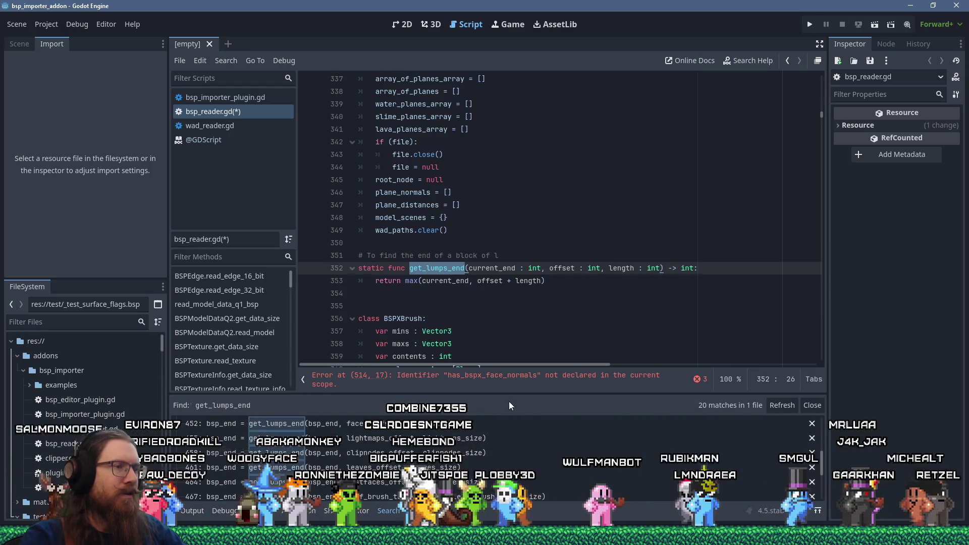
{"action": "mouse_move", "coordinate": [508, 398]}
{"action": "left_mouse_down"}
{"action": "mouse_move", "coordinate": [527, 266]}
{"action": "mouse_move", "coordinate": [520, 262]}
{"action": "left_mouse_up"}
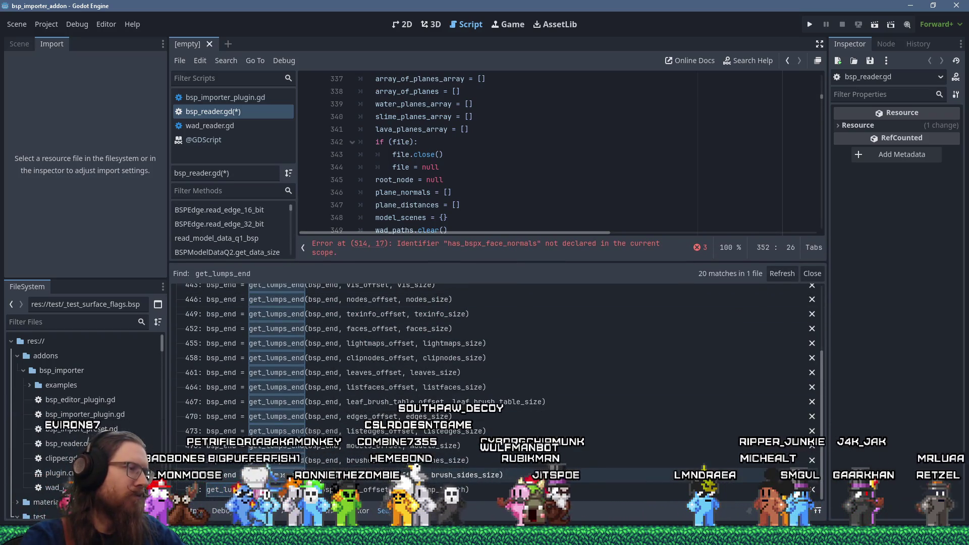
{"action": "scroll", "coordinate": [287, 384], "scroll_direction": "up", "scroll_amount": 5}
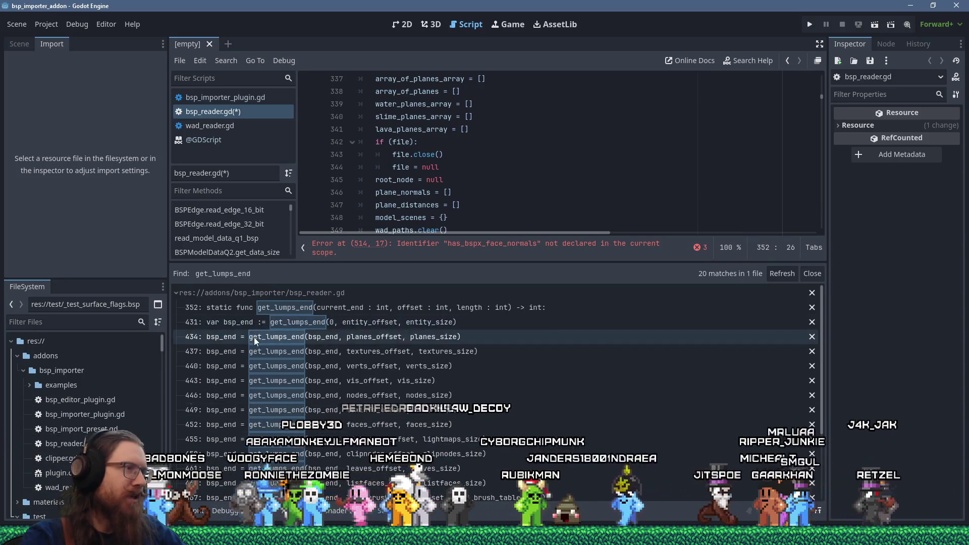
{"action": "scroll", "coordinate": [259, 391], "scroll_direction": "down", "scroll_amount": 2}
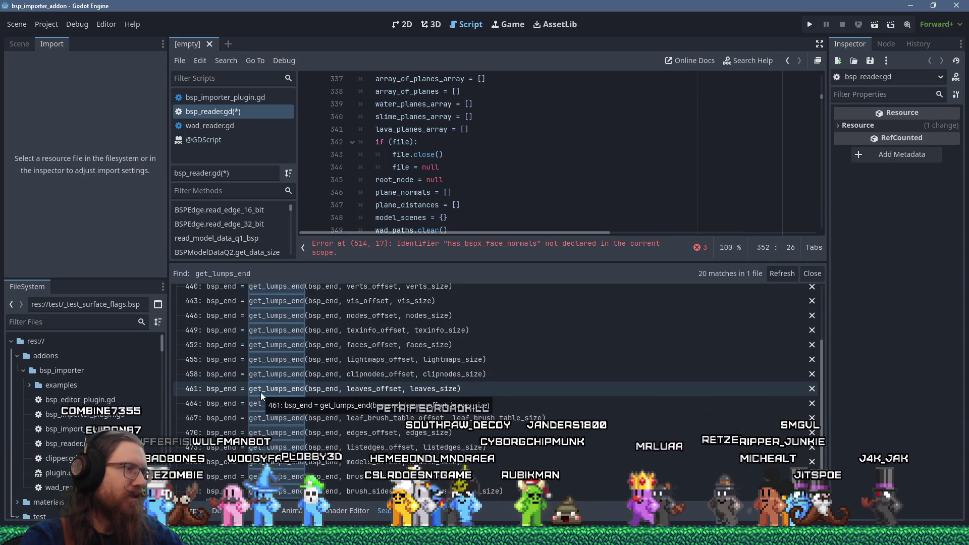
{"action": "scroll", "coordinate": [260, 392], "scroll_direction": "down", "scroll_amount": 1}
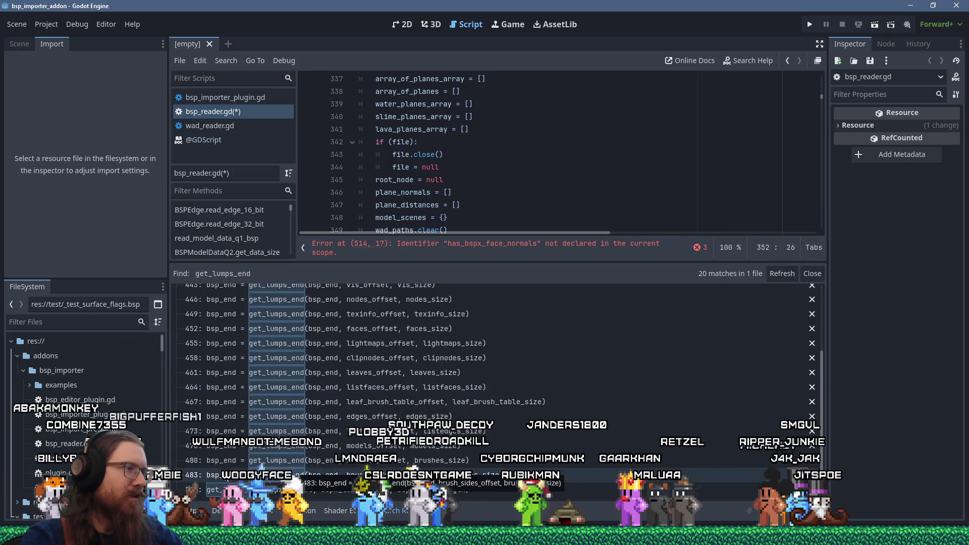
{"action": "left_click", "coordinate": [232, 418]}
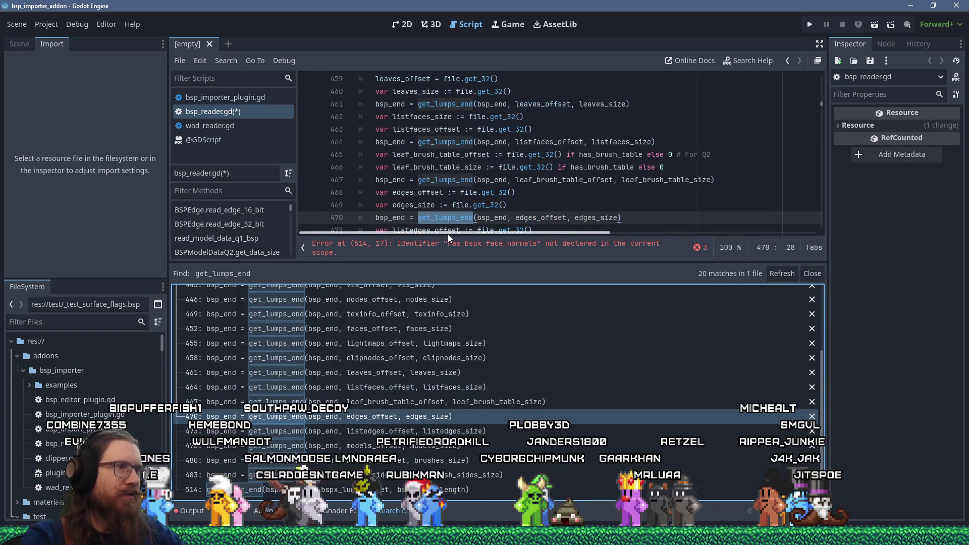
{"action": "left_click_drag", "start_coordinate": [444, 258], "coordinate": [439, 353]}
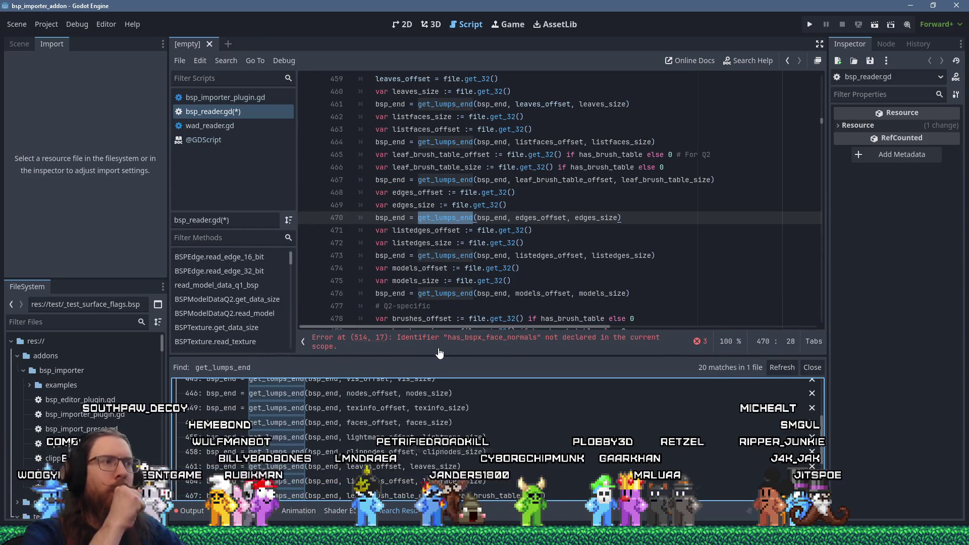
{"action": "scroll", "coordinate": [425, 305], "scroll_direction": "down", "scroll_amount": 1}
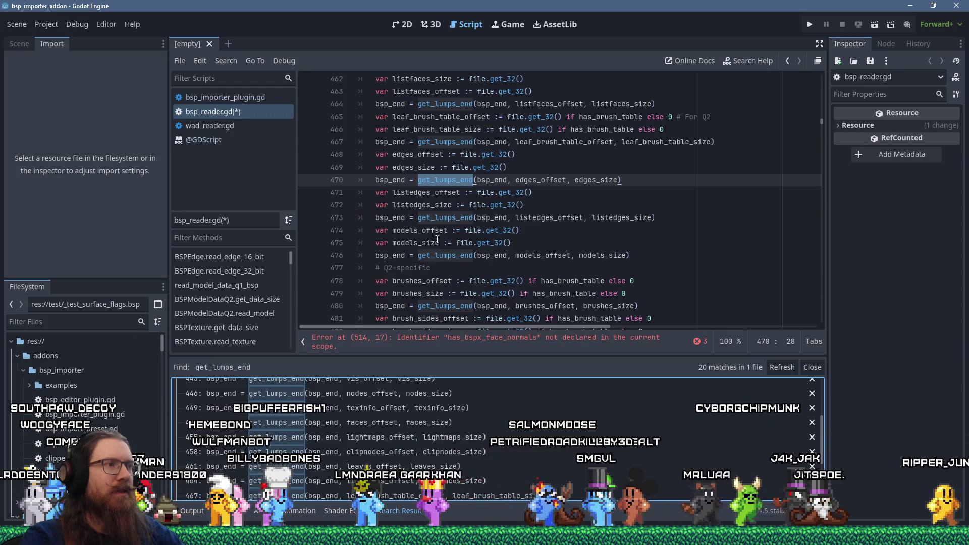
{"action": "left_click_drag", "start_coordinate": [376, 255], "coordinate": [654, 257]}
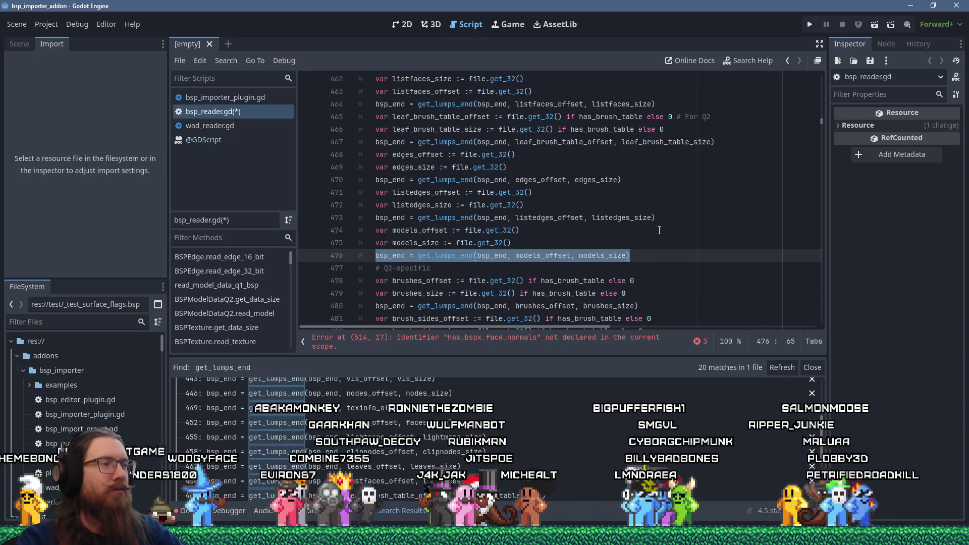
{"action": "scroll", "coordinate": [659, 230], "scroll_direction": "down", "scroll_amount": 3}
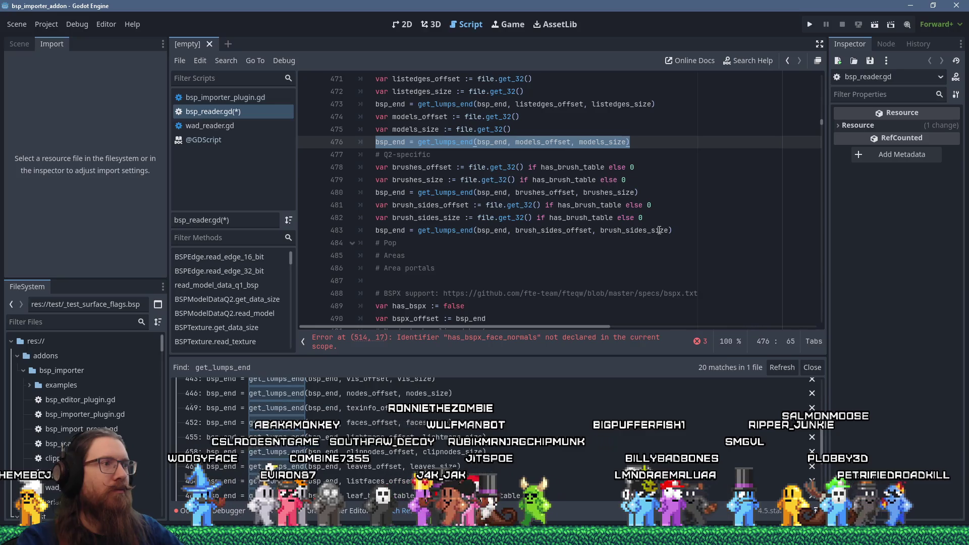
{"action": "scroll", "coordinate": [659, 230], "scroll_direction": "down", "scroll_amount": 3}
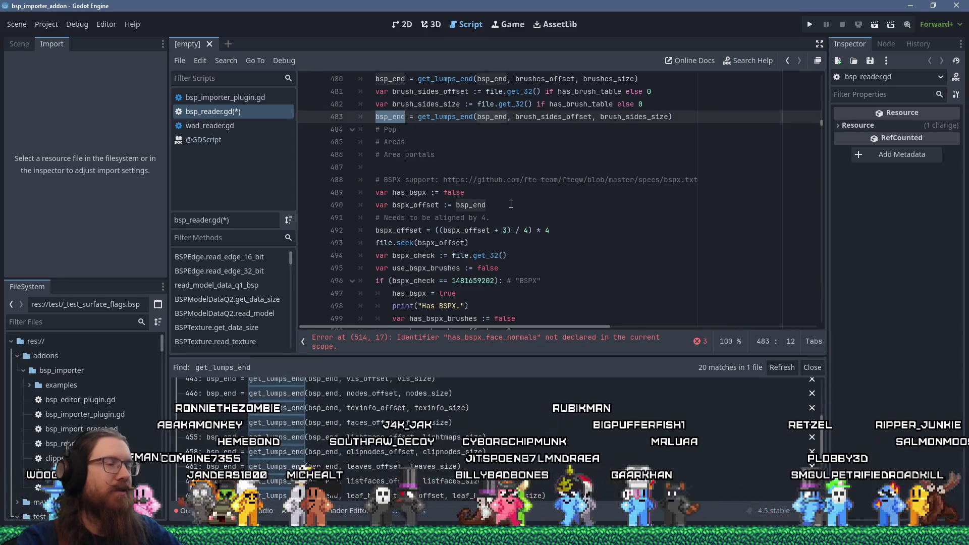
{"action": "double_click", "coordinate": [437, 205]}
Step: Check the get_lumps_end else branch against the light docs, then go to get_lumps_end's definition
{"action": "scroll", "coordinate": [539, 227], "scroll_direction": "down", "scroll_amount": 11}
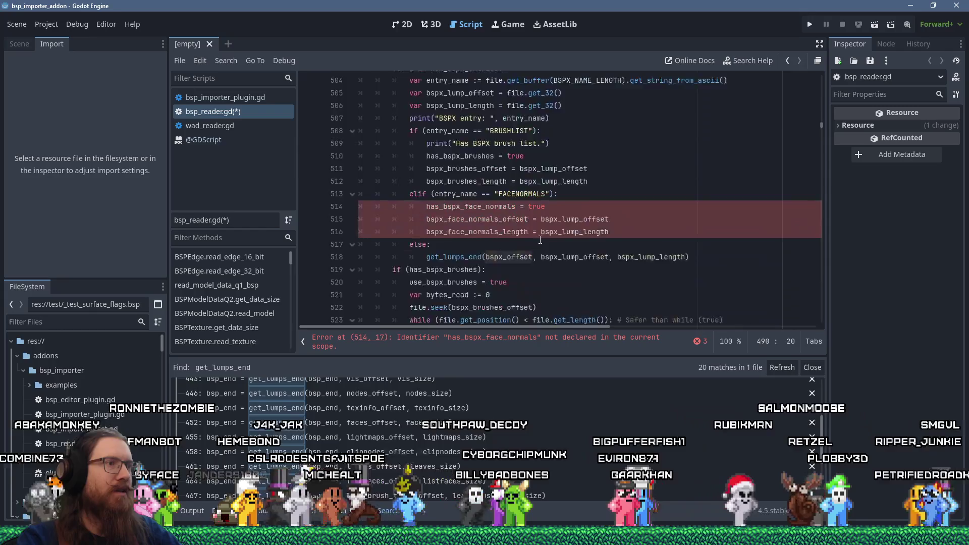
{"action": "left_click_drag", "start_coordinate": [706, 142], "coordinate": [712, 117]}
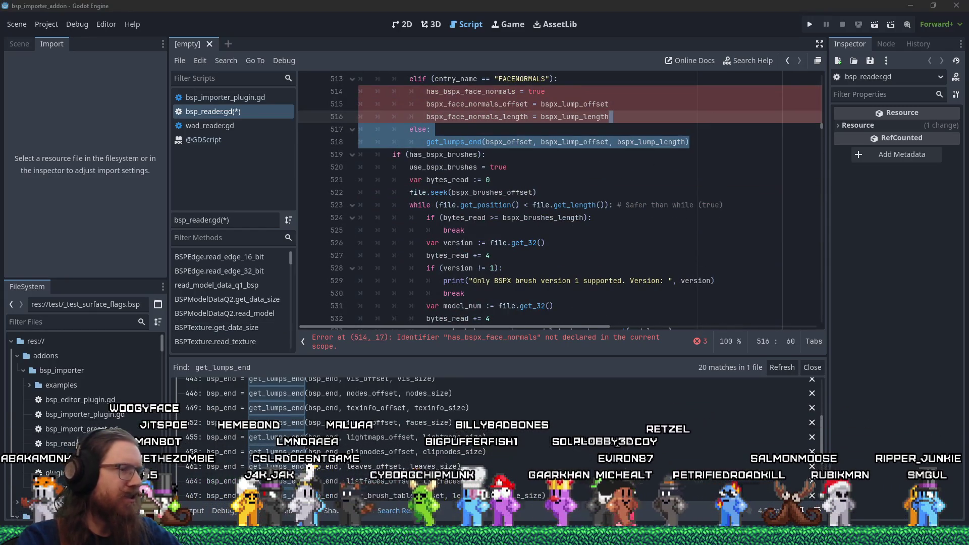
{"action": "mouse_move", "coordinate": [484, 537]}
{"action": "left_click", "coordinate": [905, 492]}
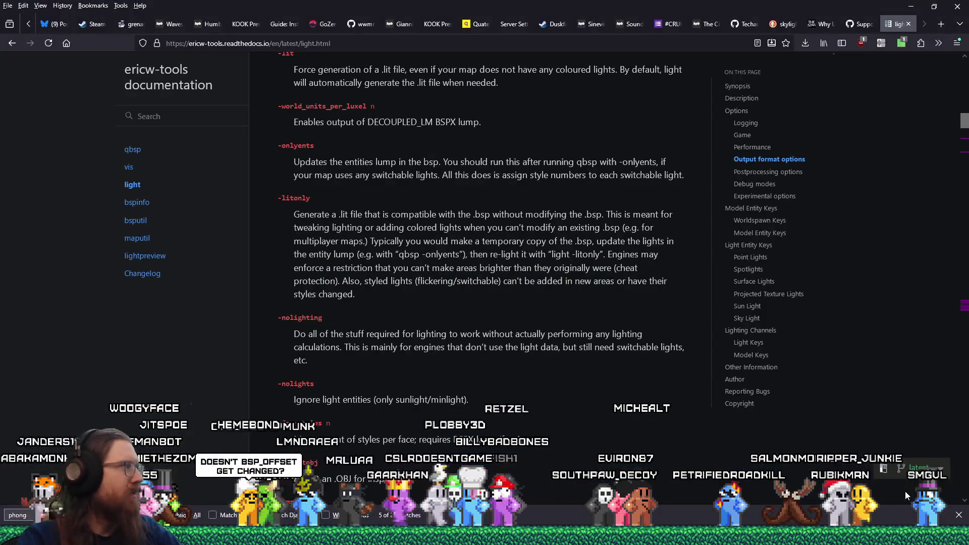
{"action": "key", "text": "alt+Tab"}
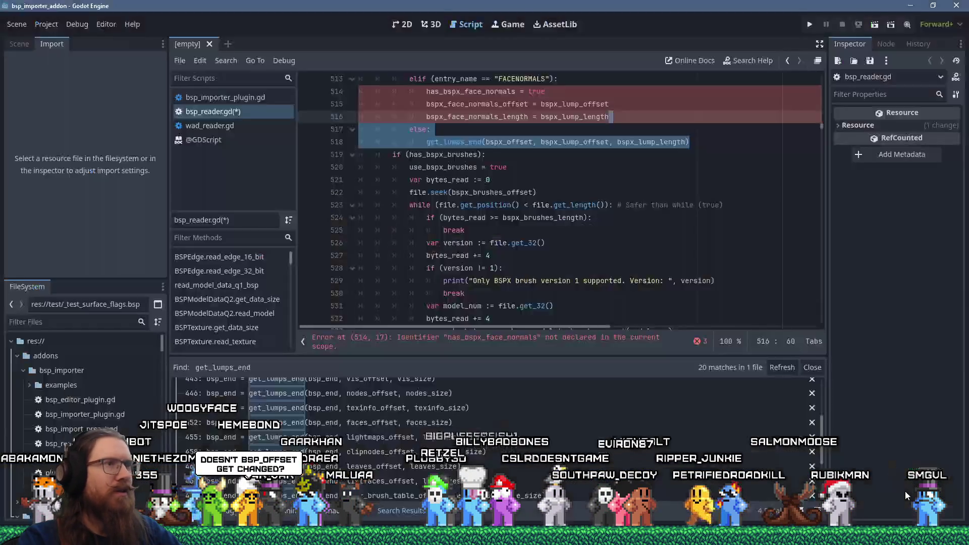
{"action": "left_click", "coordinate": [508, 195], "text": "ctrl"}
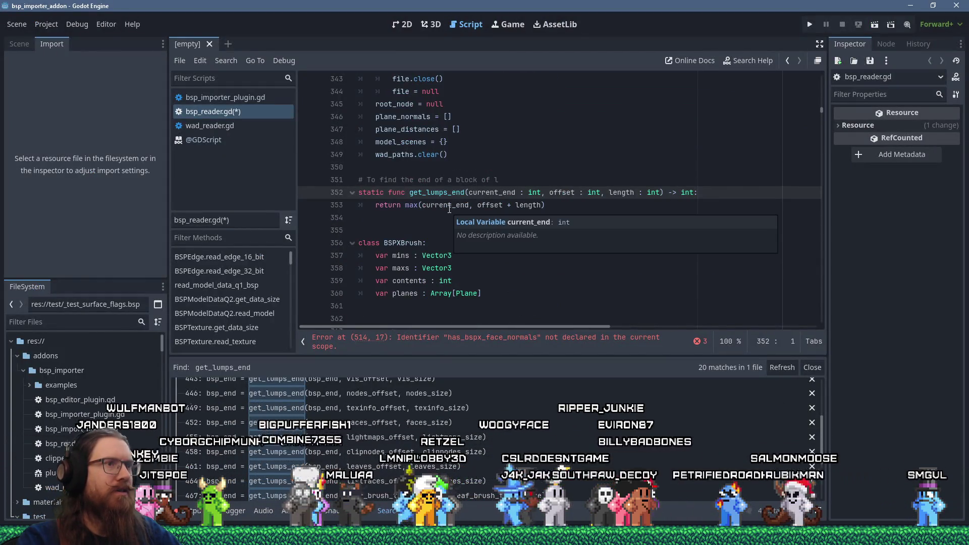
Step: Append 'umps' to the comment so it reads 'To find the end of a block of lumps'
{"action": "left_click_drag", "start_coordinate": [434, 205], "coordinate": [554, 211]}
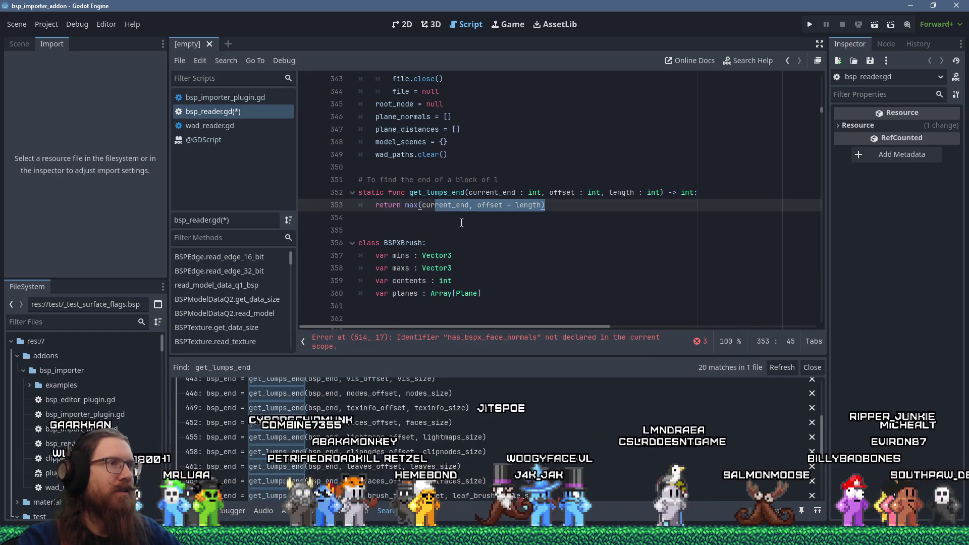
{"action": "left_click", "coordinate": [525, 178]}
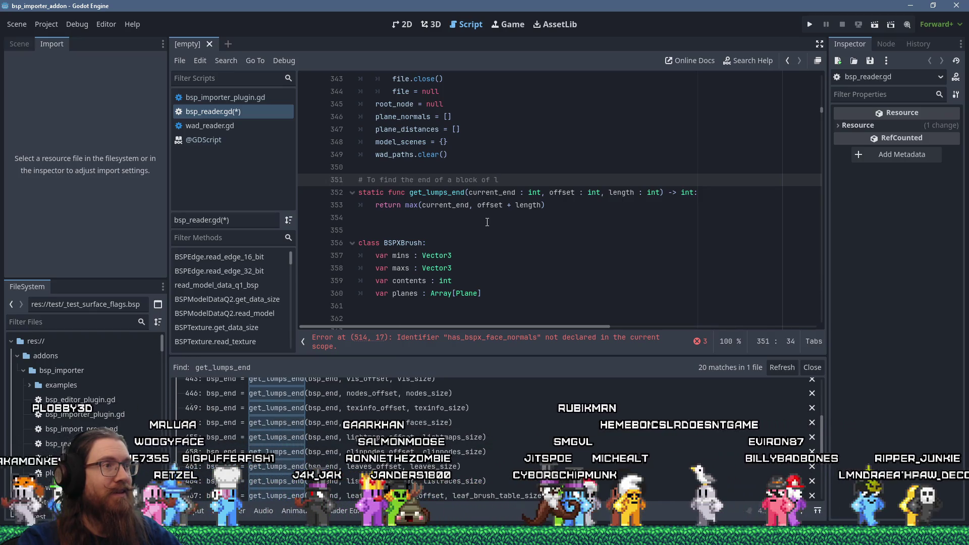
{"action": "type", "text": "umps"}
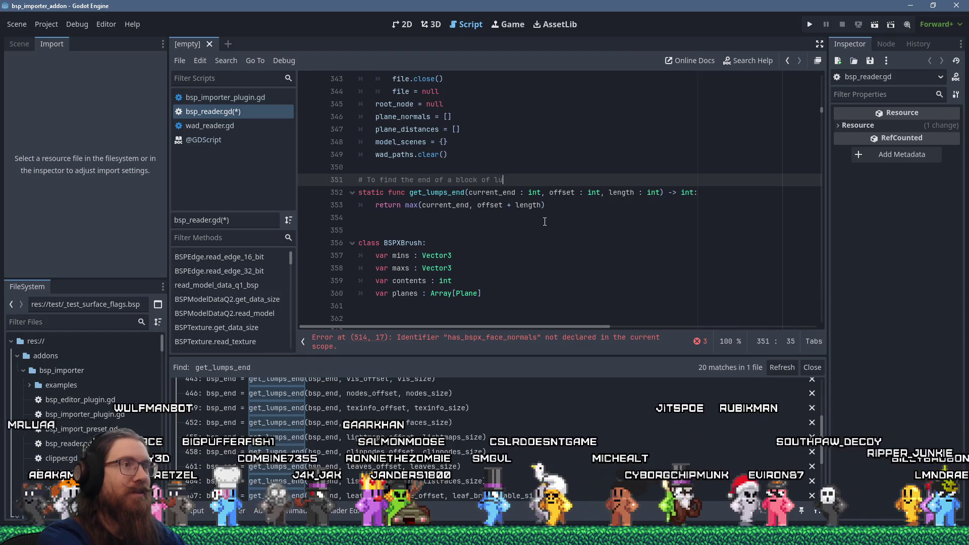
{"action": "left_click", "coordinate": [636, 201]}
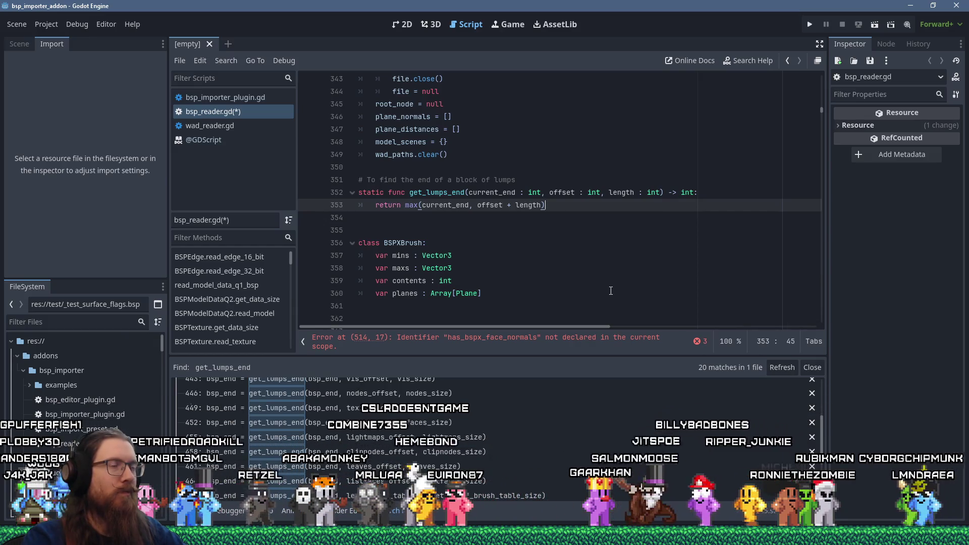
{"action": "key", "text": "alt+Tab"}
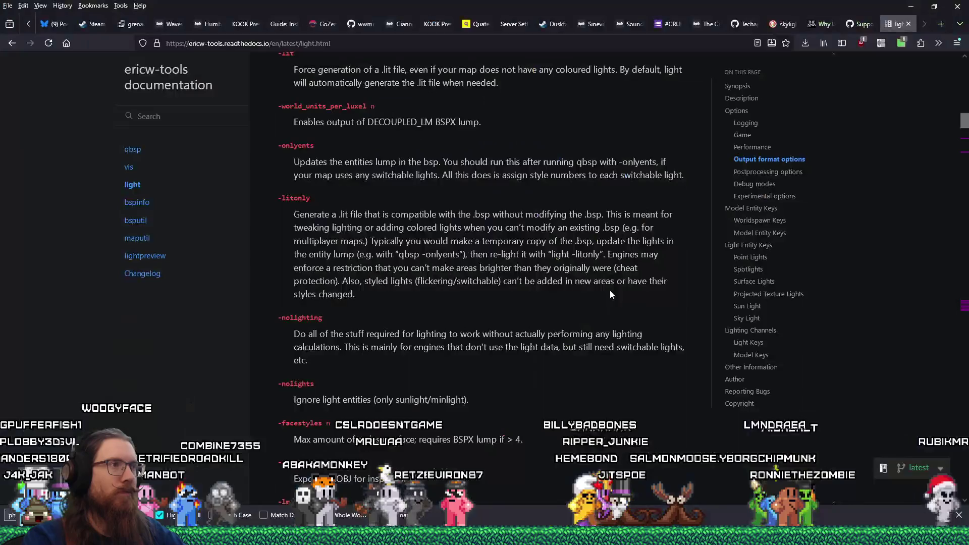
Step: Enter github.com/ followed by the author's username in the address bar to load their profile
{"action": "left_click", "coordinate": [707, 44]}
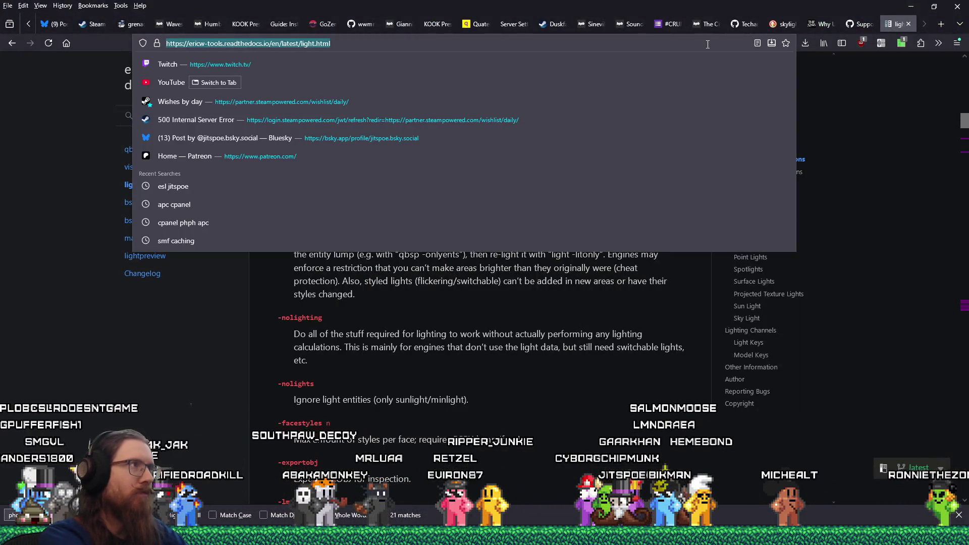
{"action": "type", "text": "github.com/"}
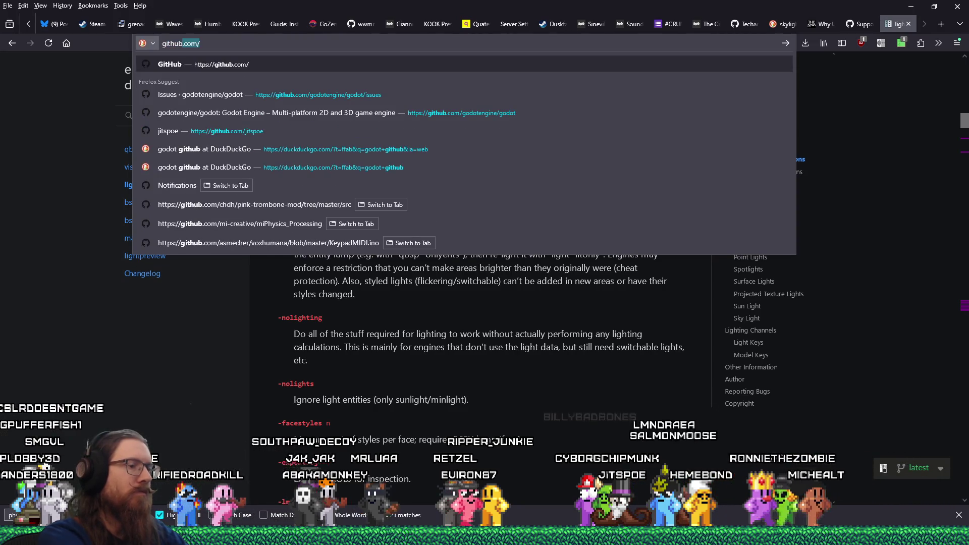
{"action": "key", "text": "Right"}
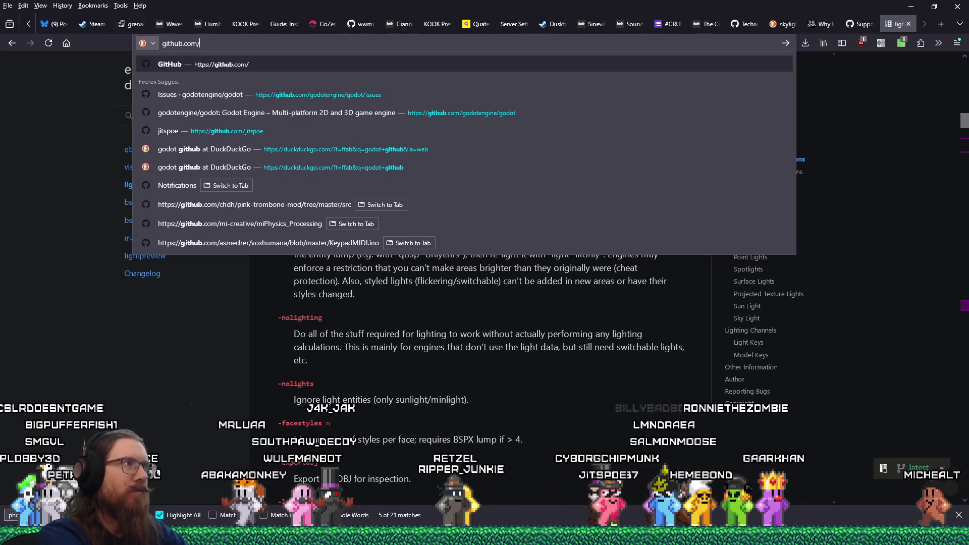
{"action": "type", "text": "jitspoe"}
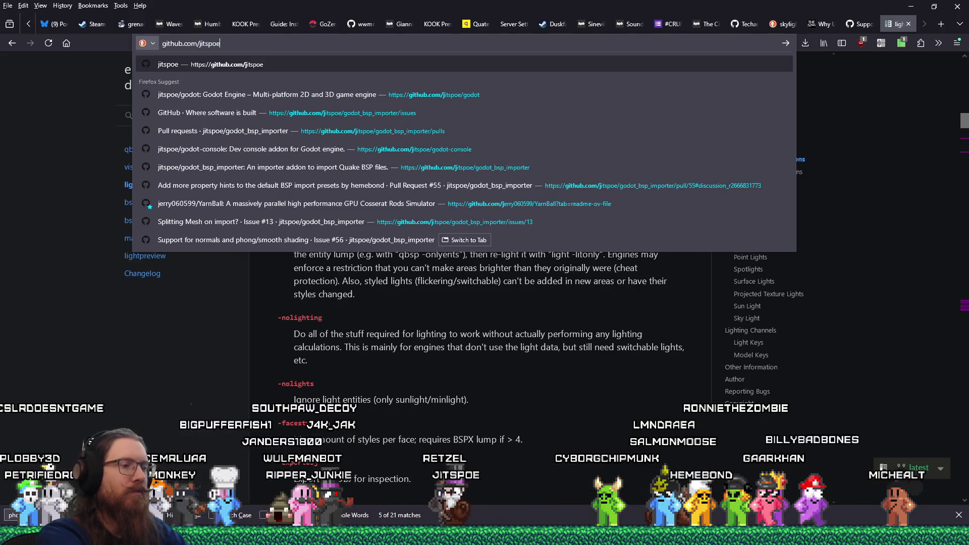
{"action": "key", "text": "BackSpace"}
{"action": "key", "text": "BackSpace"}
{"action": "type", "text": "/g"}
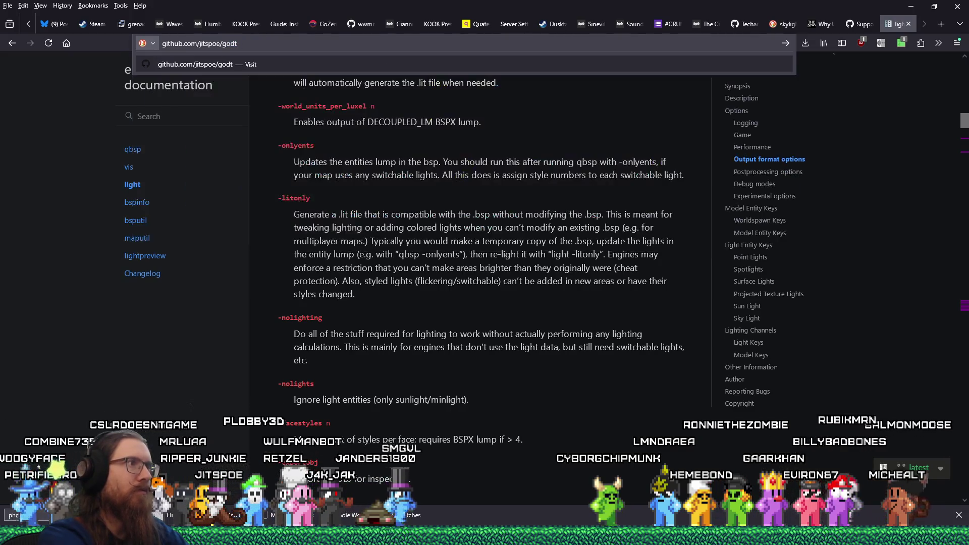
{"action": "key", "text": "Return"}
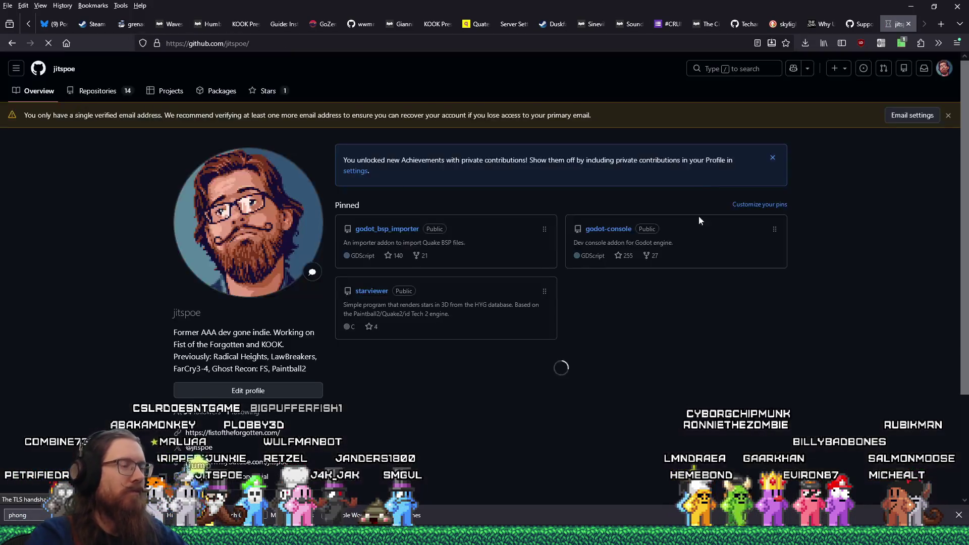
Step: Open the pinned godot_bsp_importer repository and view its 76 commits
{"action": "left_click", "coordinate": [408, 233]}
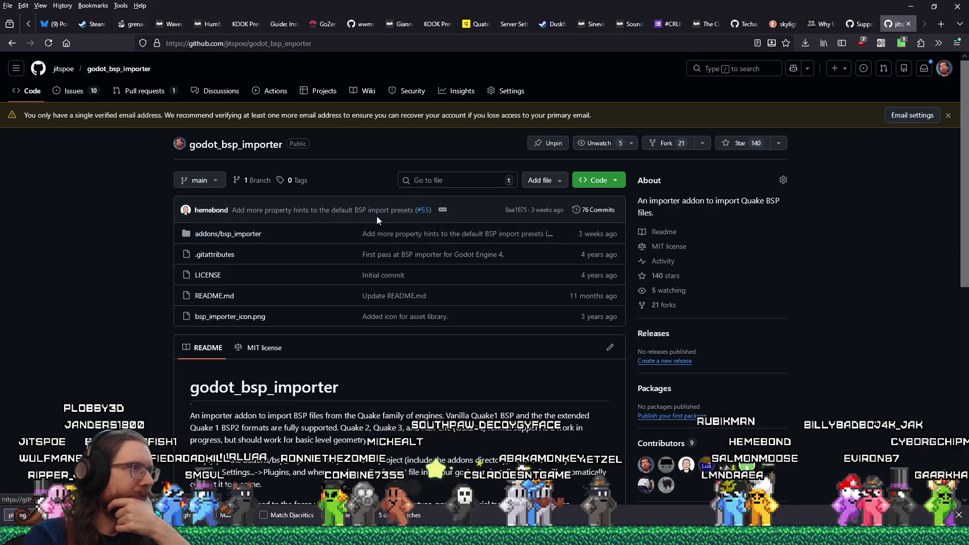
{"action": "mouse_move", "coordinate": [382, 215]}
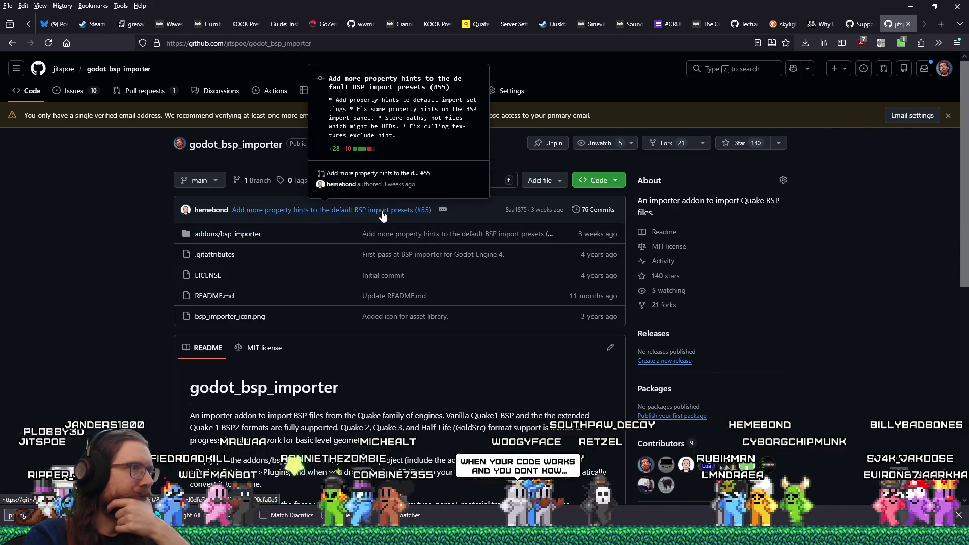
{"action": "left_click", "coordinate": [585, 212]}
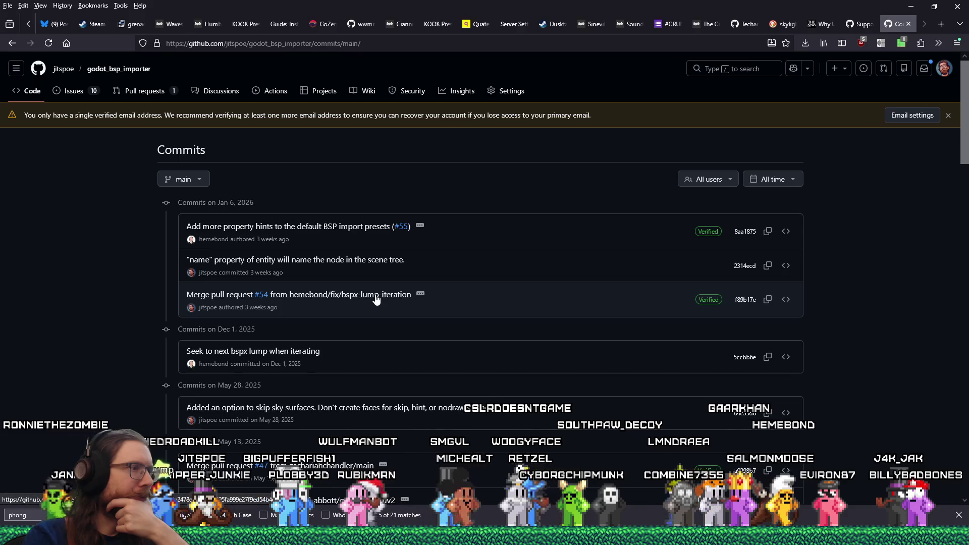
Step: Open the 'Merge pull request #54' commit and highlight its bsp_reader.gd changes, including the get_lumps_end else branch
{"action": "left_click", "coordinate": [376, 297]}
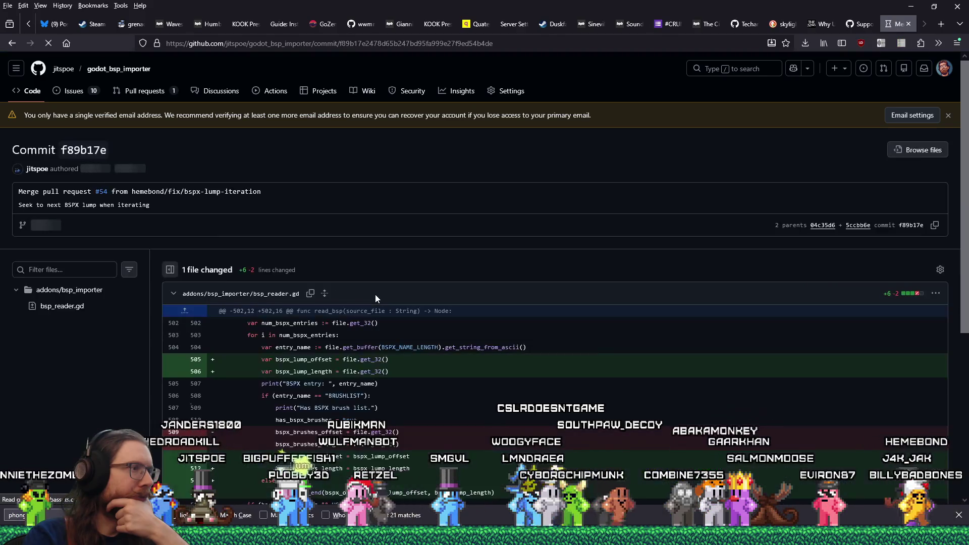
{"action": "scroll", "coordinate": [375, 295], "scroll_direction": "down", "scroll_amount": 3}
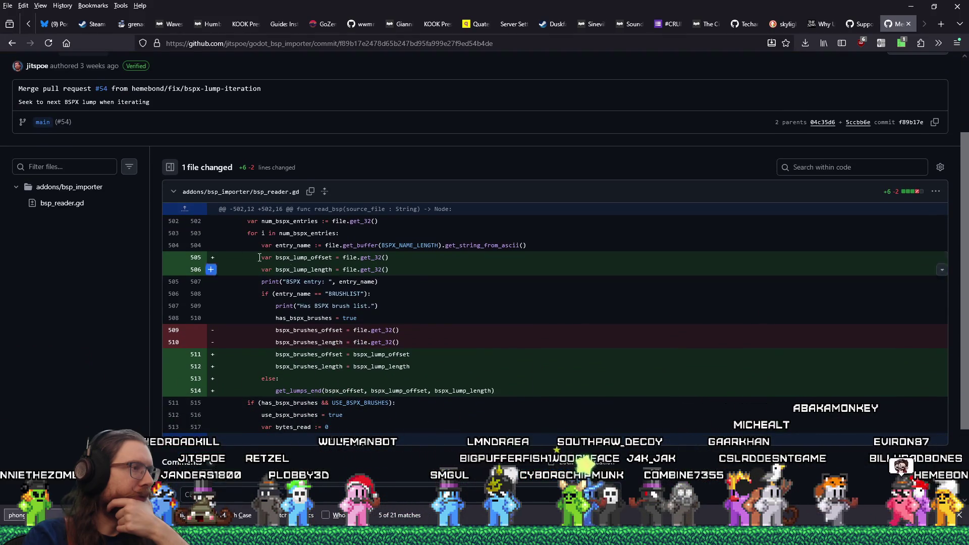
{"action": "left_click_drag", "start_coordinate": [253, 258], "coordinate": [398, 272]}
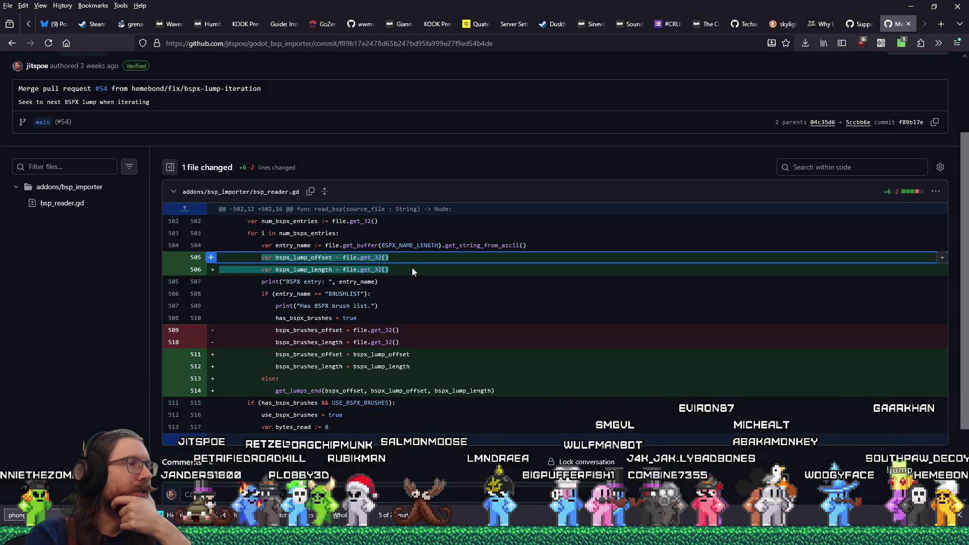
{"action": "left_click_drag", "start_coordinate": [422, 342], "coordinate": [394, 329]}
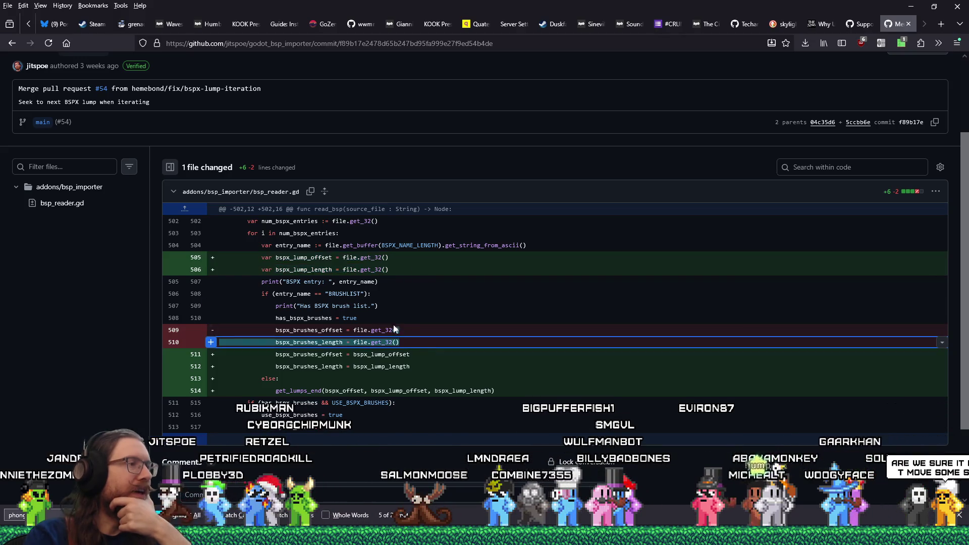
{"action": "mouse_move", "coordinate": [388, 270]}
{"action": "left_mouse_down"}
{"action": "mouse_move", "coordinate": [220, 268]}
{"action": "mouse_move", "coordinate": [218, 245]}
{"action": "left_mouse_up"}
{"action": "left_click", "coordinate": [381, 371]}
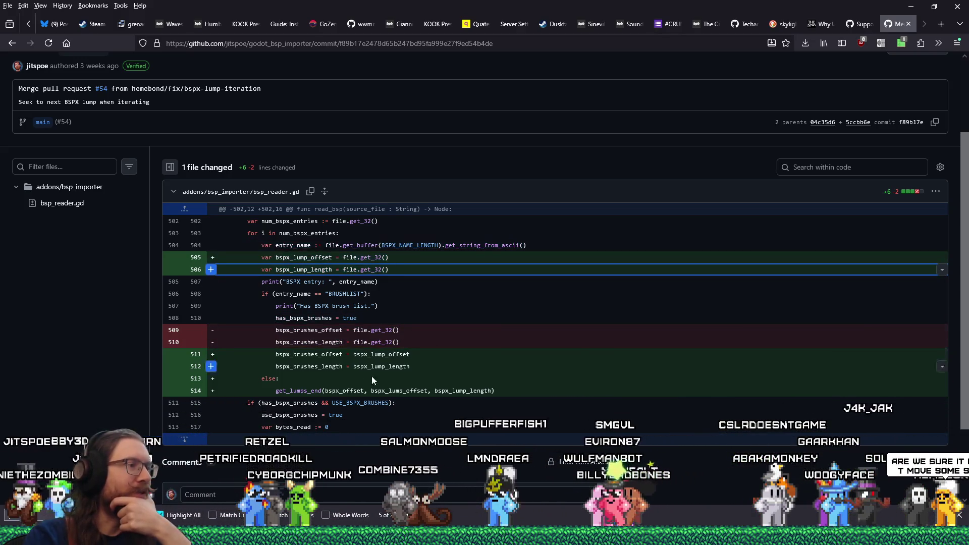
{"action": "left_click_drag", "start_coordinate": [493, 390], "coordinate": [204, 376]}
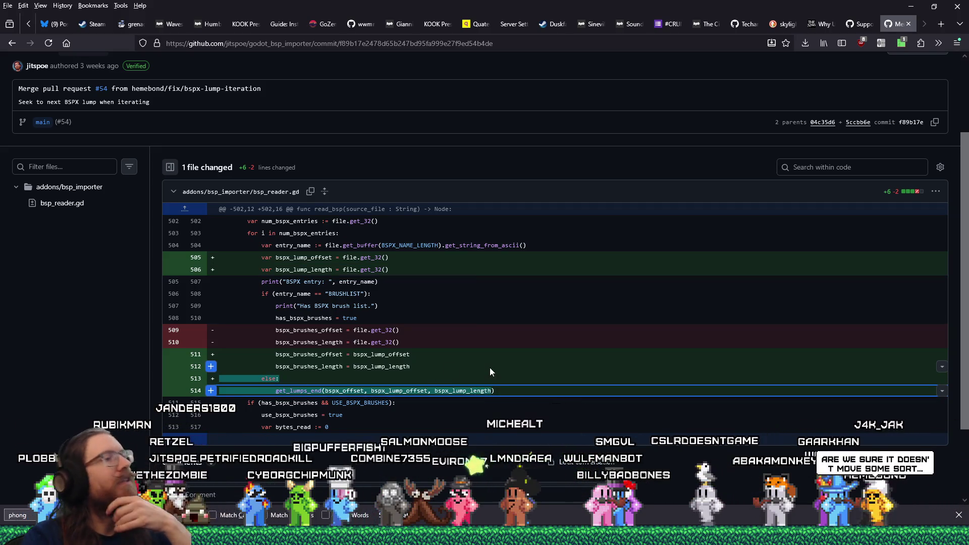
{"action": "key", "text": "alt+Tab"}
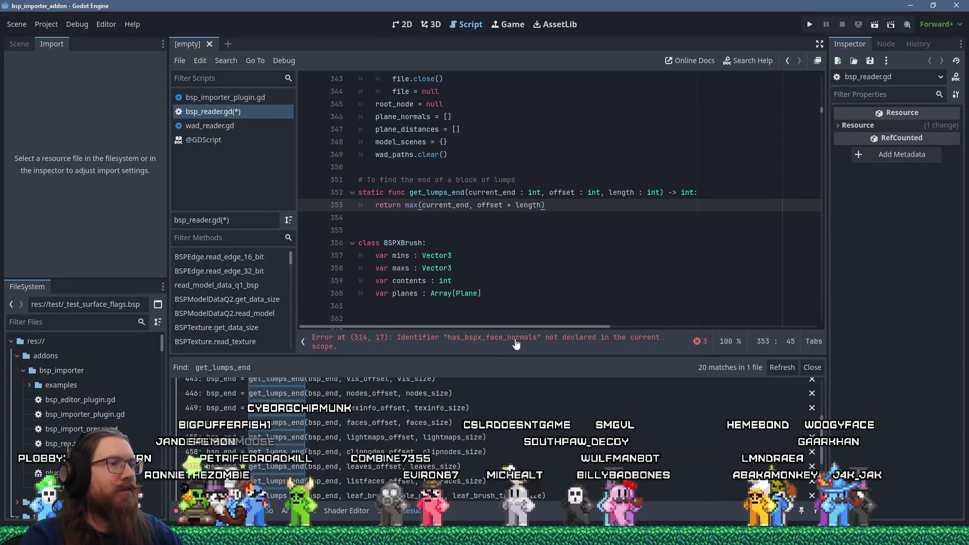
Step: Delete the else branch calling get_lumps_end on lines 517–518
{"action": "left_click", "coordinate": [516, 342]}
{"action": "left_click", "coordinate": [501, 229]}
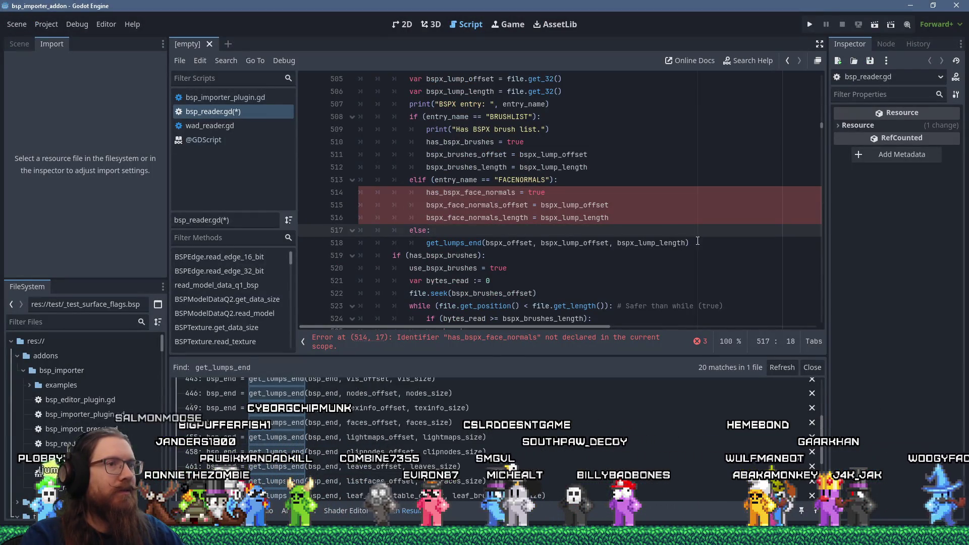
{"action": "left_click_drag", "start_coordinate": [697, 241], "coordinate": [323, 229]}
{"action": "key", "text": "Delete"}
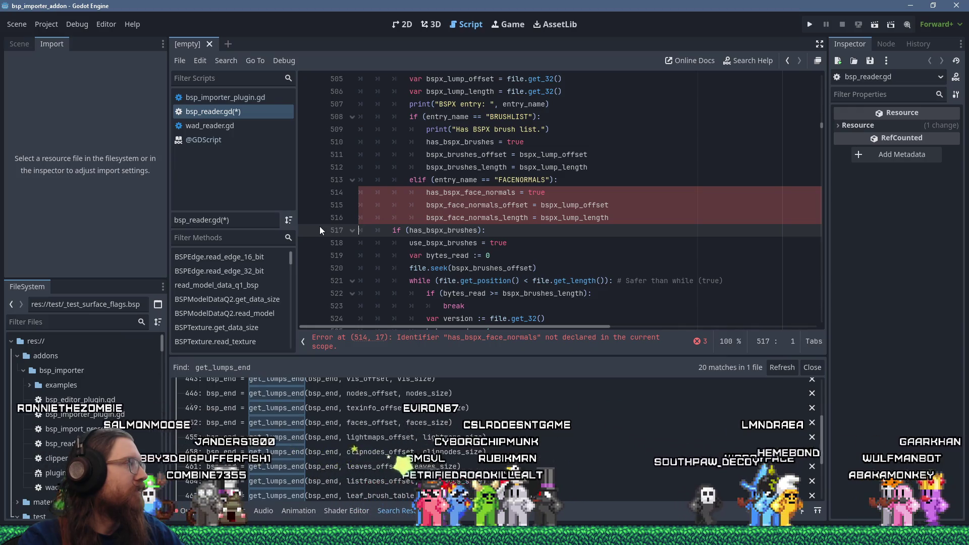
Step: Compare the BSPX lump offset and length reads with the GitHub commit diff
{"action": "key", "text": "alt+Tab"}
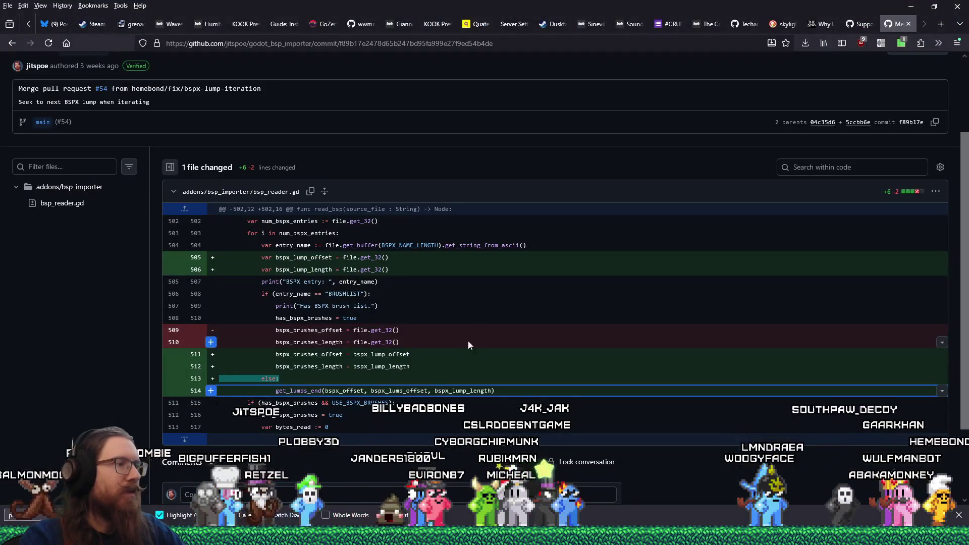
{"action": "left_click_drag", "start_coordinate": [469, 340], "coordinate": [353, 342]}
{"action": "left_click_drag", "start_coordinate": [394, 272], "coordinate": [225, 251]}
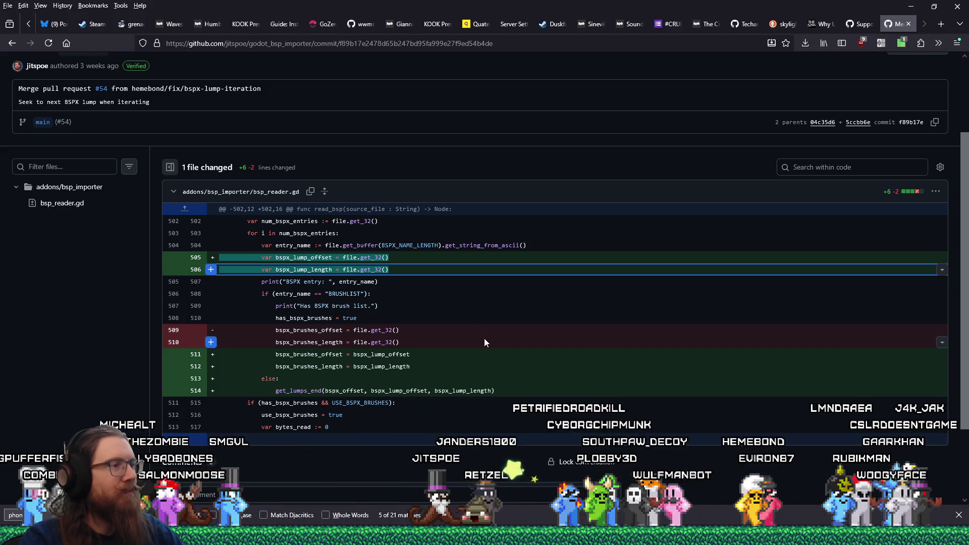
{"action": "key", "text": "alt+Tab"}
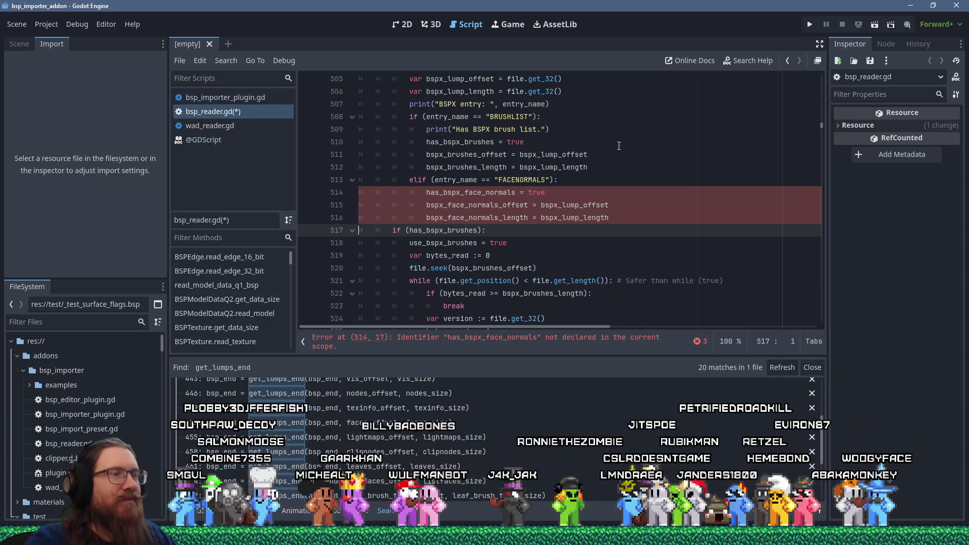
Step: Review lines 510–512 of the BSPX brush-reading code
{"action": "left_click", "coordinate": [600, 147]}
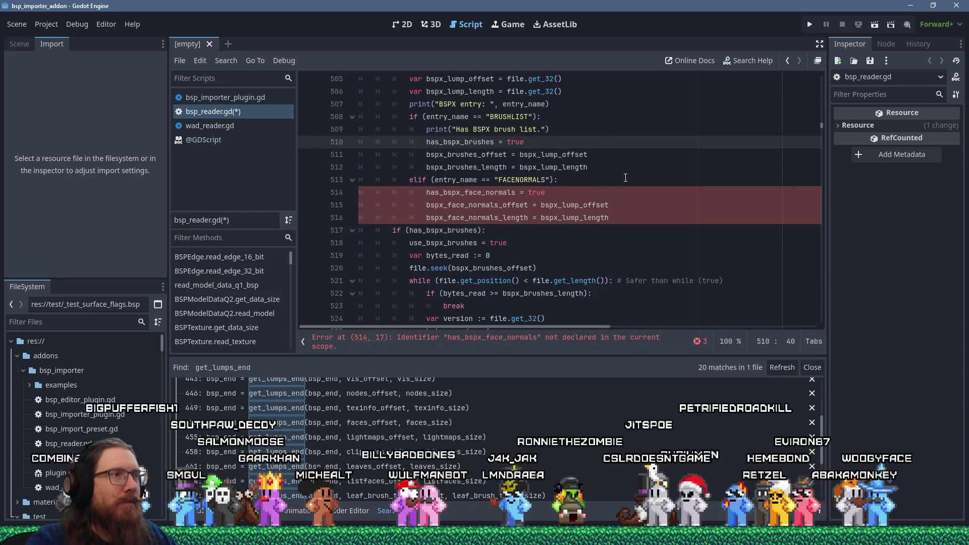
{"action": "scroll", "coordinate": [625, 177], "scroll_direction": "up", "scroll_amount": 2}
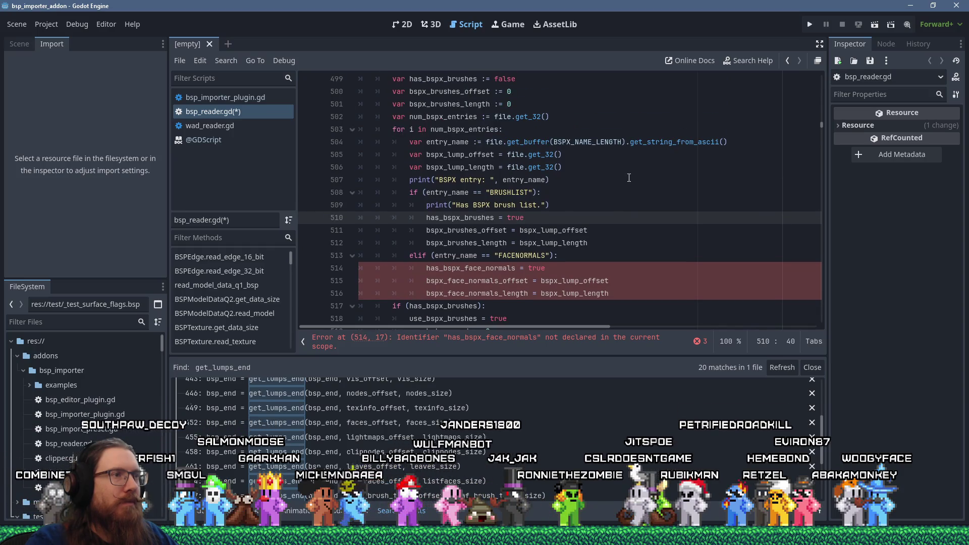
{"action": "scroll", "coordinate": [629, 177], "scroll_direction": "down", "scroll_amount": 1}
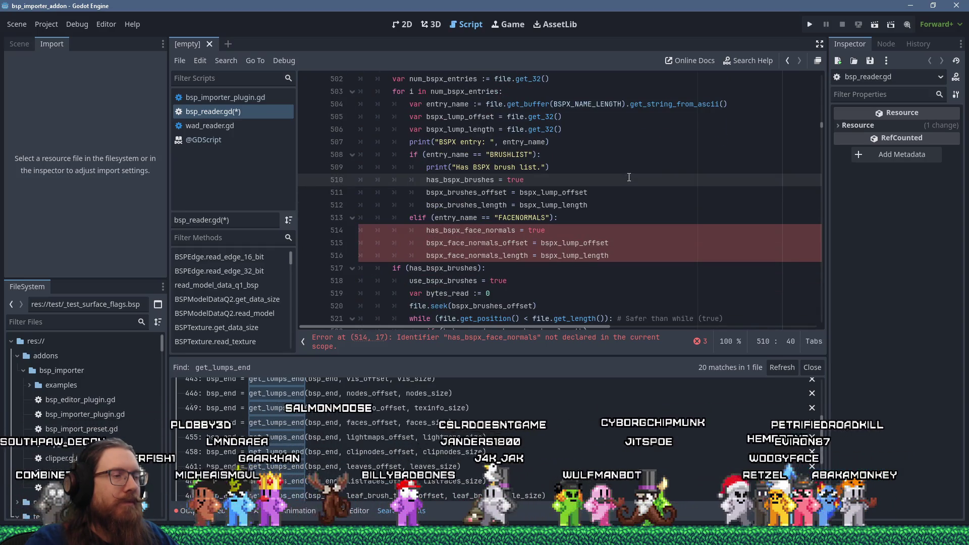
{"action": "left_click", "coordinate": [599, 207]}
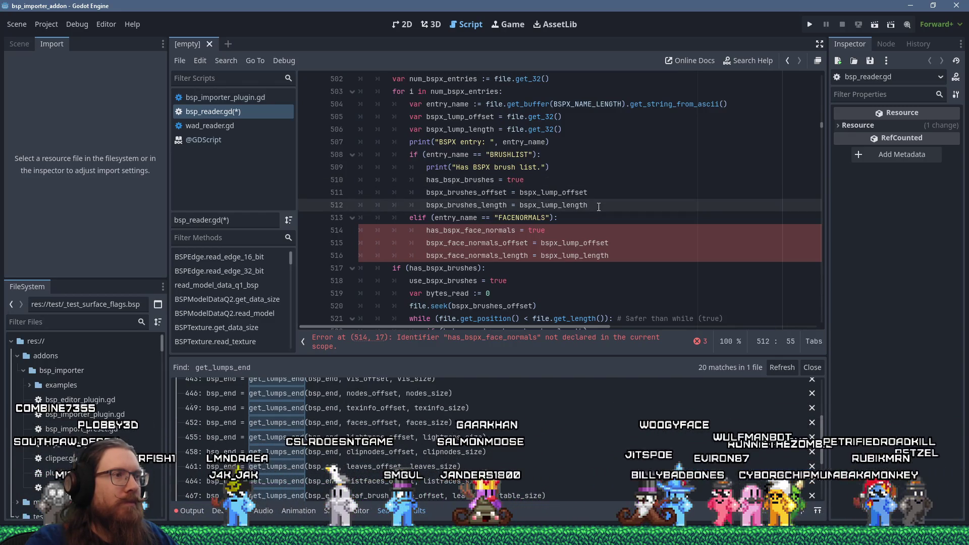
{"action": "scroll", "coordinate": [599, 207], "scroll_direction": "down", "scroll_amount": 2}
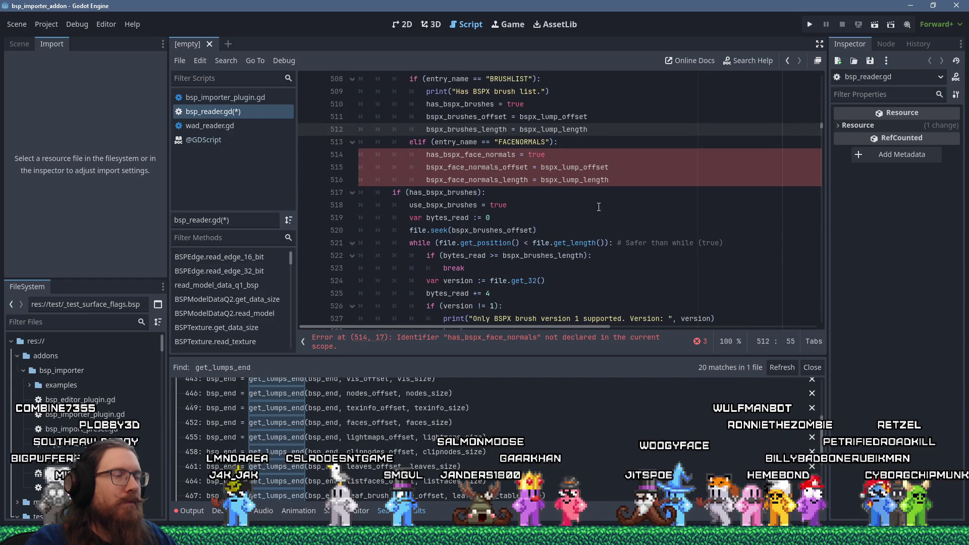
{"action": "scroll", "coordinate": [599, 207], "scroll_direction": "down", "scroll_amount": 1}
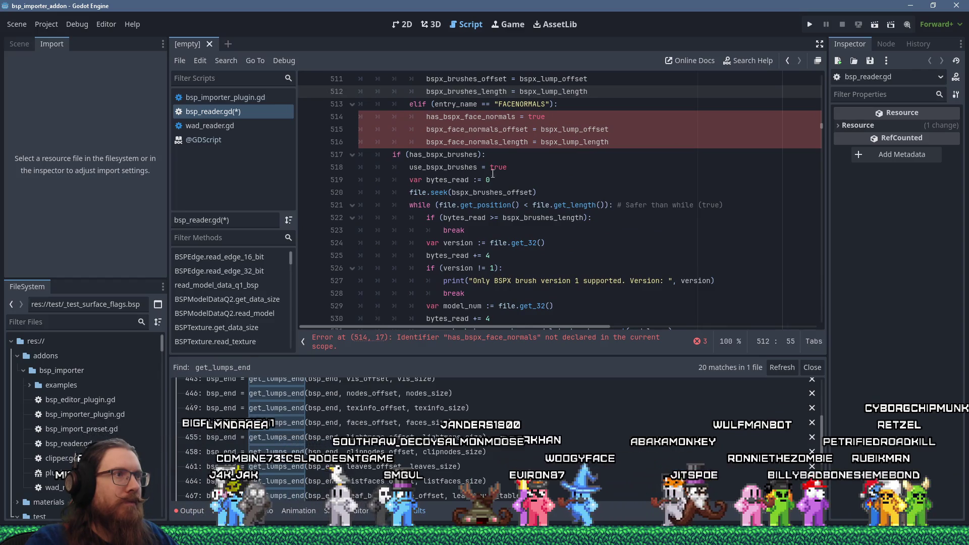
Step: Append && USE_BSPX_BRUSHES to the has_bspx_brushes check on line 517
{"action": "left_click", "coordinate": [477, 156]}
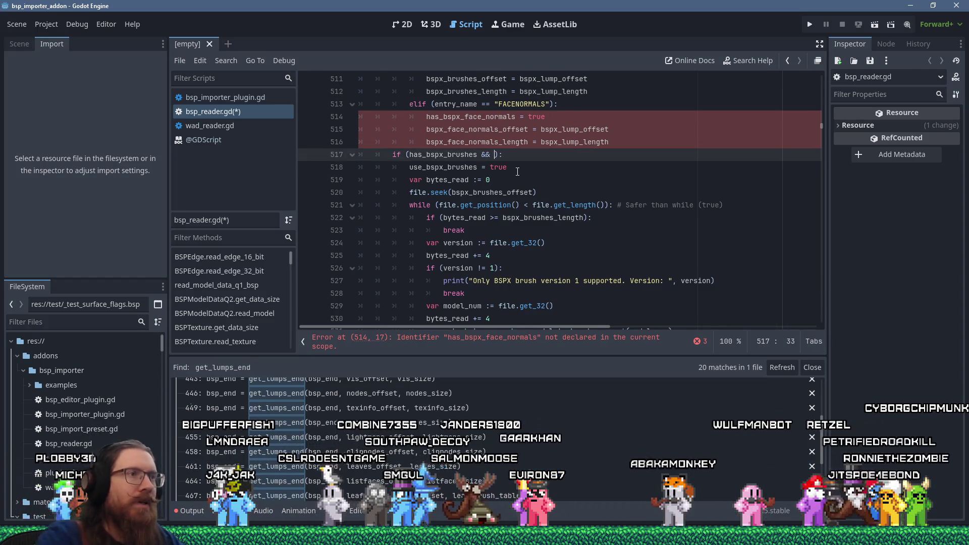
{"action": "type", "text": "&&"}
{"action": "scroll", "coordinate": [824, 114], "scroll_direction": "up", "scroll_amount": 20}
{"action": "left_click_drag", "start_coordinate": [824, 119], "coordinate": [826, 55]}
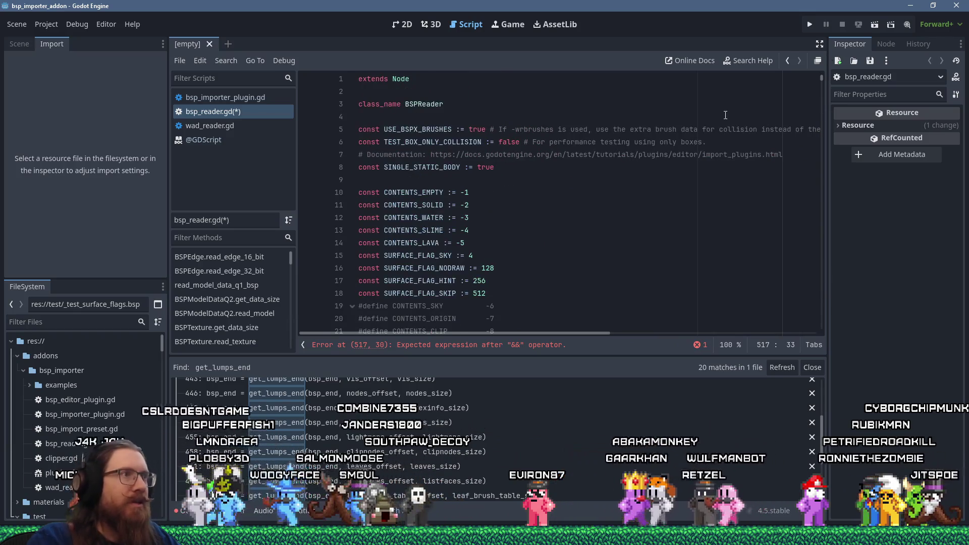
{"action": "type", "text": "USE_BSP"}
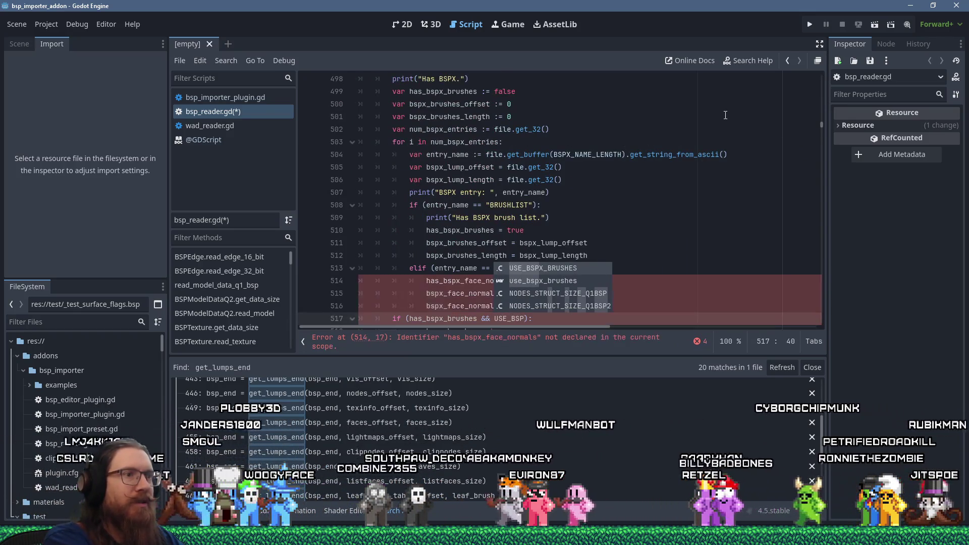
{"action": "key", "text": "Return"}
{"action": "scroll", "coordinate": [819, 123], "scroll_direction": "up", "scroll_amount": 8}
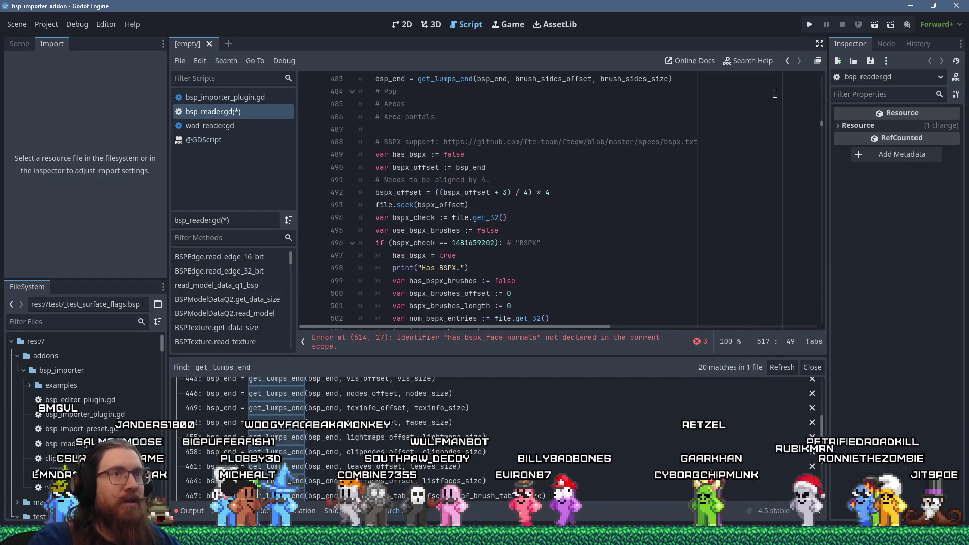
{"action": "left_click_drag", "start_coordinate": [819, 123], "coordinate": [823, 66]}
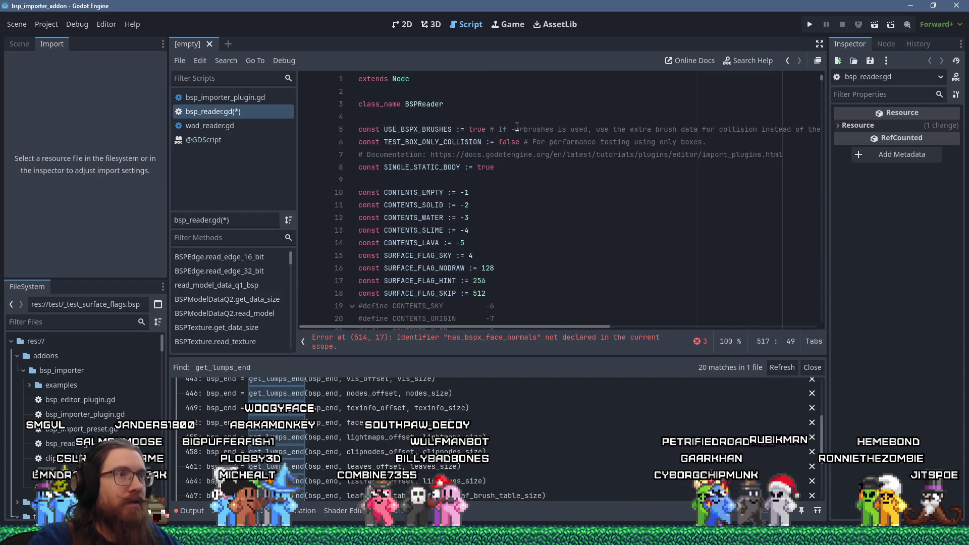
Step: Add a new line 6 declaring const USE_BSPX_NORMALS := true
{"action": "left_click", "coordinate": [787, 129]}
{"action": "key", "text": "End"}
{"action": "key", "text": "Return"}
{"action": "type", "text": "con"}
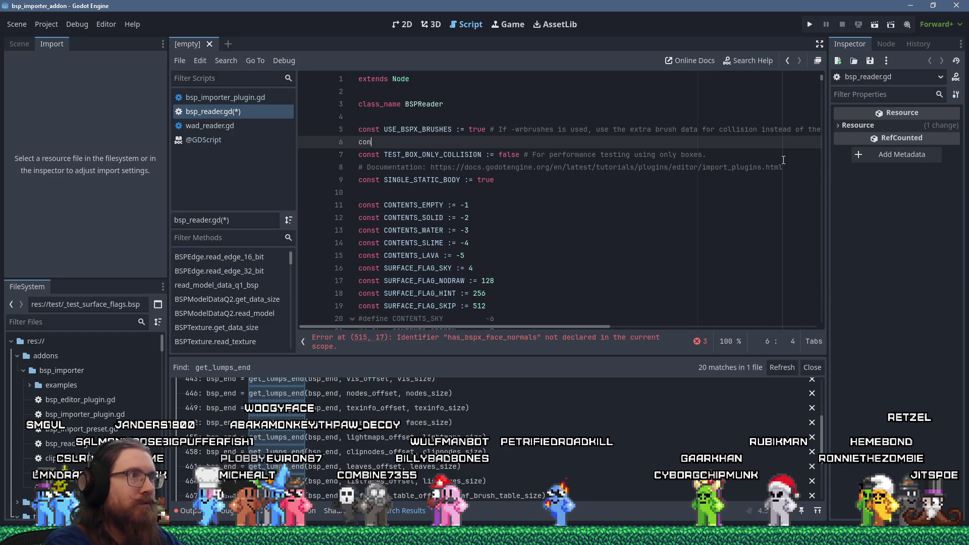
{"action": "type", "text": "st USE_BSPX_"}
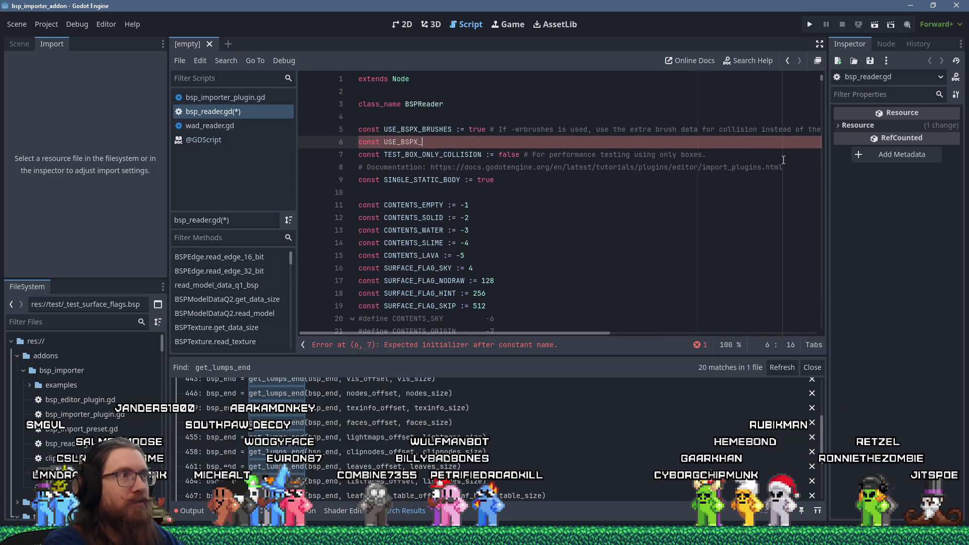
{"action": "type", "text": "NORMALS :"}
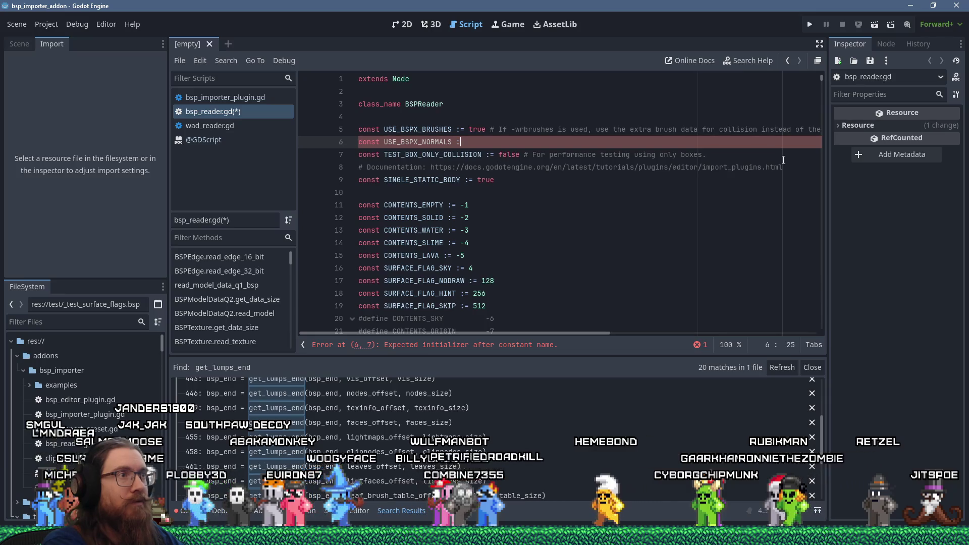
{"action": "type", "text": "= true # if"}
Step: Comment it: if -wrnormals is used in ericw light.exe, its vertex normals replace the BSP face normals
{"action": "key", "text": "BackSpace"}
{"action": "key", "text": "BackSpace"}
{"action": "type", "text": "If -w"}
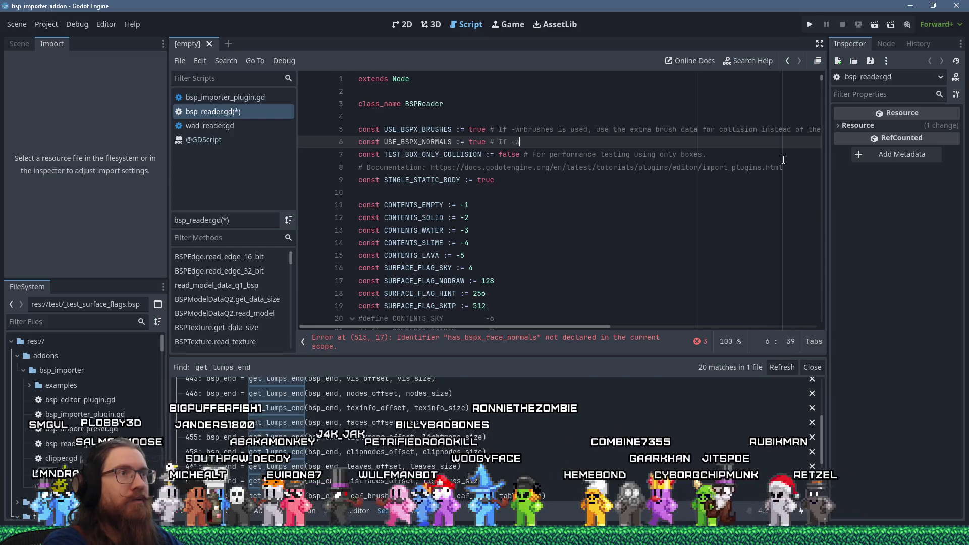
{"action": "type", "text": "rnormals is"}
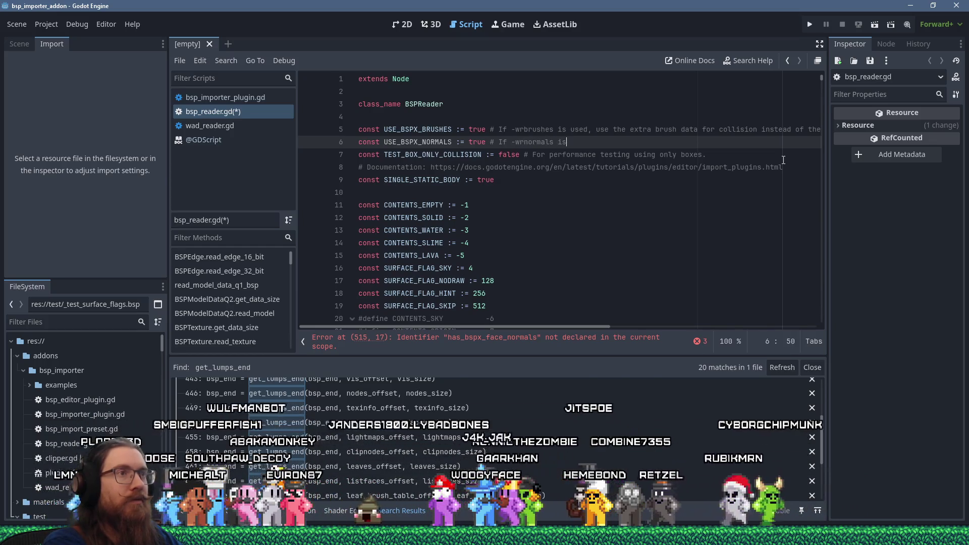
{"action": "type", "text": " used in ericw light.exe"}
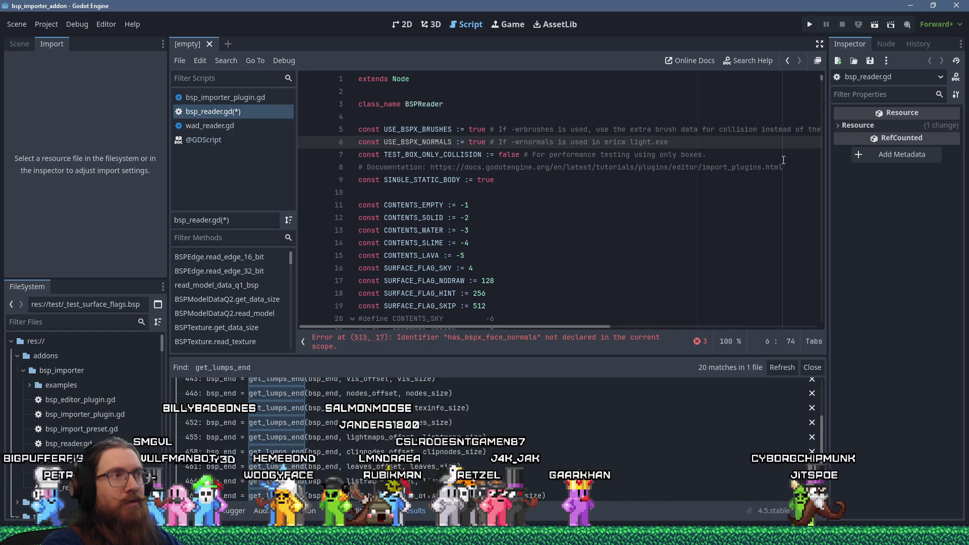
{"action": "type", "text": ","}
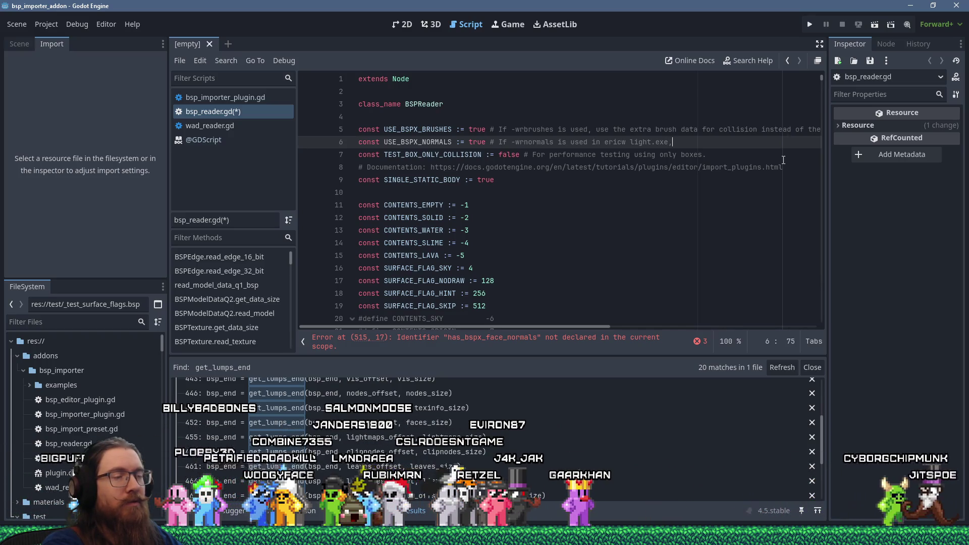
{"action": "type", "text": " face normals"}
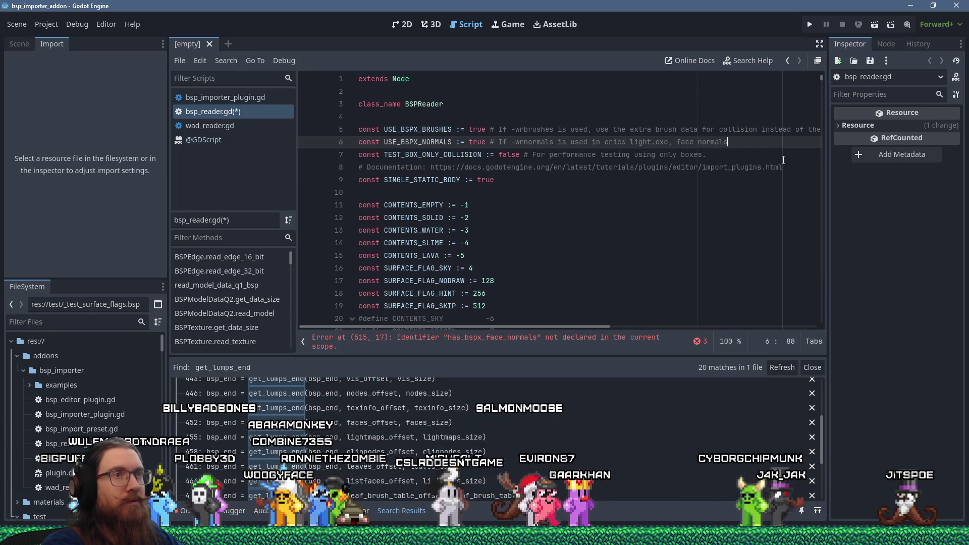
{"action": "key", "text": "BackSpace"}
{"action": "key", "text": "BackSpace"}
{"action": "key", "text": "BackSpace"}
{"action": "key", "text": "BackSpace"}
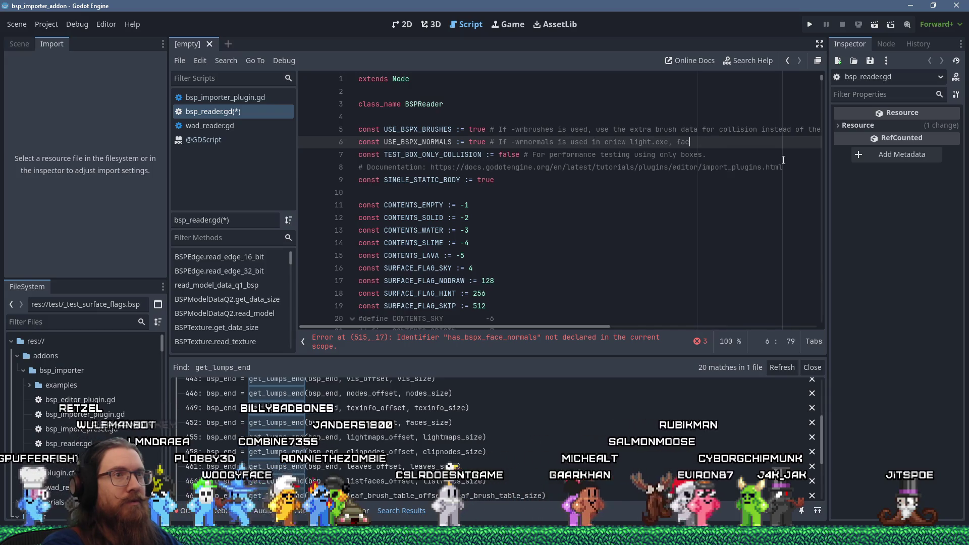
{"action": "type", "text": "vertex nora"}
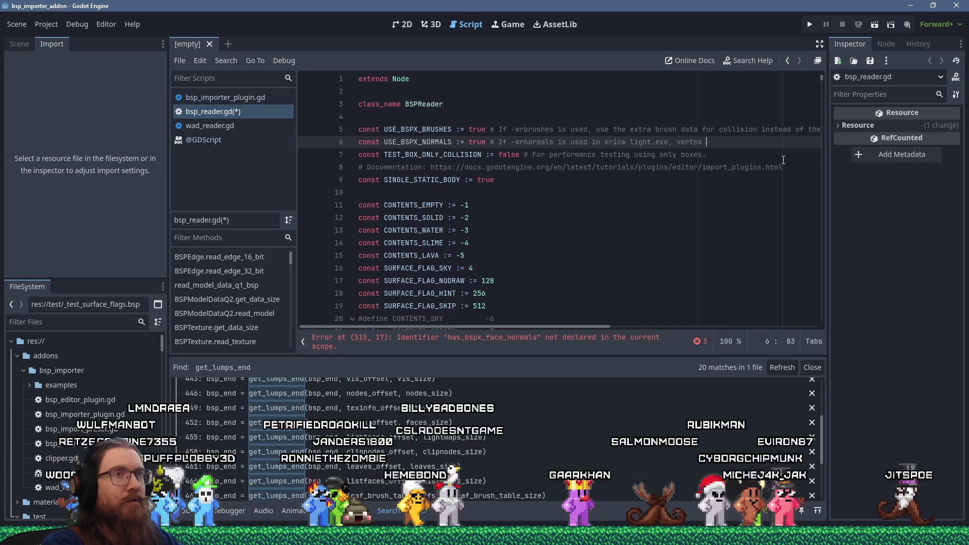
{"action": "key", "text": "BackSpace"}
{"action": "type", "text": "rmals will "}
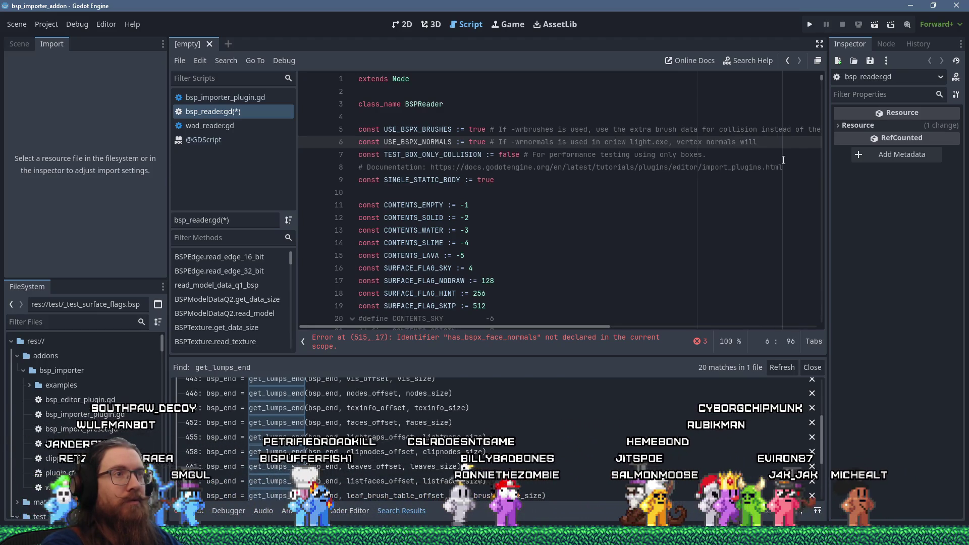
{"action": "type", "text": "be use"}
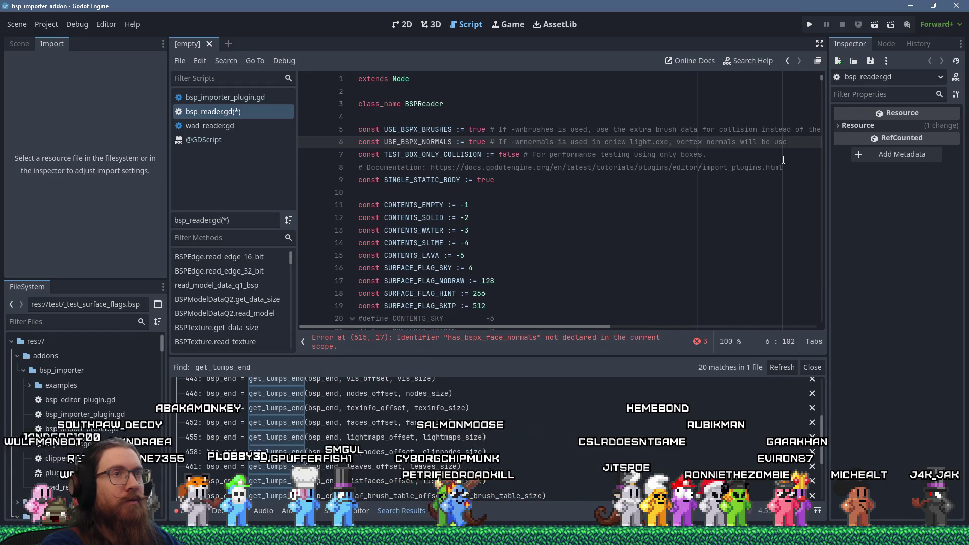
{"action": "type", "text": "d from that instea"}
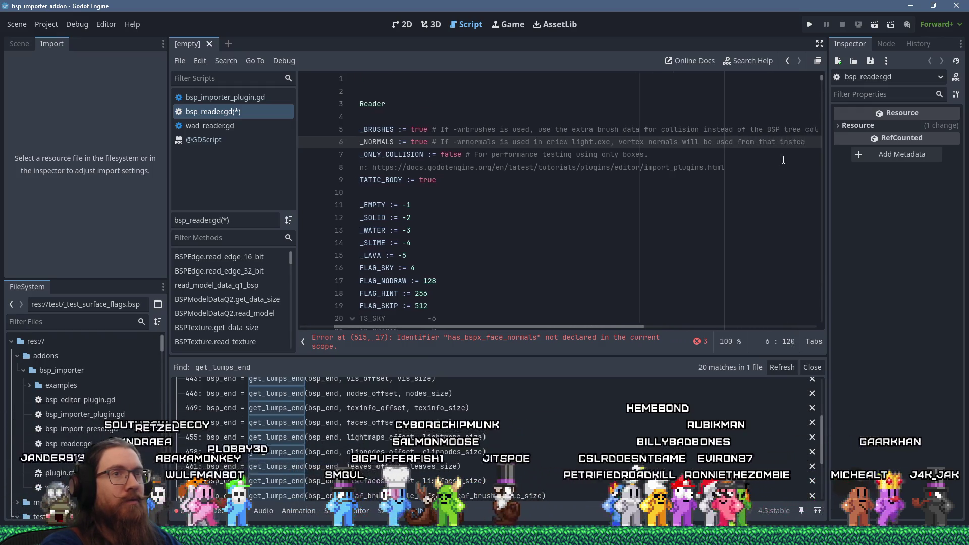
{"action": "type", "text": "d of bs"}
{"action": "key", "text": "BackSpace"}
{"action": "type", "text": "t"}
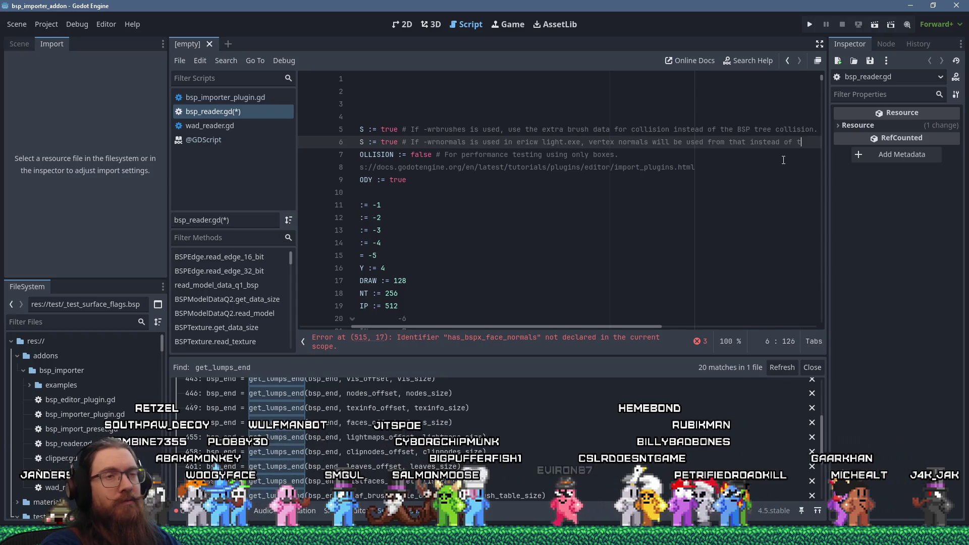
{"action": "type", "text": "he BSP face normals."}
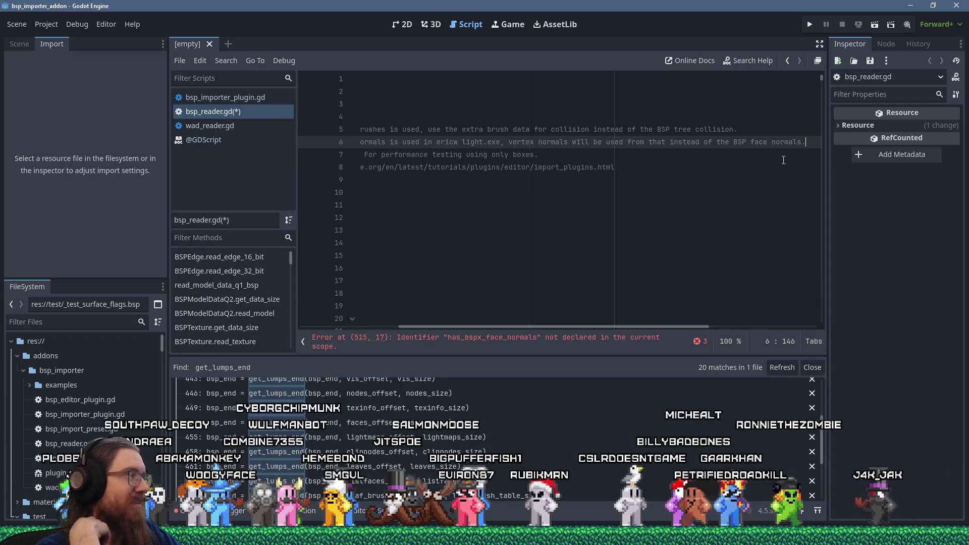
{"action": "key", "text": "Home"}
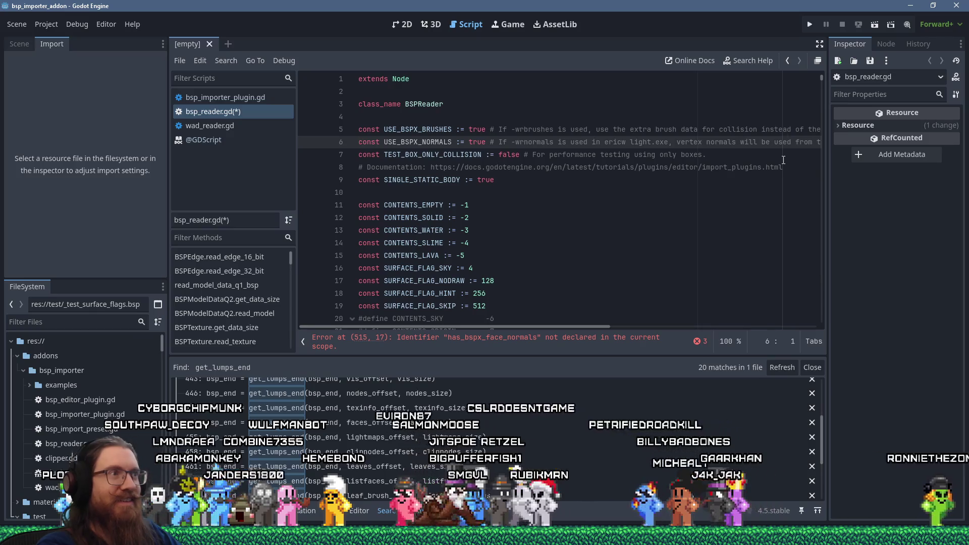
{"action": "scroll", "coordinate": [739, 164], "scroll_direction": "down", "scroll_amount": 4}
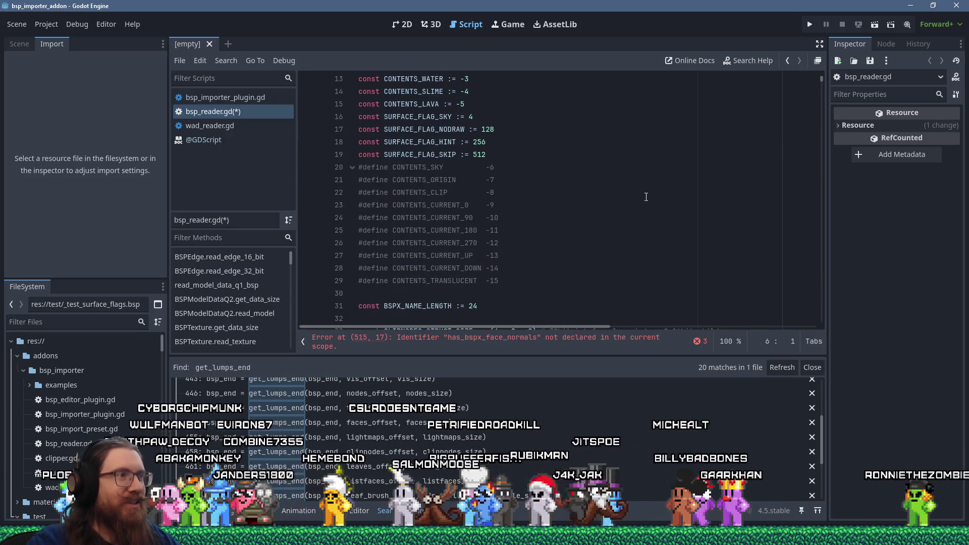
{"action": "scroll", "coordinate": [646, 197], "scroll_direction": "up", "scroll_amount": 4}
{"action": "left_click", "coordinate": [536, 337]}
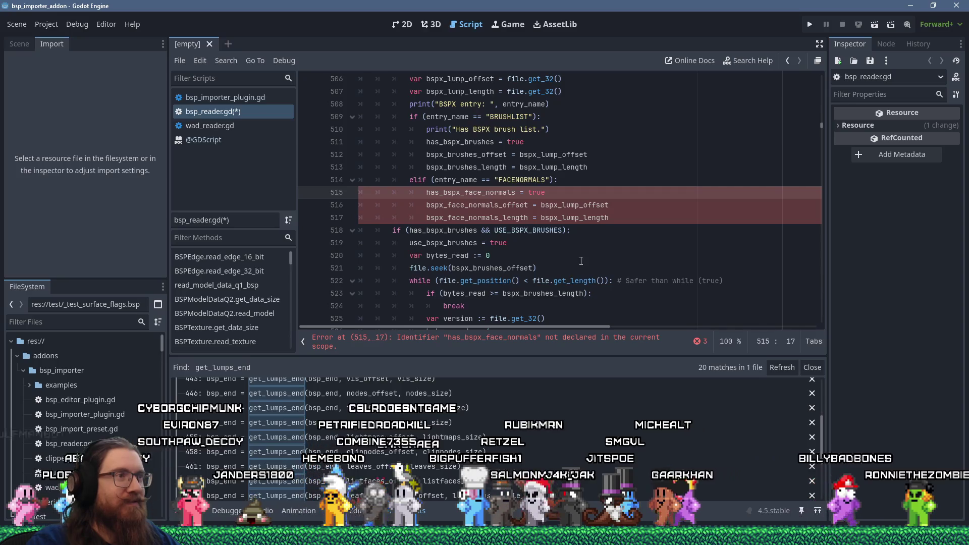
{"action": "key", "text": "Up"}
{"action": "key", "text": "Up"}
{"action": "key", "text": "Up"}
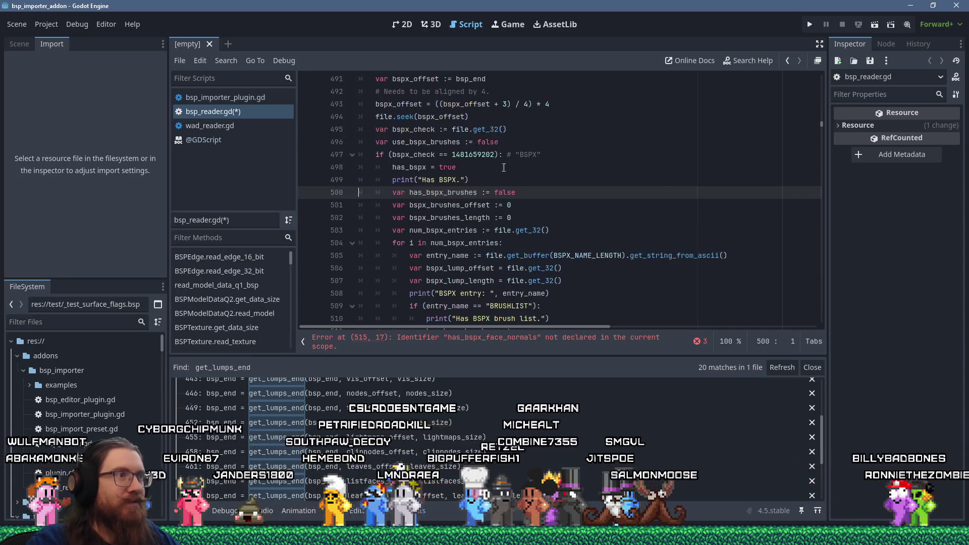
Step: Declare has_bspx_face_normals := false below the bspx_brushes variables
{"action": "left_click", "coordinate": [528, 192]}
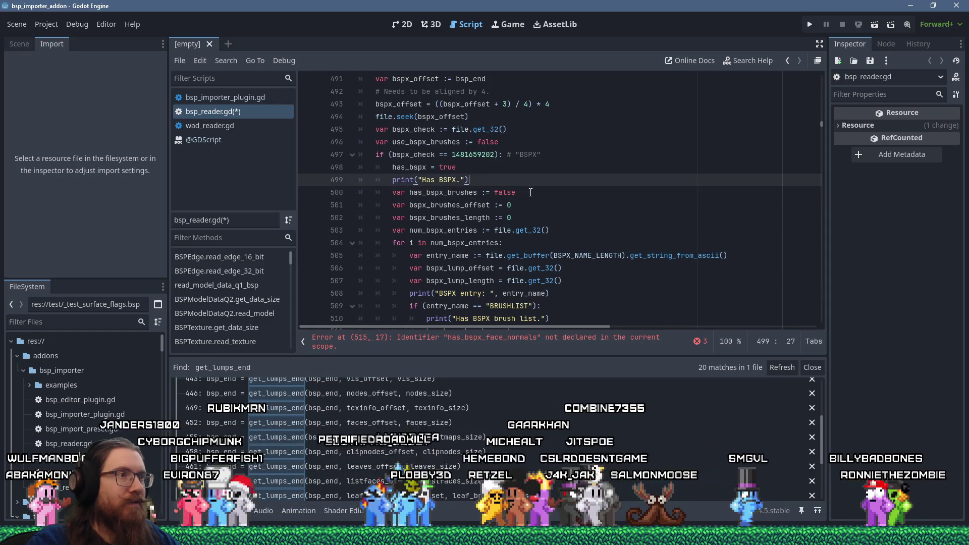
{"action": "key", "text": "Return"}
{"action": "type", "text": "var has_bspx"}
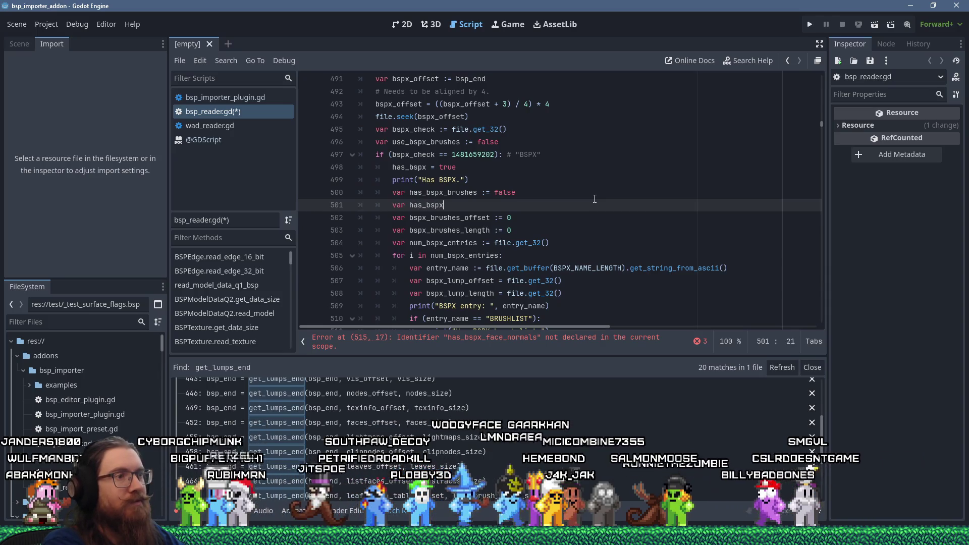
{"action": "type", "text": "_face_normals := false"}
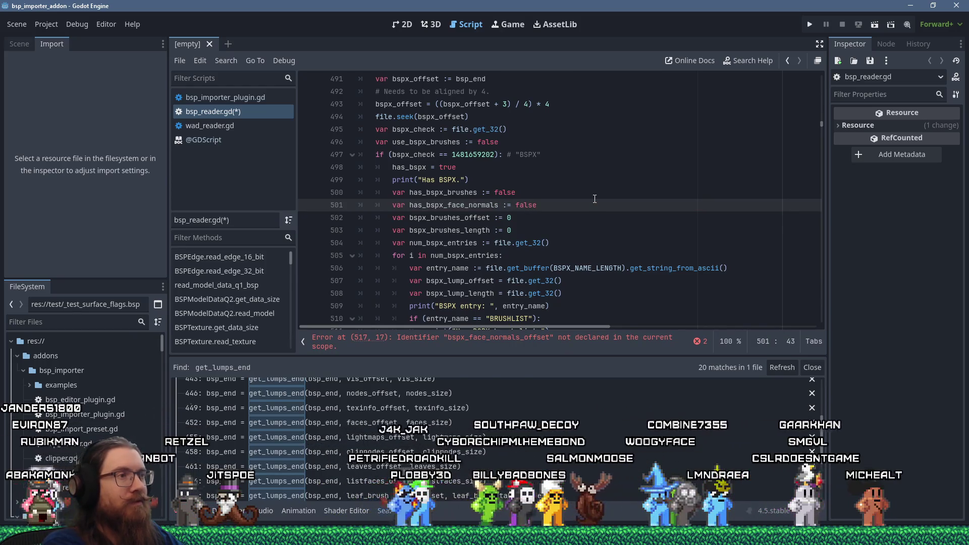
{"action": "key", "text": "Down"}
{"action": "key", "text": "Down"}
{"action": "key", "text": "Return"}
{"action": "type", "text": "var bspx_"}
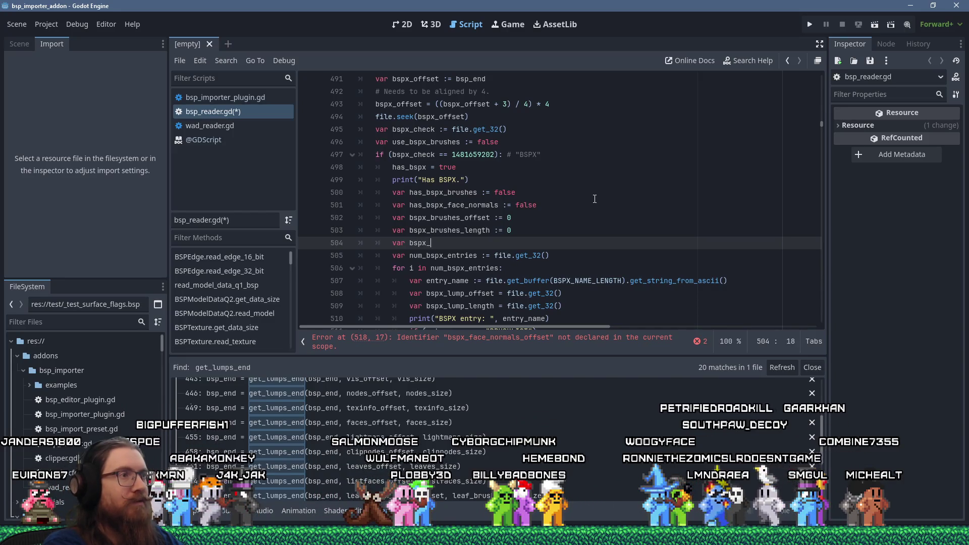
{"action": "key", "text": "Up"}
{"action": "key", "text": "Up"}
{"action": "key", "text": "Up"}
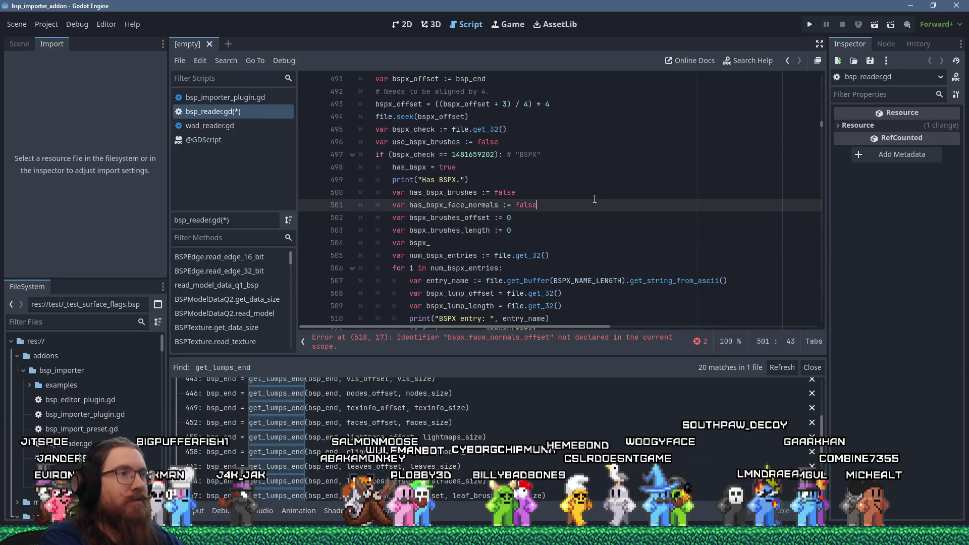
{"action": "key", "text": "alt+Down"}
{"action": "key", "text": "alt+Down"}
Step: Add bspx_face_normals_offset := 0 and bspx_face_normals_length := 0 declarations
{"action": "key", "text": "Down"}
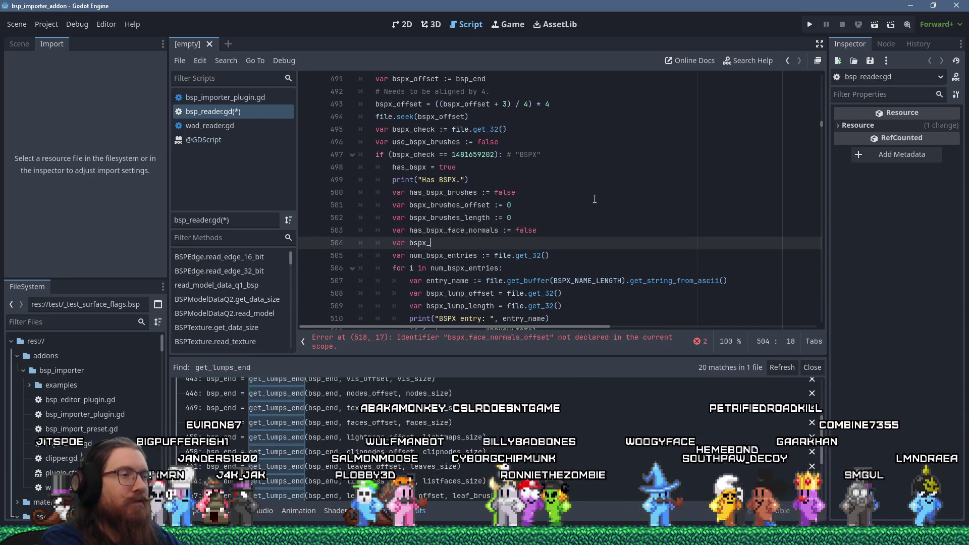
{"action": "type", "text": "face_normals_offset :="}
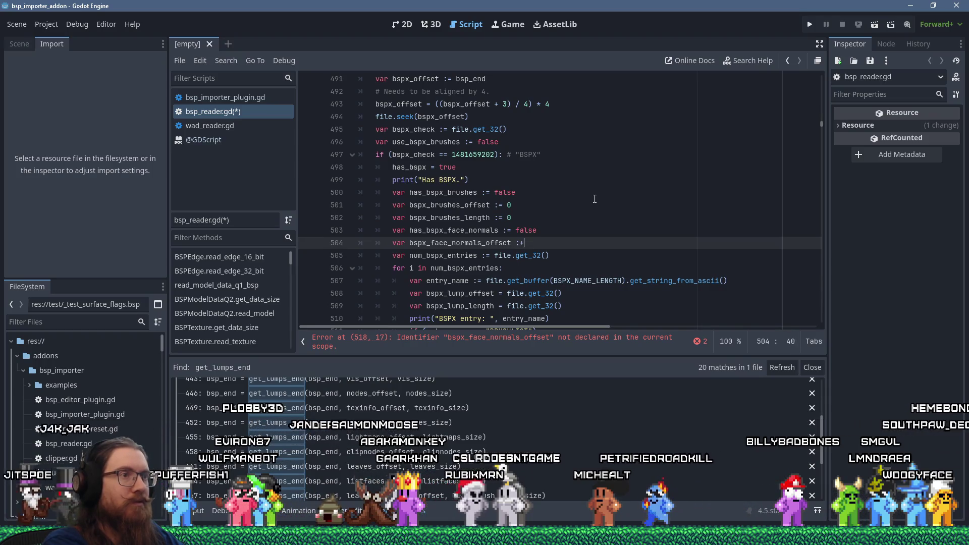
{"action": "type", "text": " 0"}
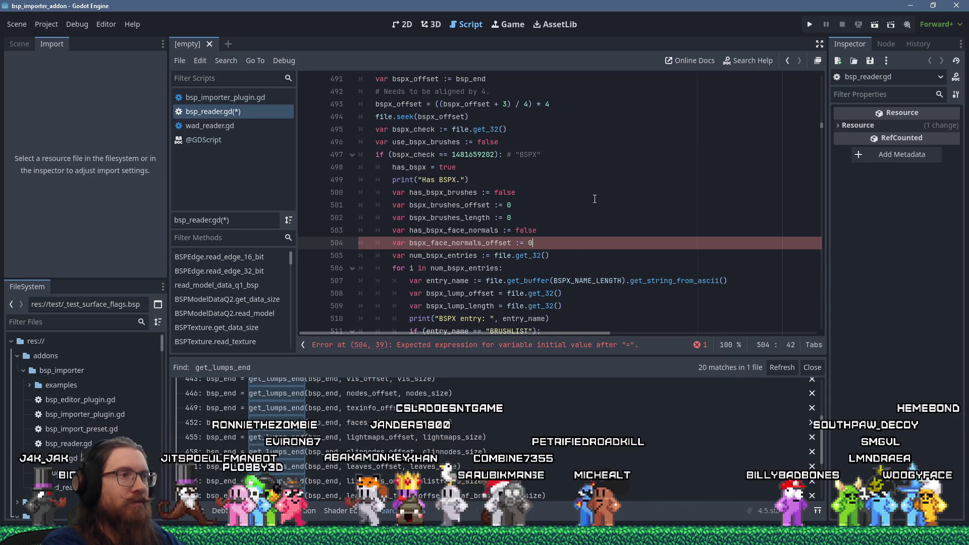
{"action": "key", "text": "Return"}
{"action": "type", "text": "var bspx_face_normals_length :"}
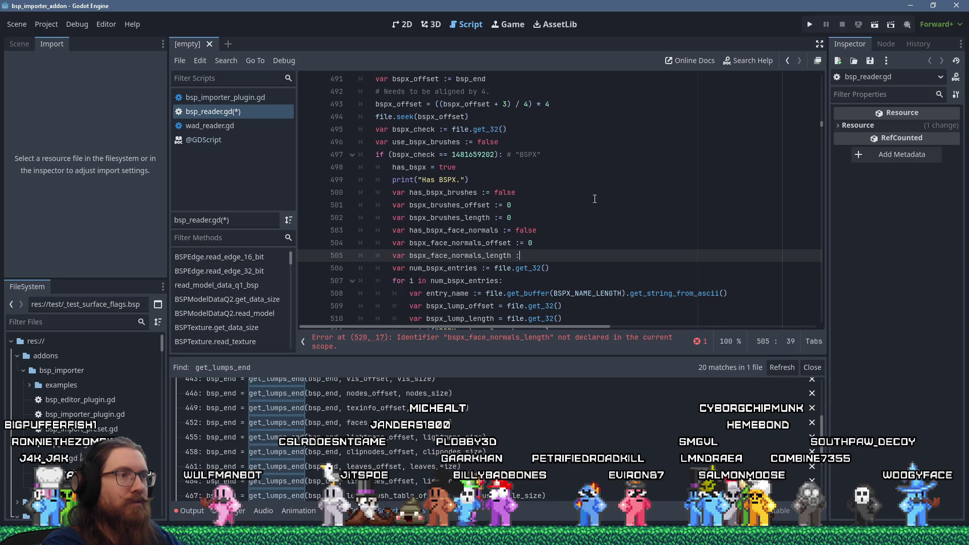
{"action": "type", "text": "= 0"}
{"action": "scroll", "coordinate": [620, 187], "scroll_direction": "down", "scroll_amount": 8}
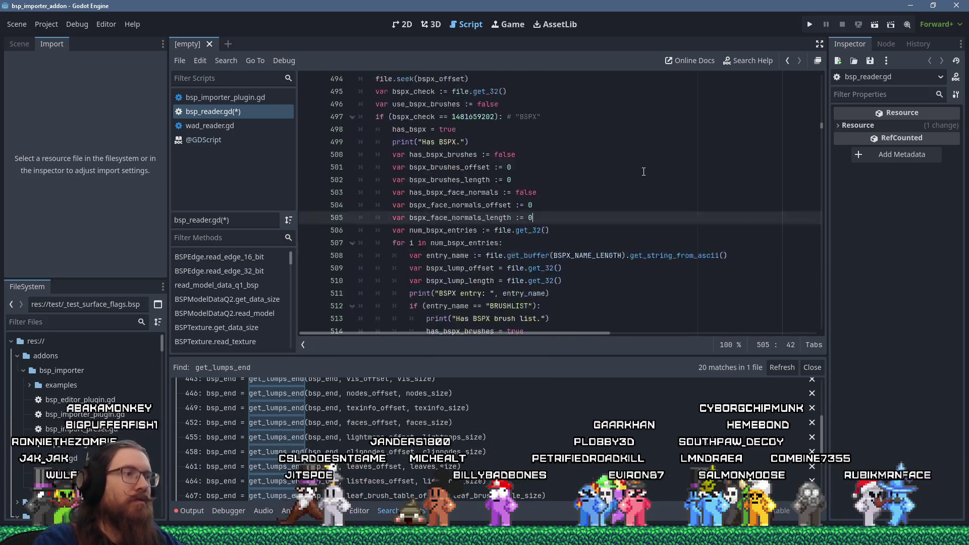
Step: Insert a blank line after the bspx_model_to_brush_map assignment, above the else branch
{"action": "scroll", "coordinate": [636, 172], "scroll_direction": "down", "scroll_amount": 15}
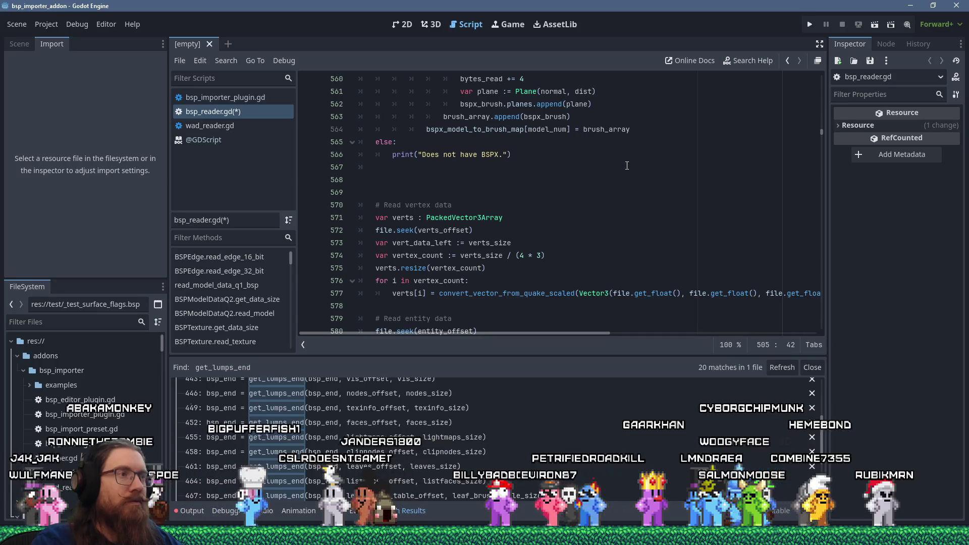
{"action": "scroll", "coordinate": [627, 166], "scroll_direction": "down", "scroll_amount": 7}
{"action": "scroll", "coordinate": [627, 165], "scroll_direction": "up", "scroll_amount": 14}
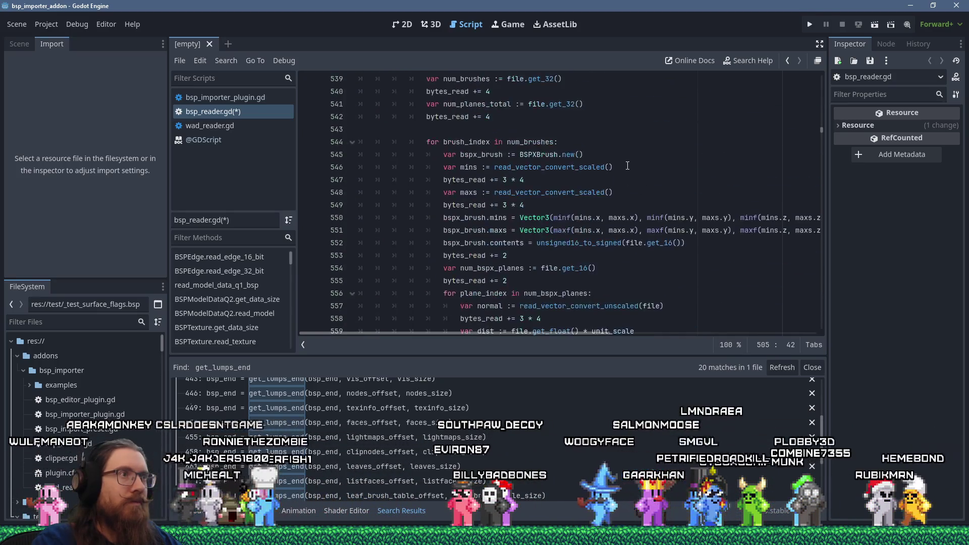
{"action": "scroll", "coordinate": [627, 166], "scroll_direction": "up", "scroll_amount": 9}
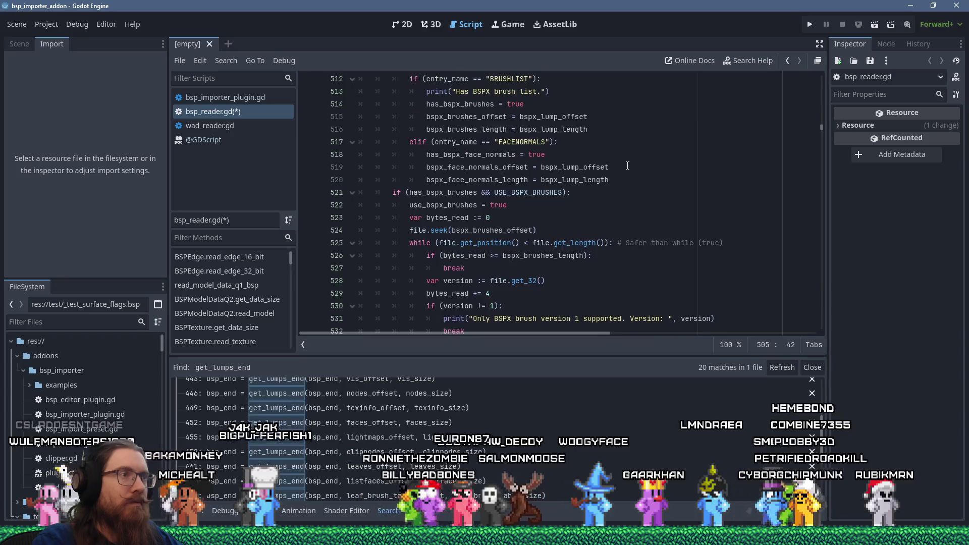
{"action": "scroll", "coordinate": [396, 226], "scroll_direction": "down", "scroll_amount": 6}
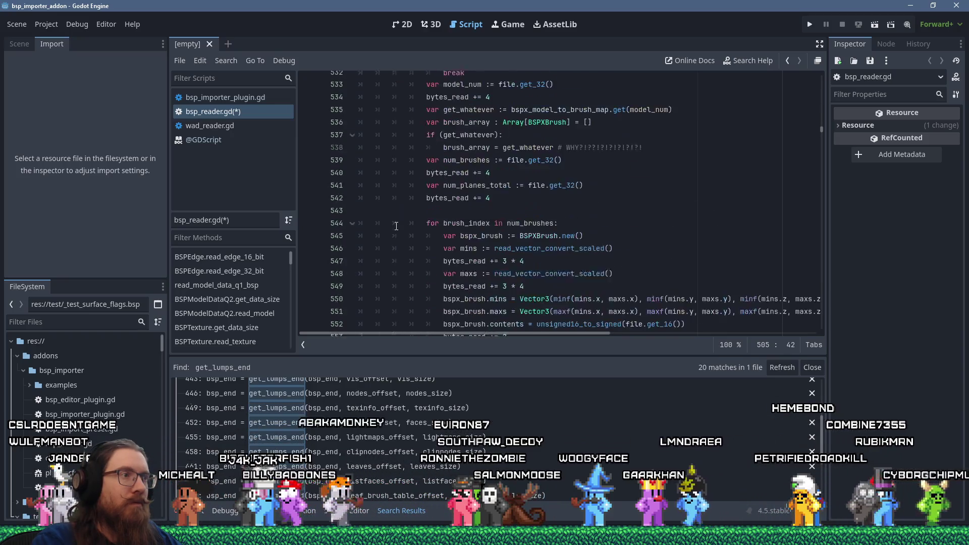
{"action": "scroll", "coordinate": [396, 227], "scroll_direction": "down", "scroll_amount": 7}
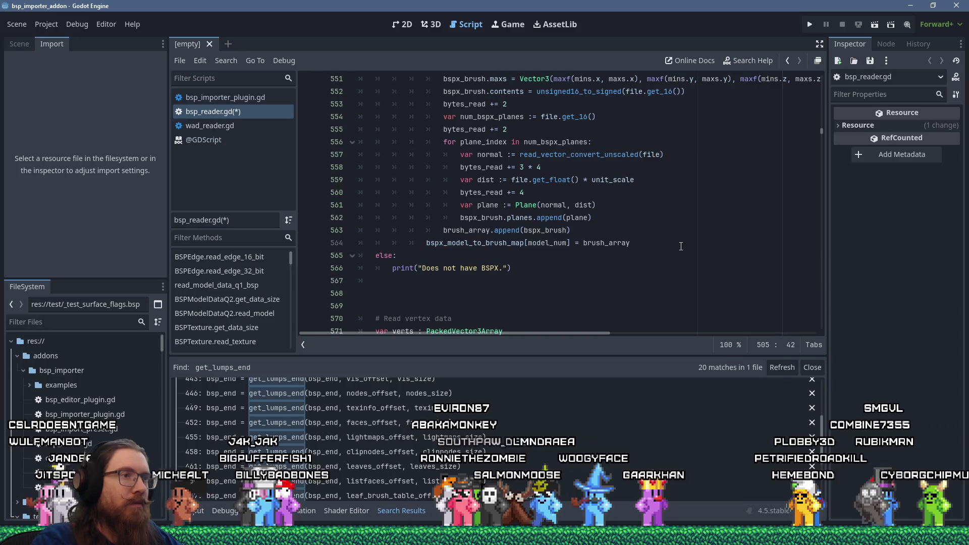
{"action": "left_click", "coordinate": [680, 247]}
{"action": "key", "text": "Return"}
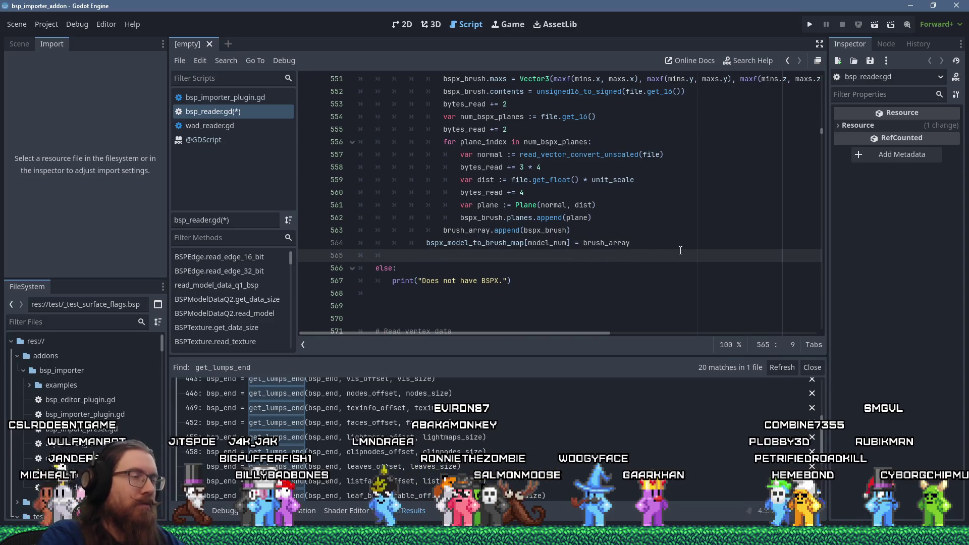
{"action": "scroll", "coordinate": [676, 248], "scroll_direction": "up", "scroll_amount": 16}
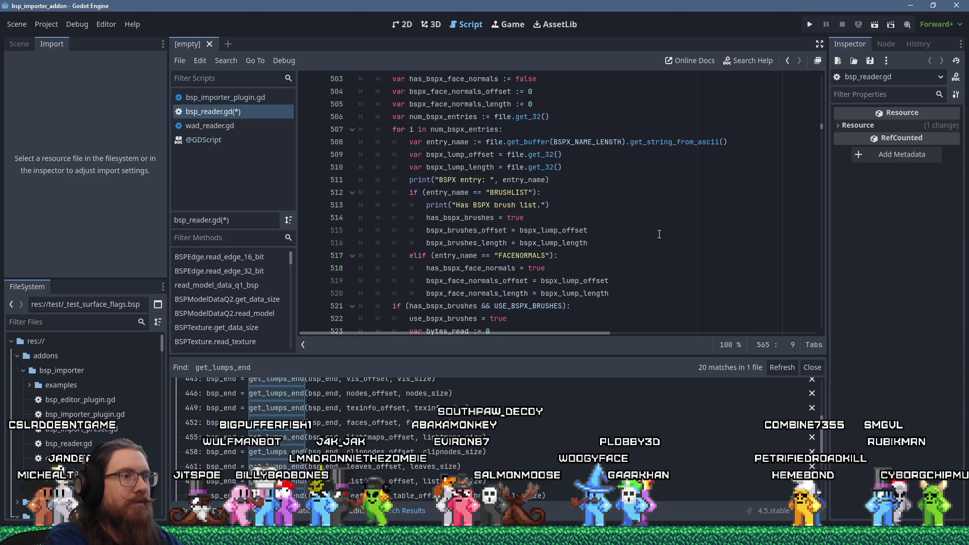
Step: Write if (USE_BSPX_NORMALS && has_bspx_face_normals): and start its indented body
{"action": "type", "text": "if (USE_"}
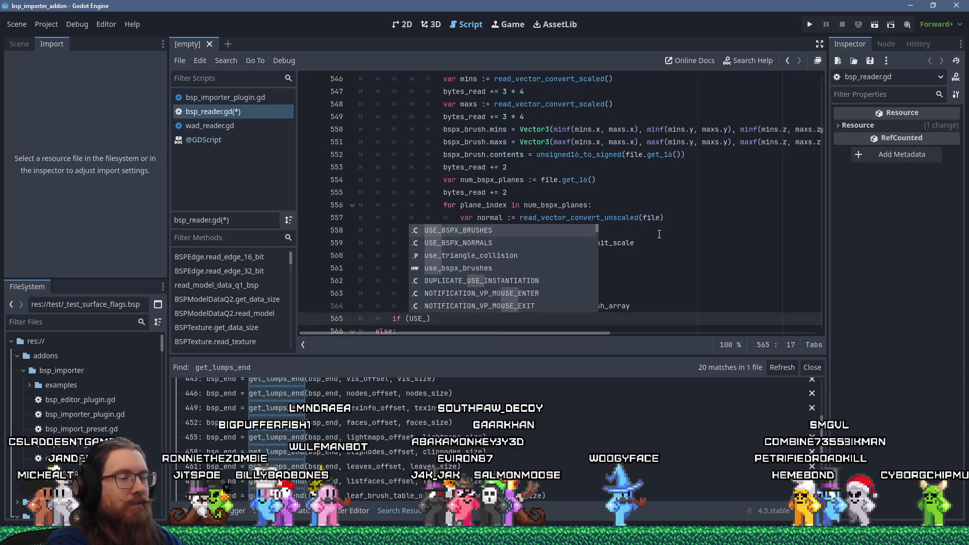
{"action": "key", "text": "Down"}
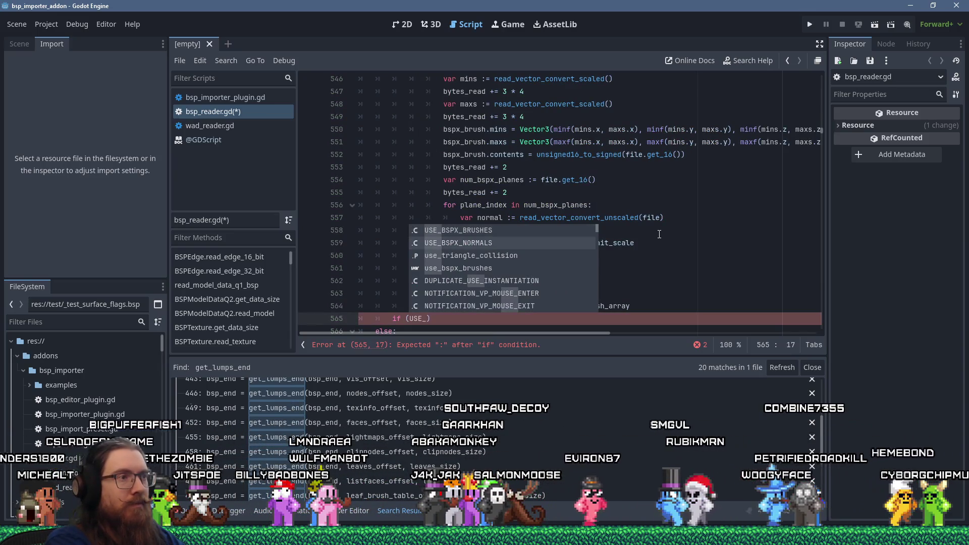
{"action": "key", "text": "Return"}
{"action": "type", "text": "&& "}
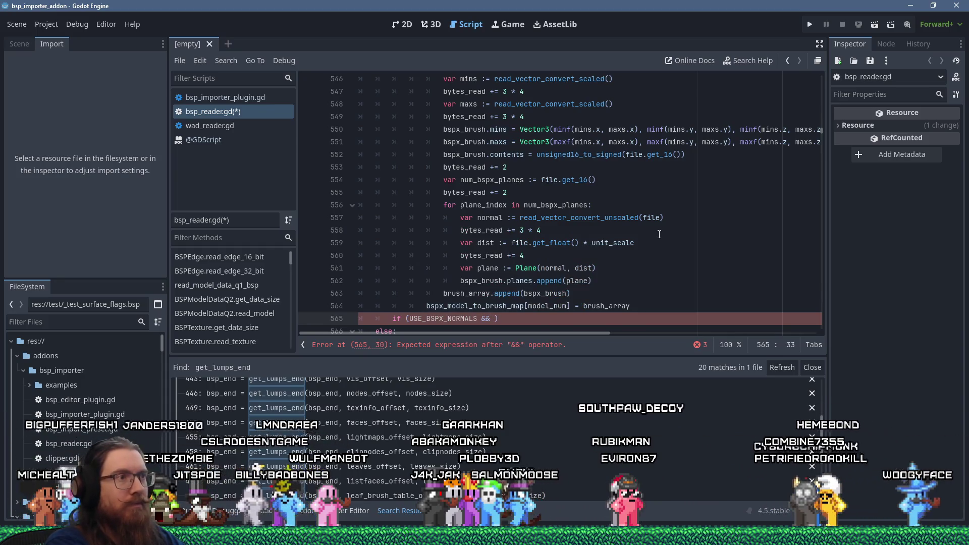
{"action": "type", "text": "has_bsp"}
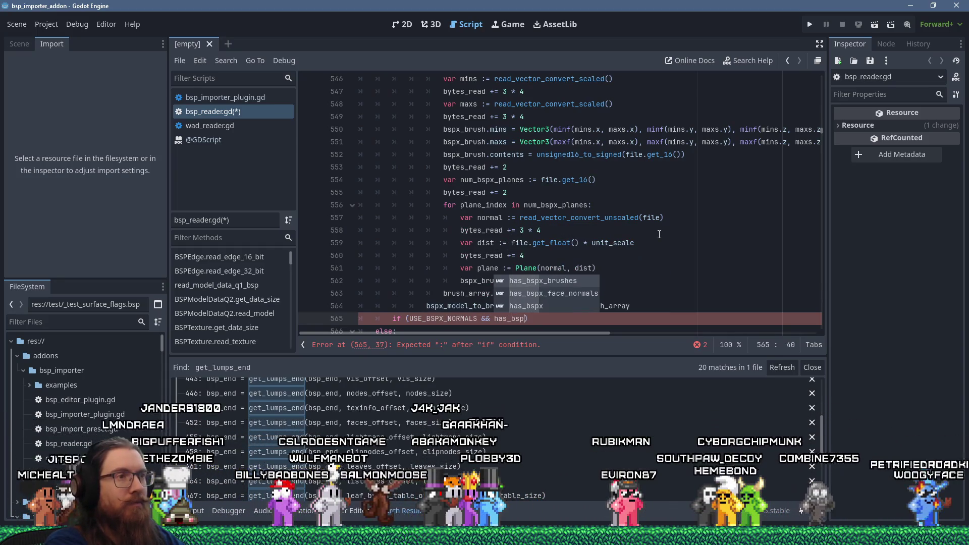
{"action": "type", "text": "x_face_norma"}
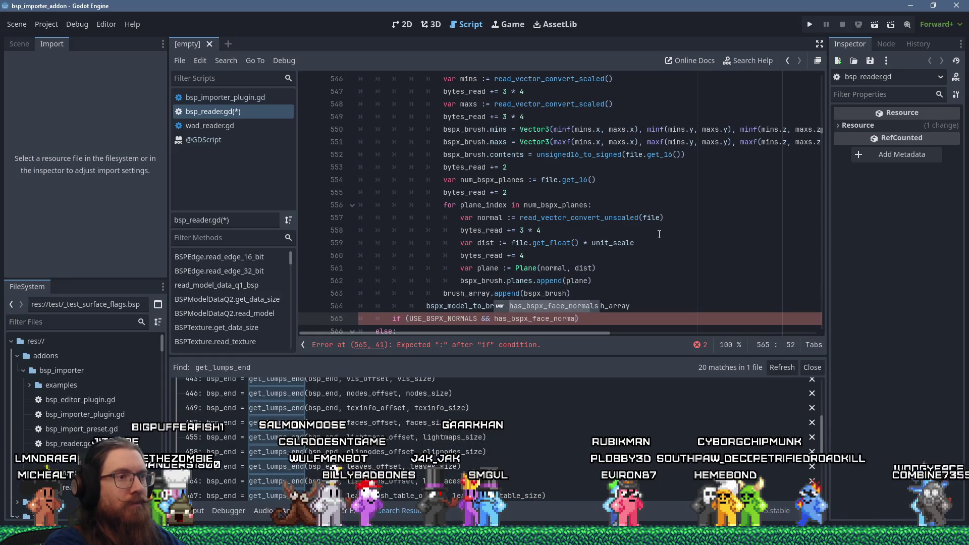
{"action": "key", "text": "Return"}
{"action": "type", "text": "):"}
{"action": "key", "text": "Return"}
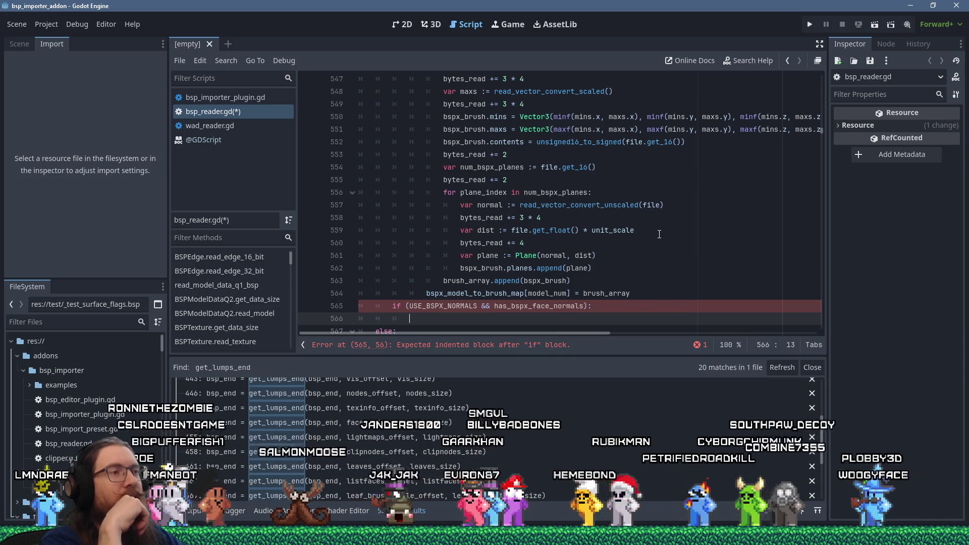
Step: Review the FACENORMALS elif branch, then begin the new block with file.seek(
{"action": "scroll", "coordinate": [628, 177], "scroll_direction": "up", "scroll_amount": 6}
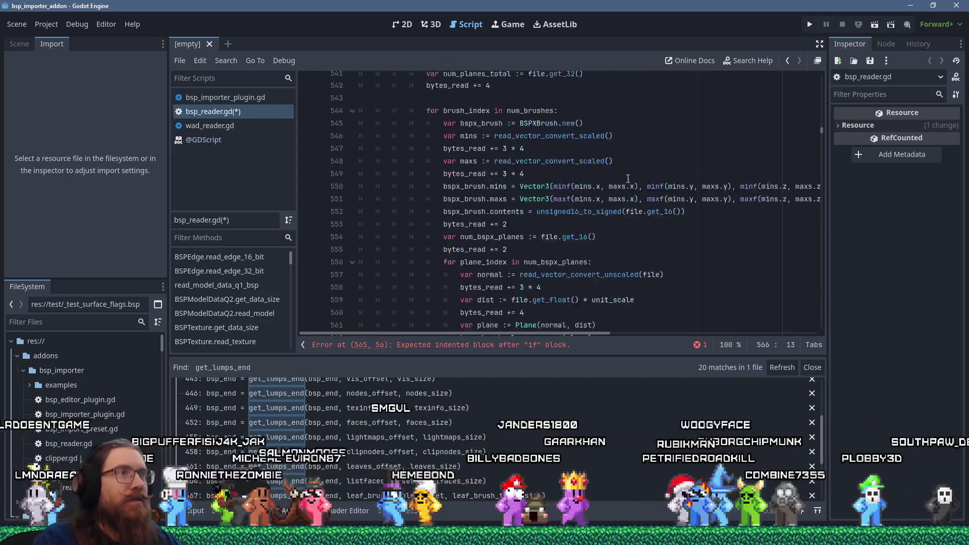
{"action": "scroll", "coordinate": [628, 177], "scroll_direction": "up", "scroll_amount": 4}
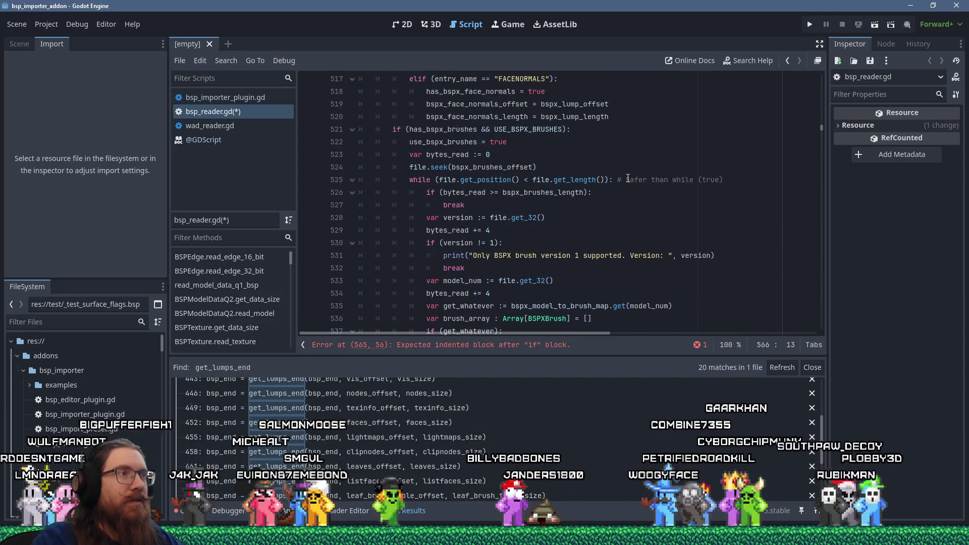
{"action": "scroll", "coordinate": [627, 178], "scroll_direction": "up", "scroll_amount": 1}
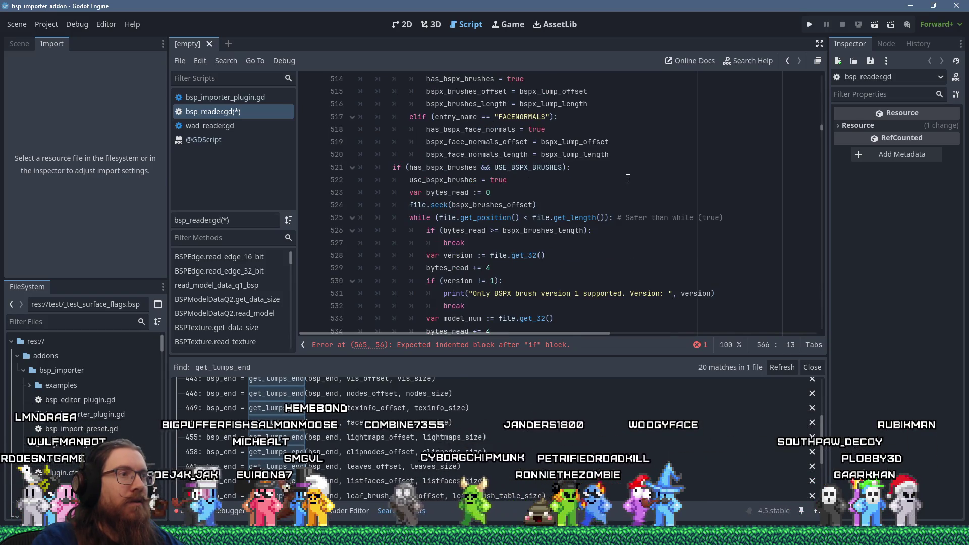
{"action": "scroll", "coordinate": [626, 182], "scroll_direction": "down", "scroll_amount": 12}
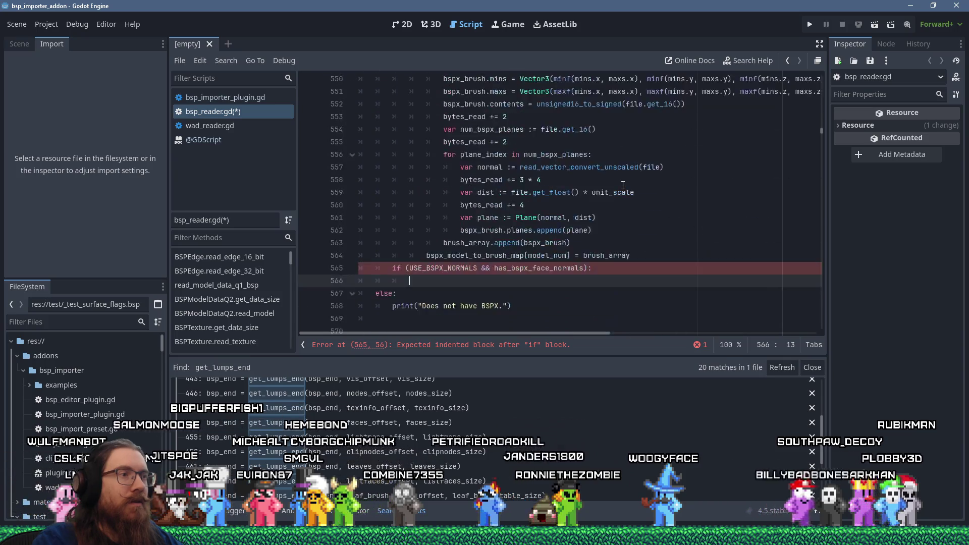
{"action": "scroll", "coordinate": [623, 185], "scroll_direction": "down", "scroll_amount": 4}
{"action": "scroll", "coordinate": [630, 190], "scroll_direction": "up", "scroll_amount": 15}
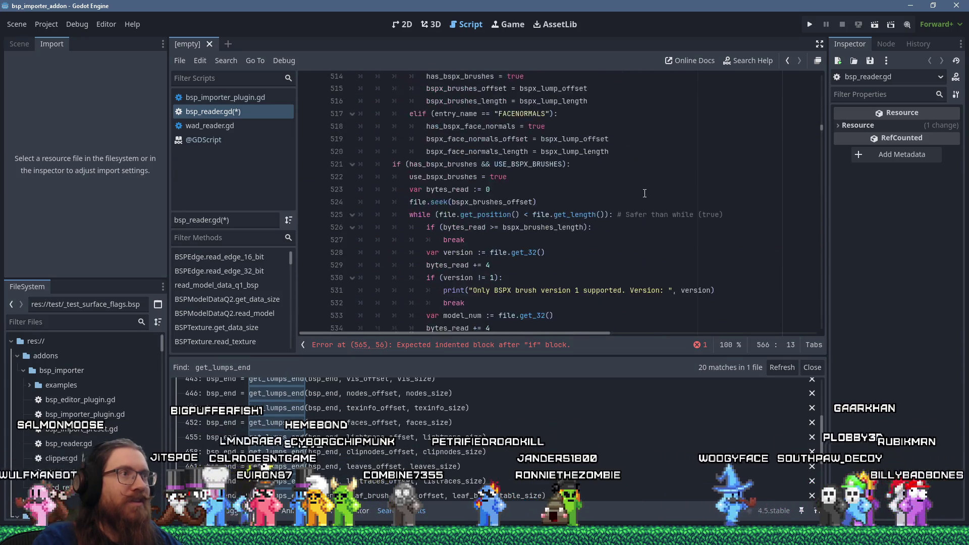
{"action": "scroll", "coordinate": [644, 194], "scroll_direction": "up", "scroll_amount": 2}
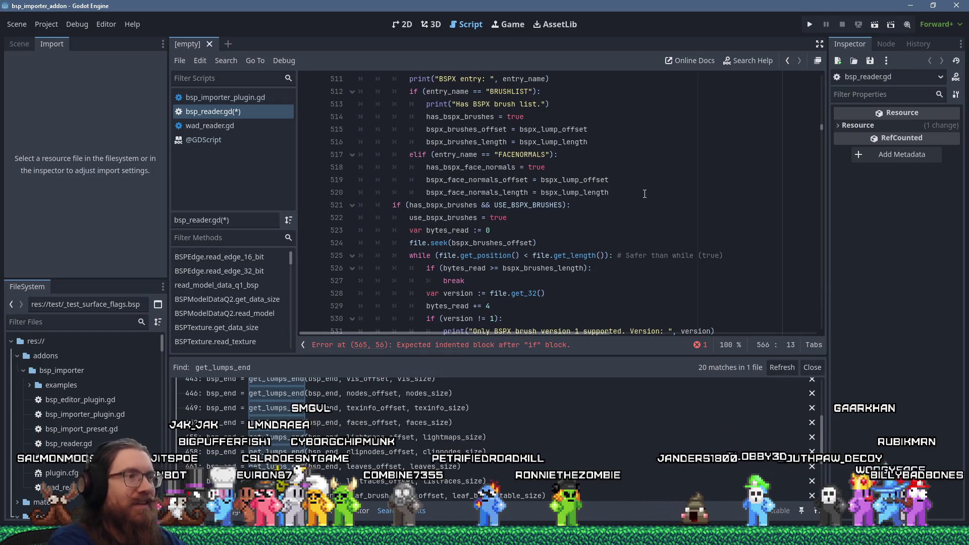
{"action": "type", "text": "file.seek("}
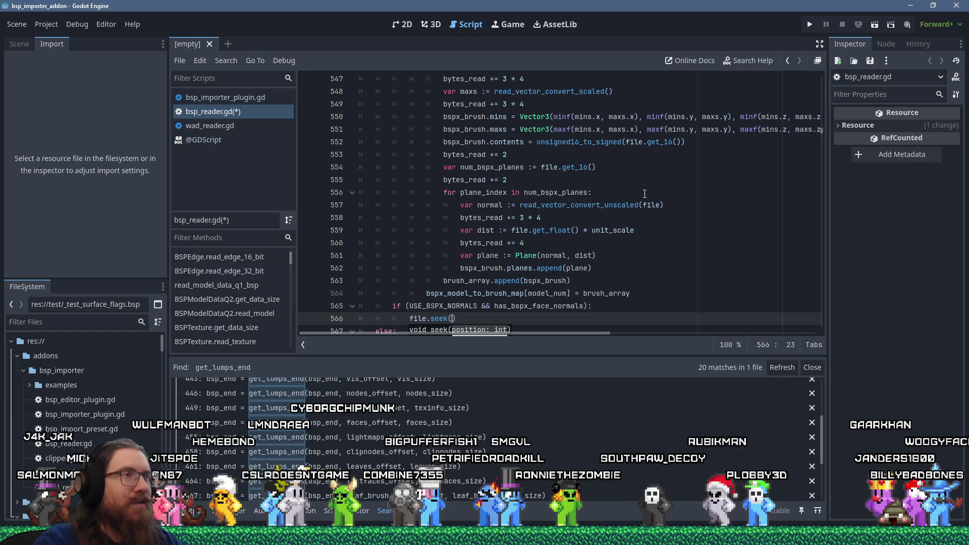
Step: Complete file.seek(bspx_face_normals_offset) to clear the error, then bring up HxD
{"action": "scroll", "coordinate": [644, 193], "scroll_direction": "up", "scroll_amount": 12}
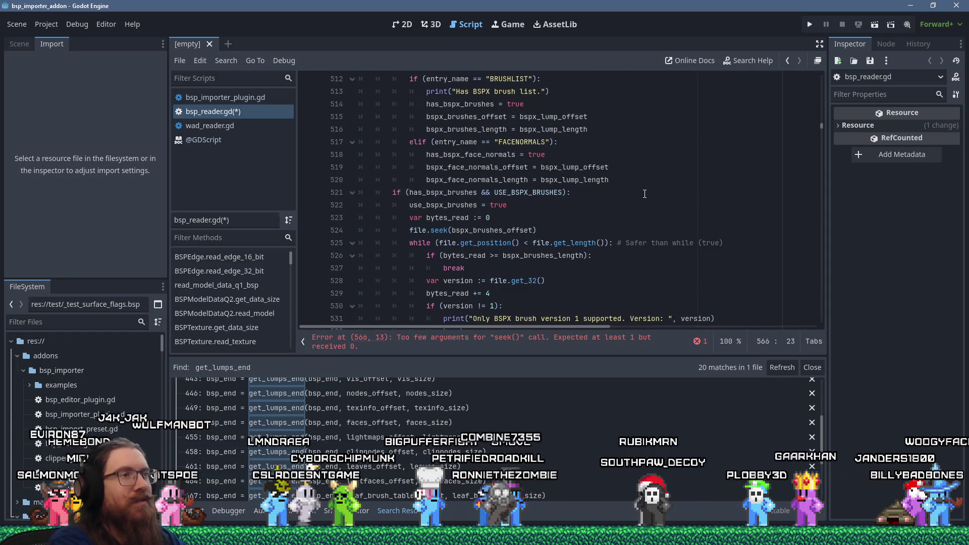
{"action": "type", "text": "b"}
{"action": "key", "text": "BackSpace"}
{"action": "key", "text": "BackSpace"}
{"action": "type", "text": "spx"}
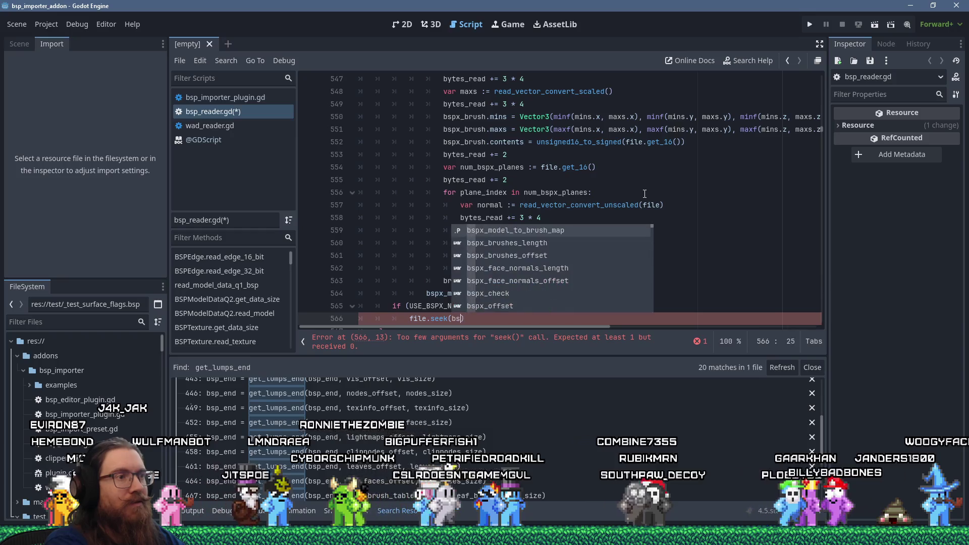
{"action": "type", "text": "_"}
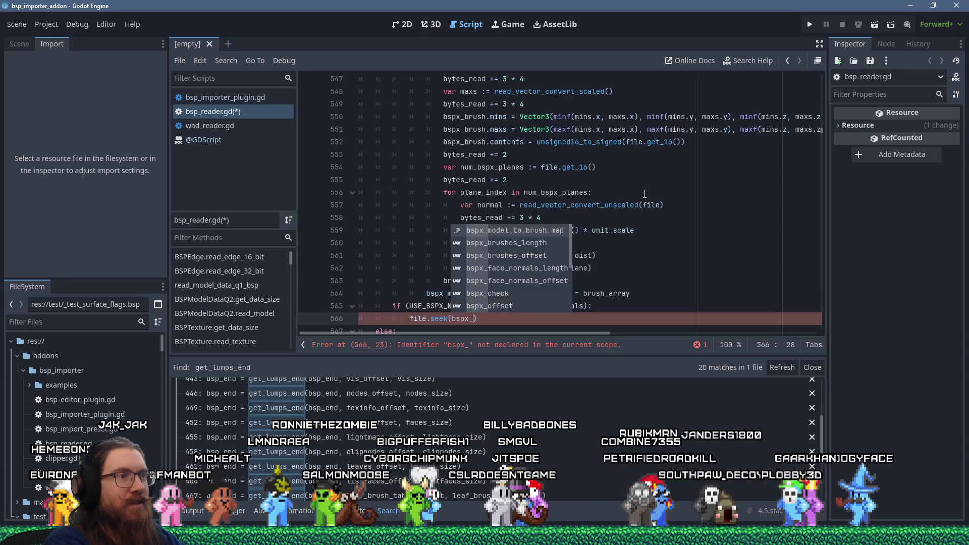
{"action": "type", "text": "face"}
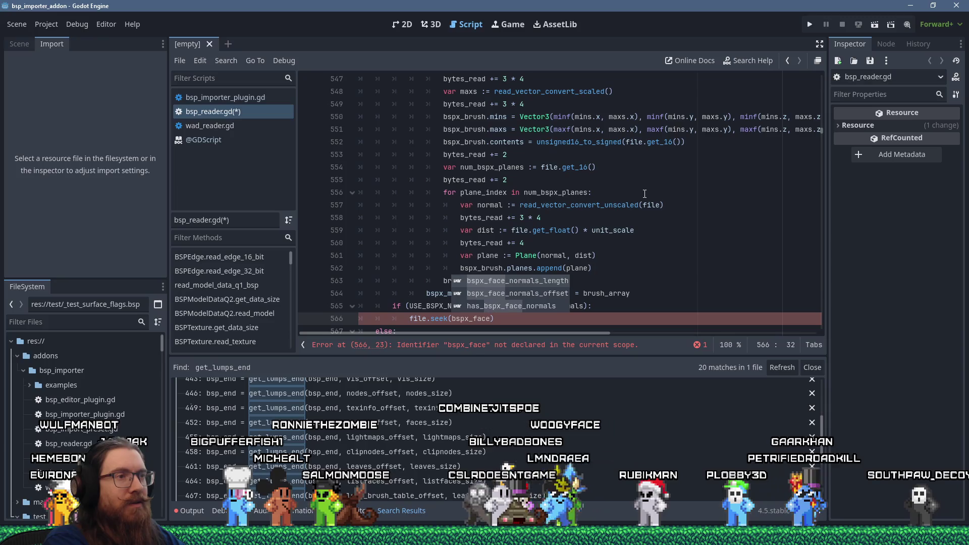
{"action": "key", "text": "Down"}
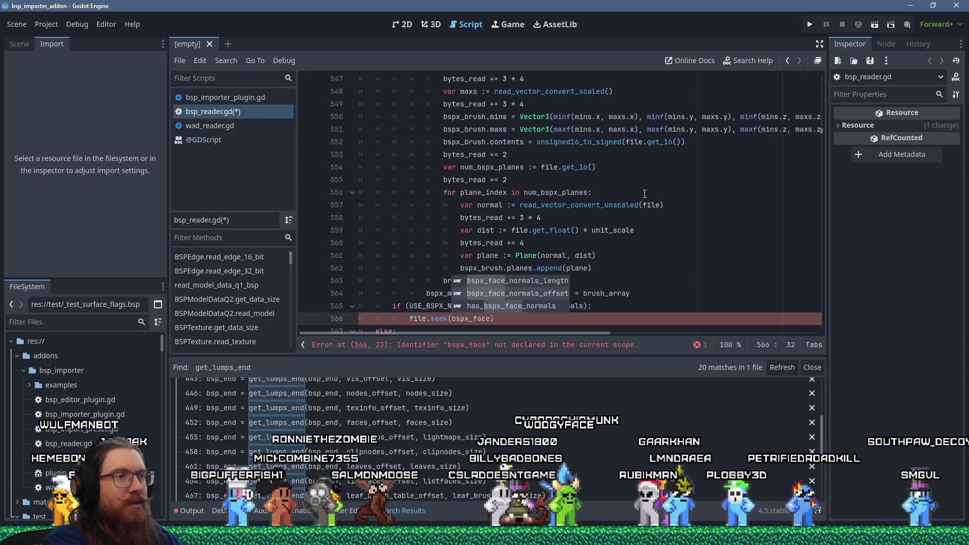
{"action": "key", "text": "Return"}
{"action": "key", "text": "Return"}
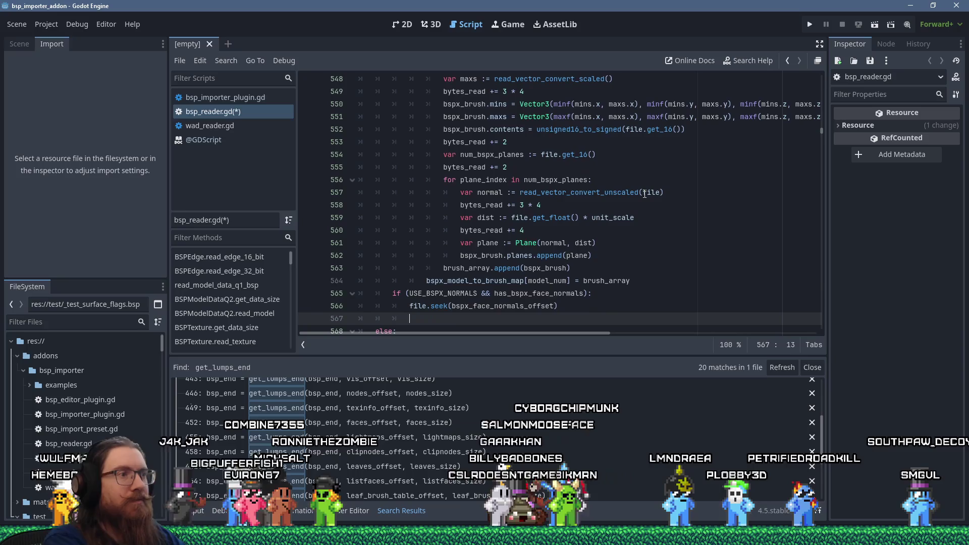
{"action": "scroll", "coordinate": [644, 193], "scroll_direction": "up", "scroll_amount": 15}
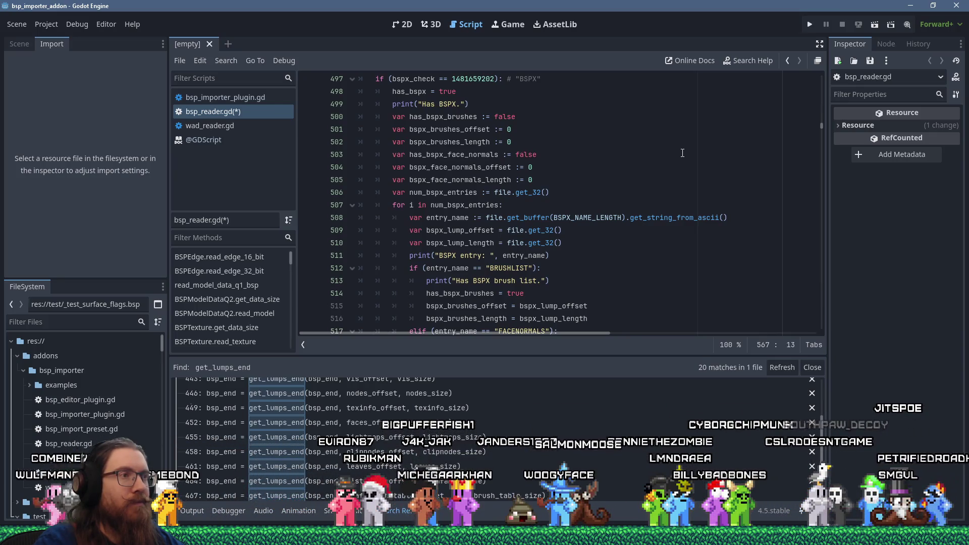
{"action": "scroll", "coordinate": [682, 153], "scroll_direction": "down", "scroll_amount": 5}
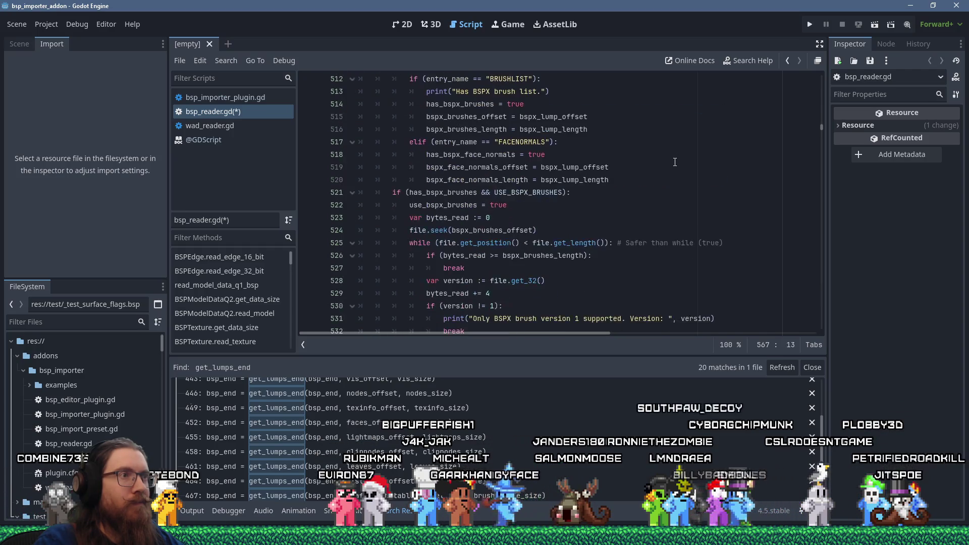
{"action": "key", "text": "alt+Tab"}
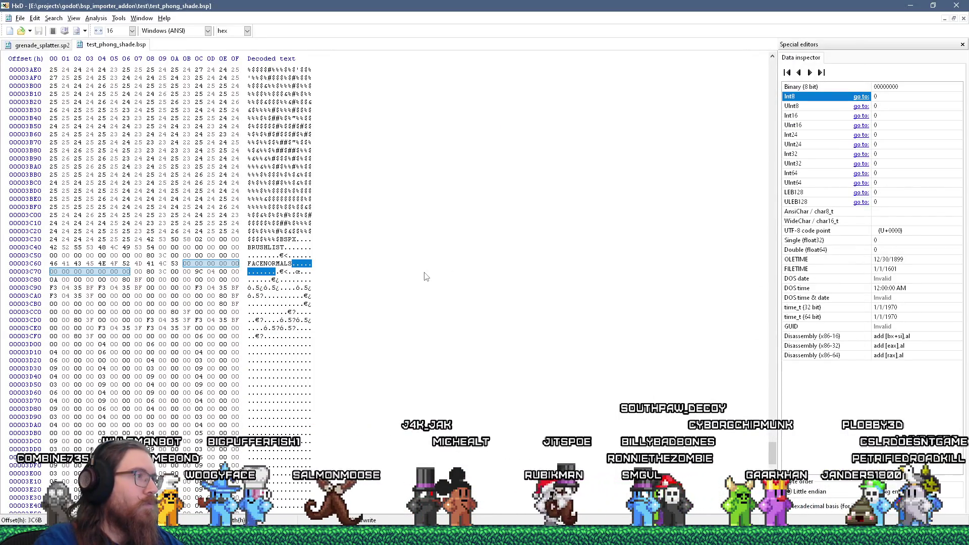
Step: Select the FACENORMALS entry and confirm its offset bytes 80 3C 00 00 decode to 15488
{"action": "left_click", "coordinate": [258, 264]}
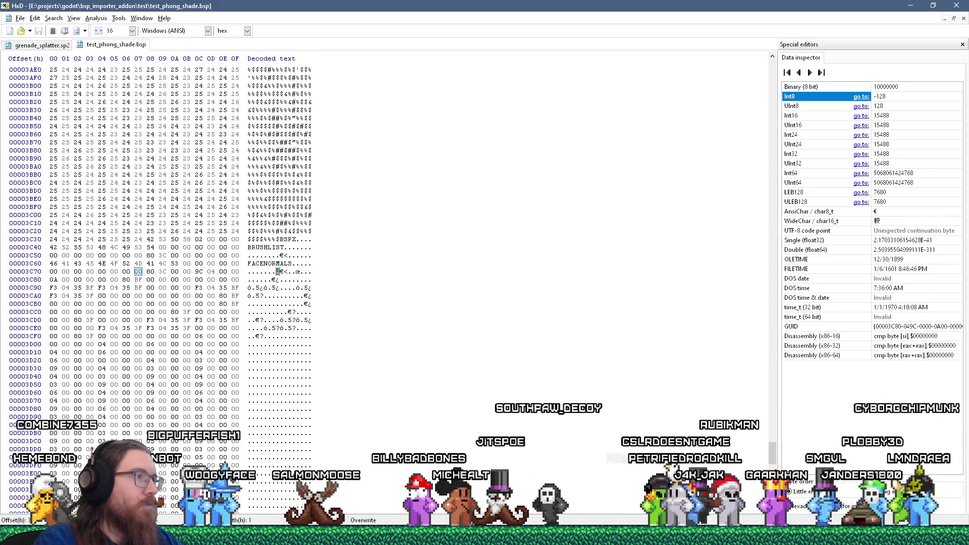
{"action": "left_click_drag", "start_coordinate": [280, 272], "coordinate": [248, 264]}
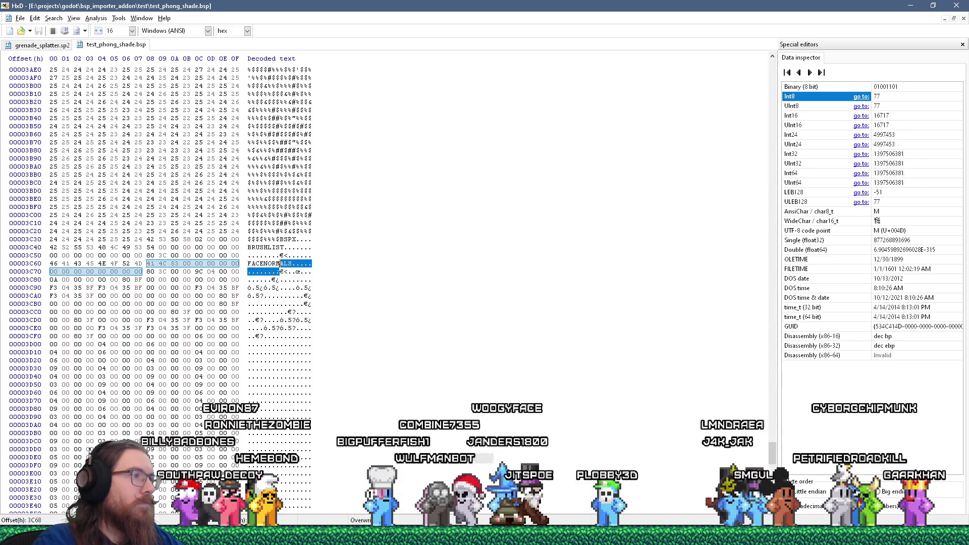
{"action": "left_click_drag", "start_coordinate": [280, 272], "coordinate": [293, 272]}
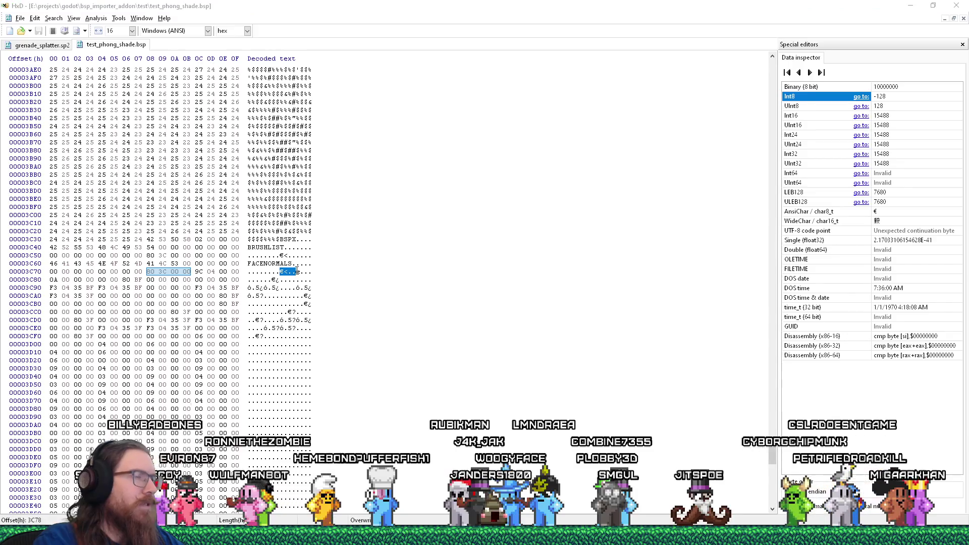
{"action": "key", "text": "alt+Tab"}
Step: Highlight has_bspx_face_normals uses and confirm BSPX_NAME_LENGTH is 24 on line 508
{"action": "scroll", "coordinate": [581, 267], "scroll_direction": "up", "scroll_amount": 4}
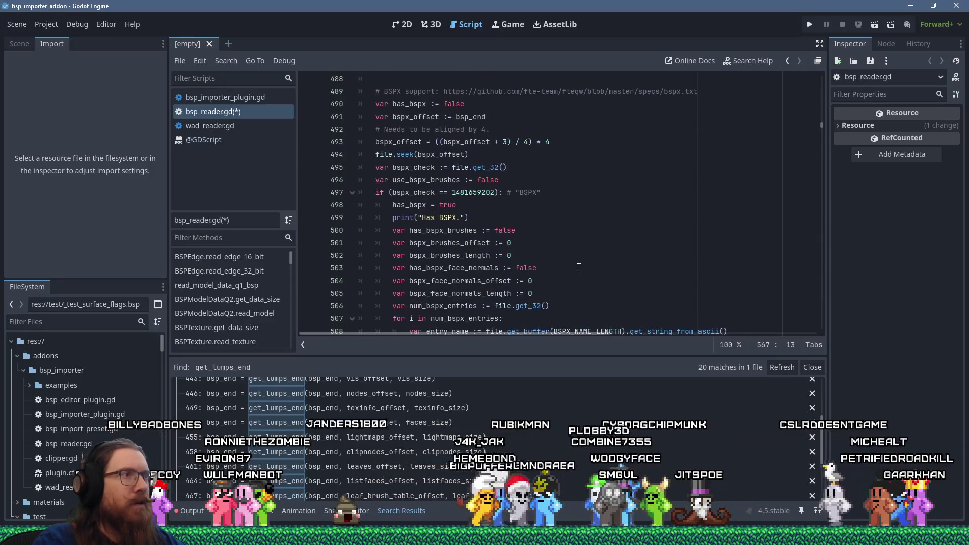
{"action": "scroll", "coordinate": [579, 268], "scroll_direction": "up", "scroll_amount": 2}
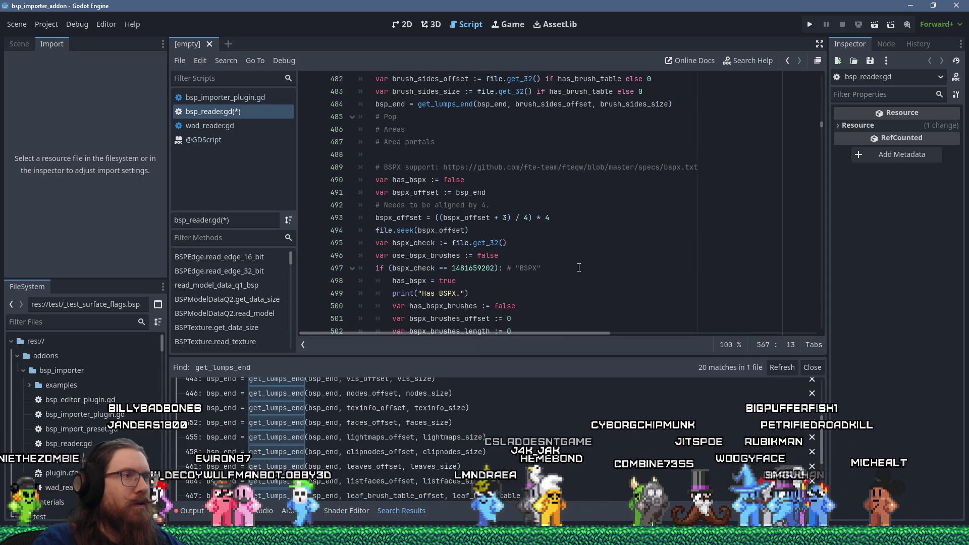
{"action": "scroll", "coordinate": [578, 267], "scroll_direction": "down", "scroll_amount": 3}
{"action": "scroll", "coordinate": [579, 267], "scroll_direction": "down", "scroll_amount": 1}
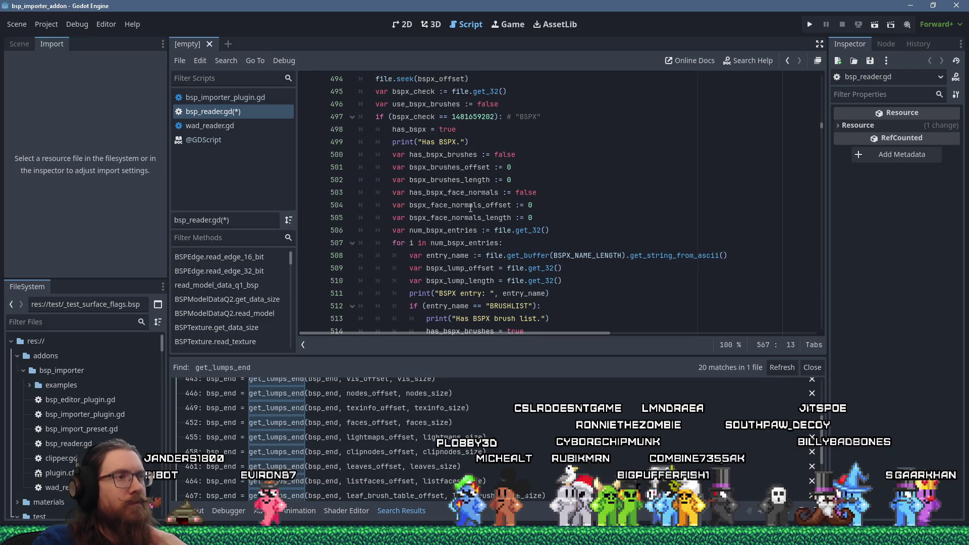
{"action": "scroll", "coordinate": [474, 211], "scroll_direction": "down", "scroll_amount": 2}
{"action": "scroll", "coordinate": [470, 208], "scroll_direction": "up", "scroll_amount": 2}
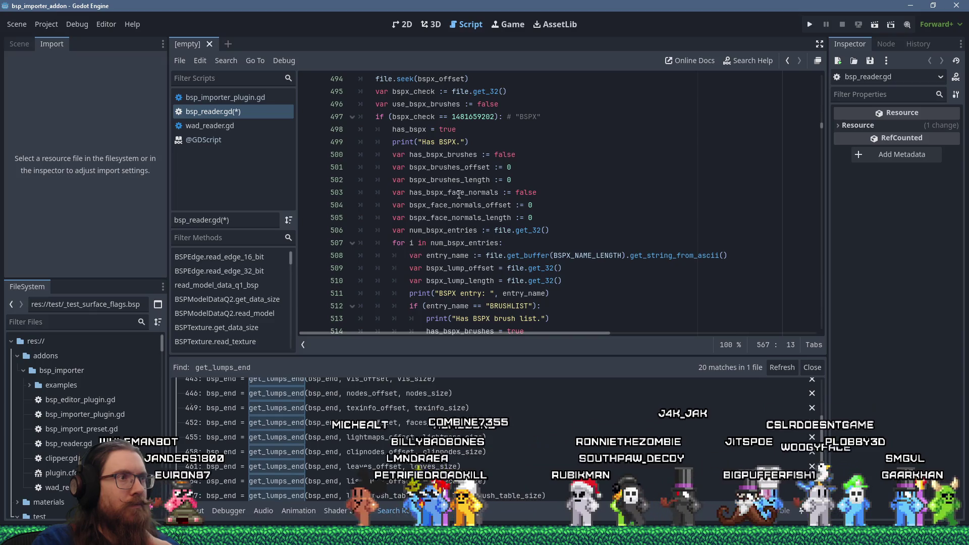
{"action": "double_click", "coordinate": [459, 194]}
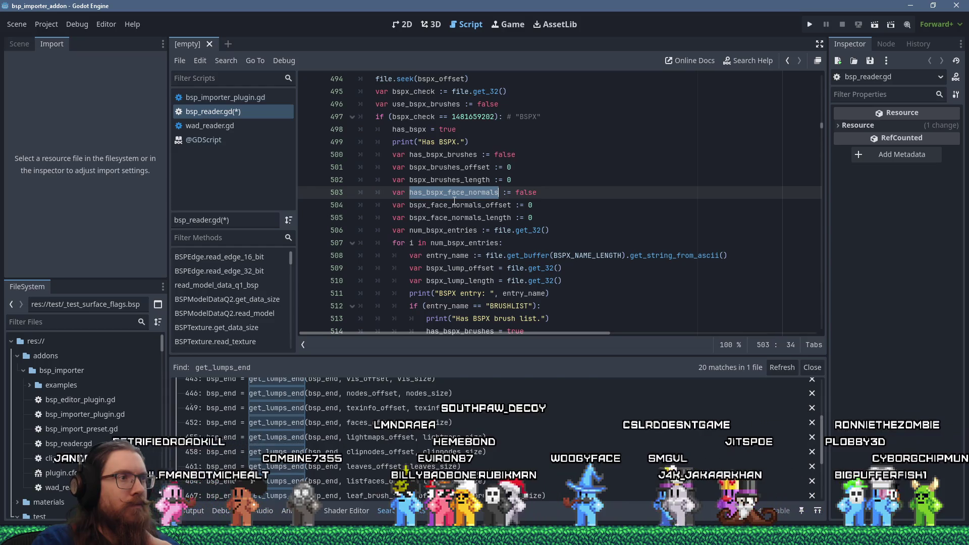
{"action": "scroll", "coordinate": [454, 201], "scroll_direction": "down", "scroll_amount": 1}
{"action": "scroll", "coordinate": [454, 200], "scroll_direction": "down", "scroll_amount": 1}
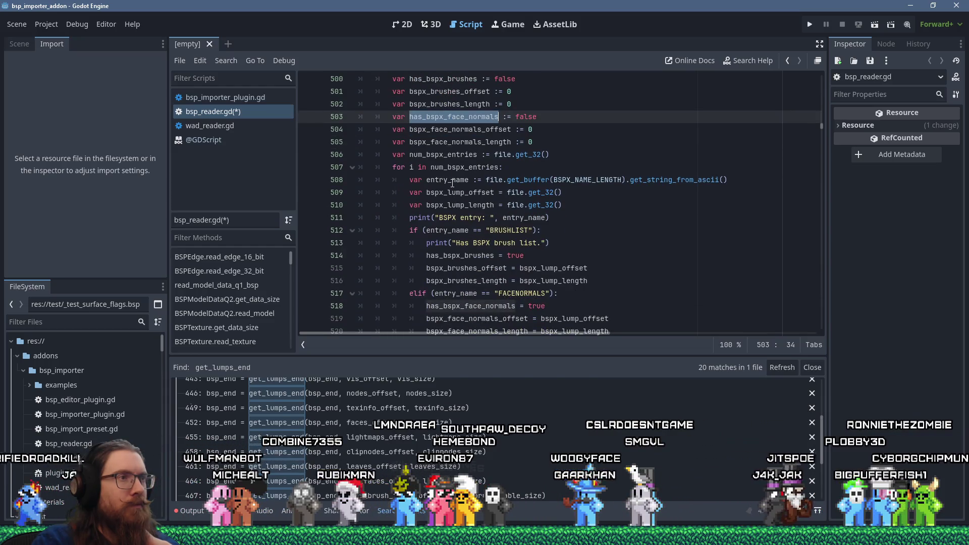
{"action": "left_click", "coordinate": [562, 180]}
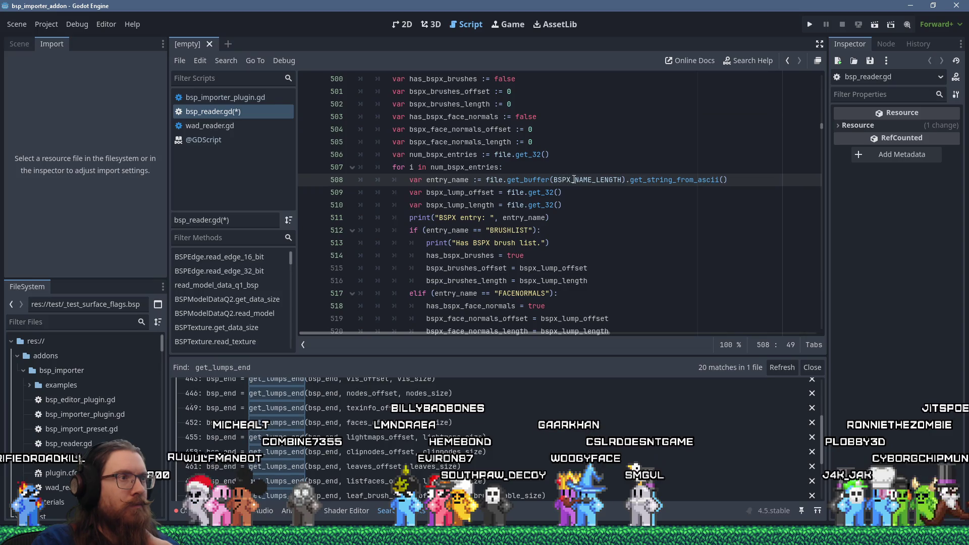
{"action": "mouse_move", "coordinate": [574, 180]}
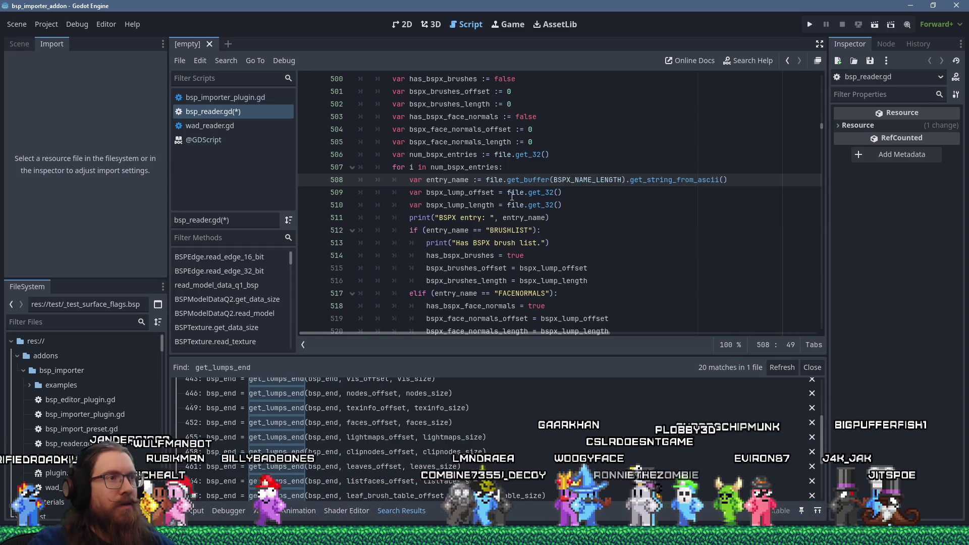
{"action": "key", "text": "alt+Tab"}
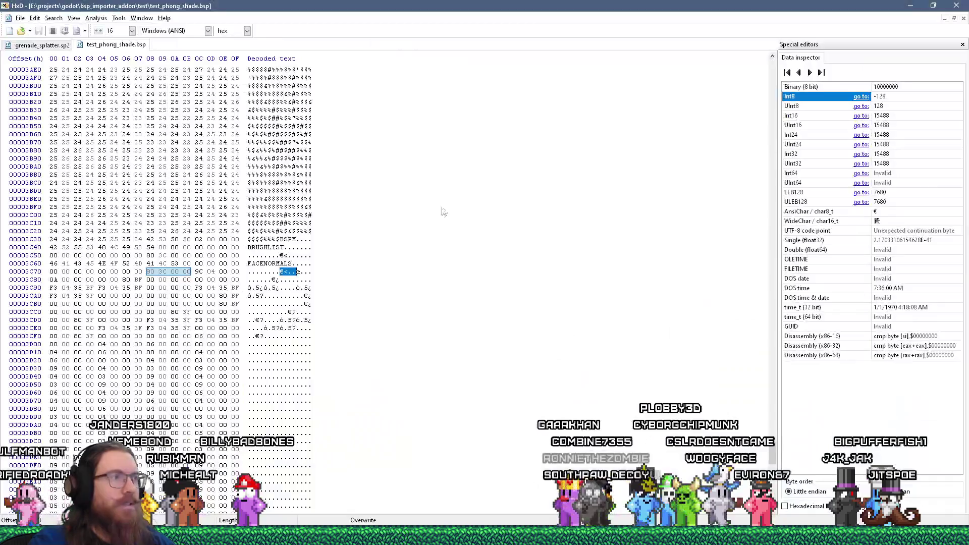
Step: Measure the BRUSHLIST entry's 24-byte (18h) name field and confirm its offset bytes 80 3C 00 00 read 15488
{"action": "left_click", "coordinate": [250, 264]}
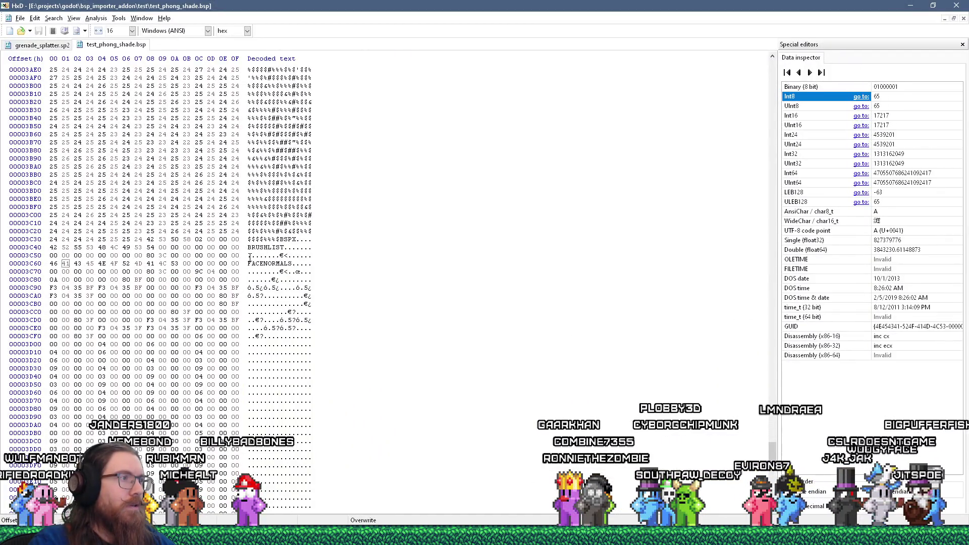
{"action": "left_click_drag", "start_coordinate": [248, 248], "coordinate": [281, 256]}
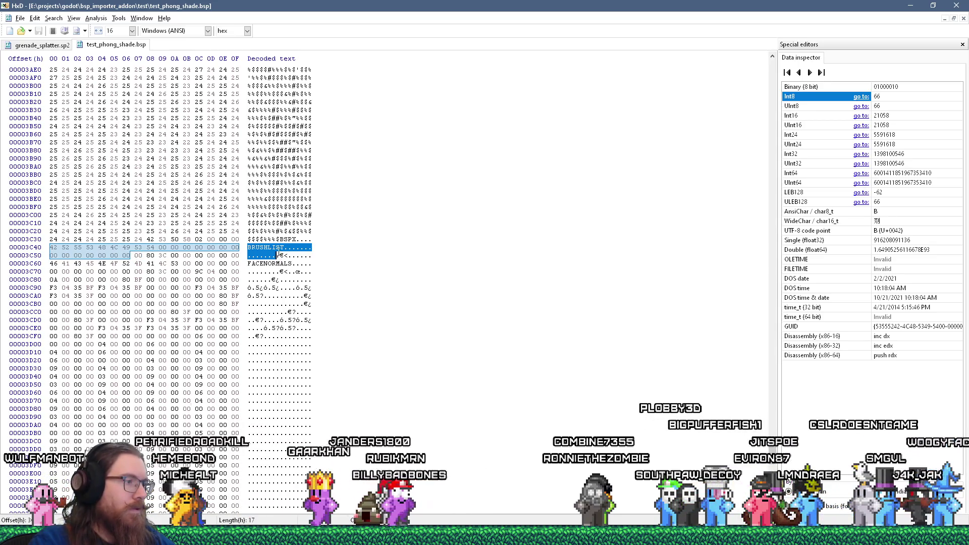
{"action": "left_click", "coordinate": [297, 248], "text": "shift"}
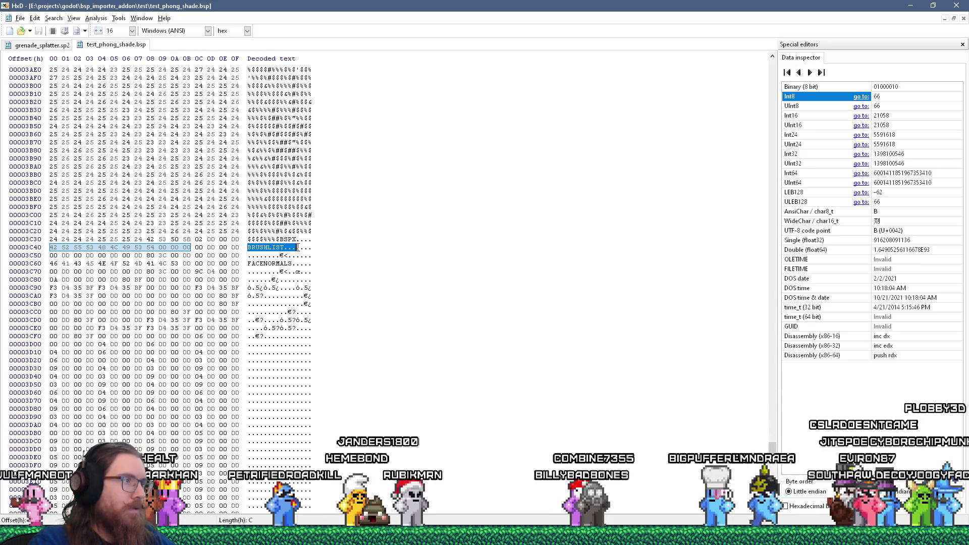
{"action": "left_click_drag", "start_coordinate": [261, 251], "coordinate": [314, 246]}
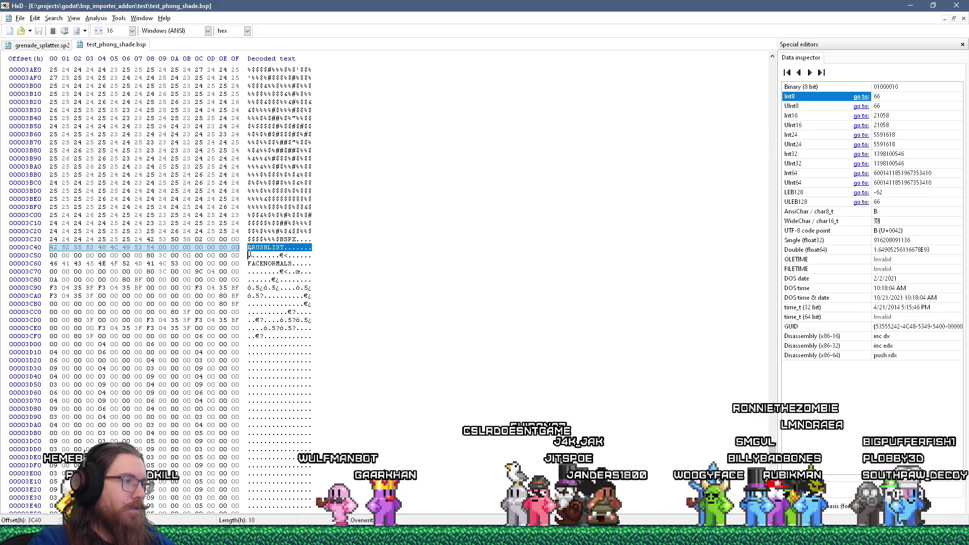
{"action": "left_click", "coordinate": [249, 247]}
{"action": "left_click_drag", "start_coordinate": [249, 246], "coordinate": [249, 255]}
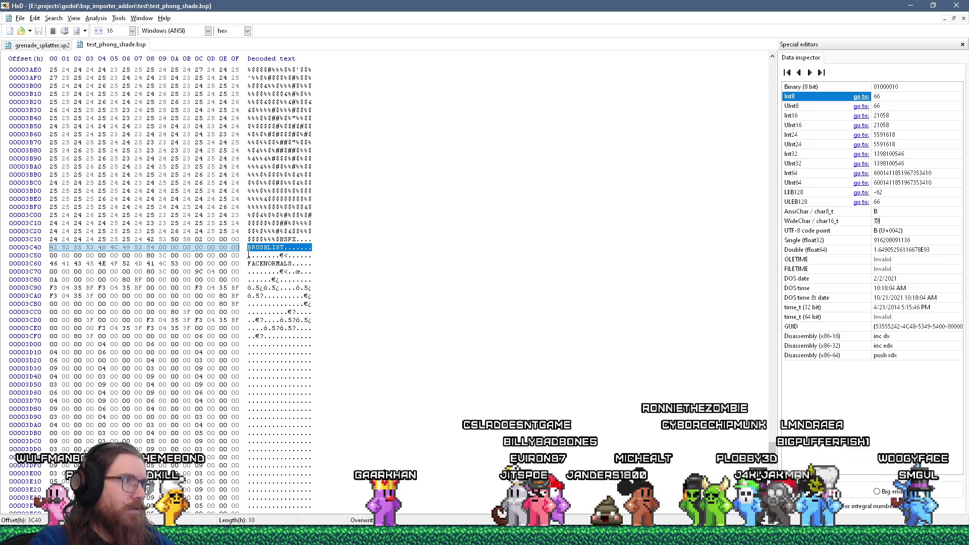
{"action": "left_click_drag", "start_coordinate": [256, 255], "coordinate": [281, 256]}
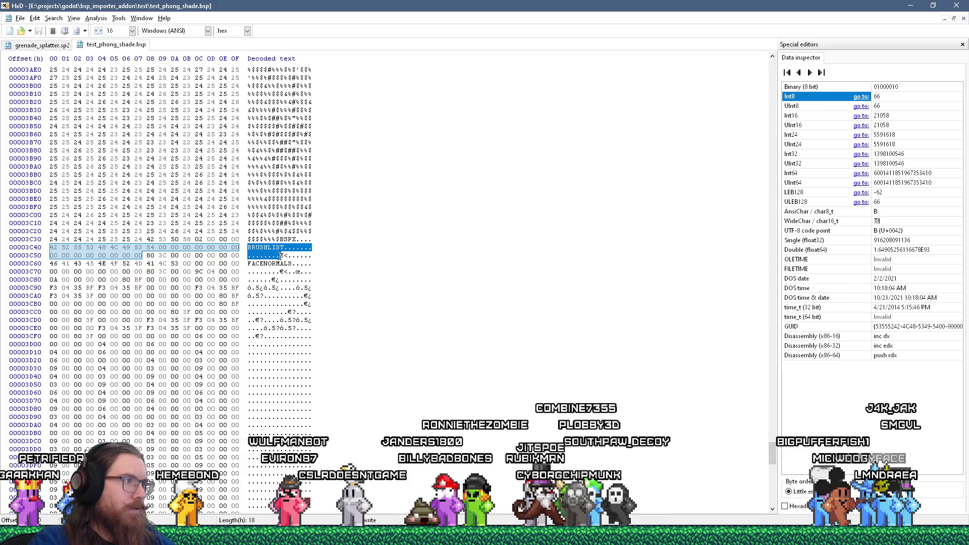
{"action": "left_click_drag", "start_coordinate": [281, 256], "coordinate": [301, 256]}
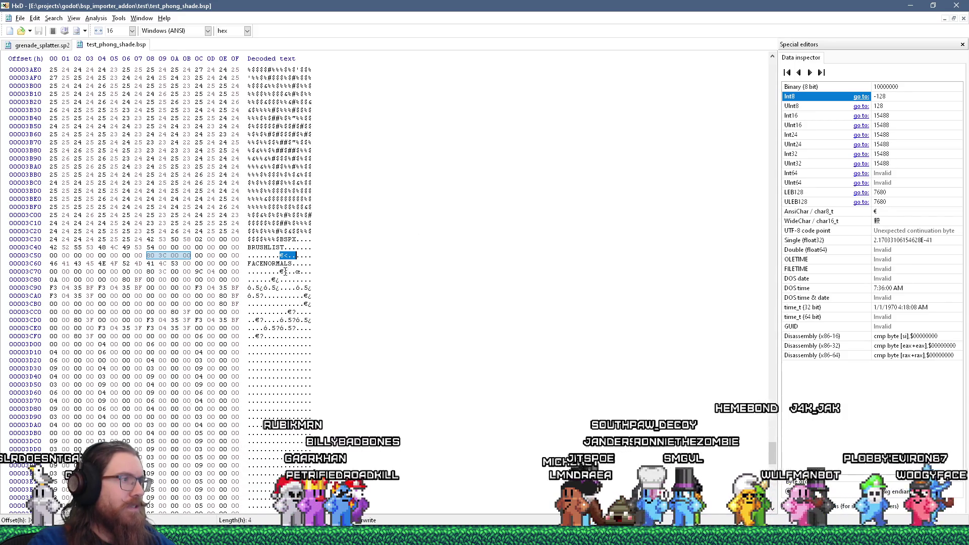
{"action": "left_click_drag", "start_coordinate": [281, 272], "coordinate": [298, 272]}
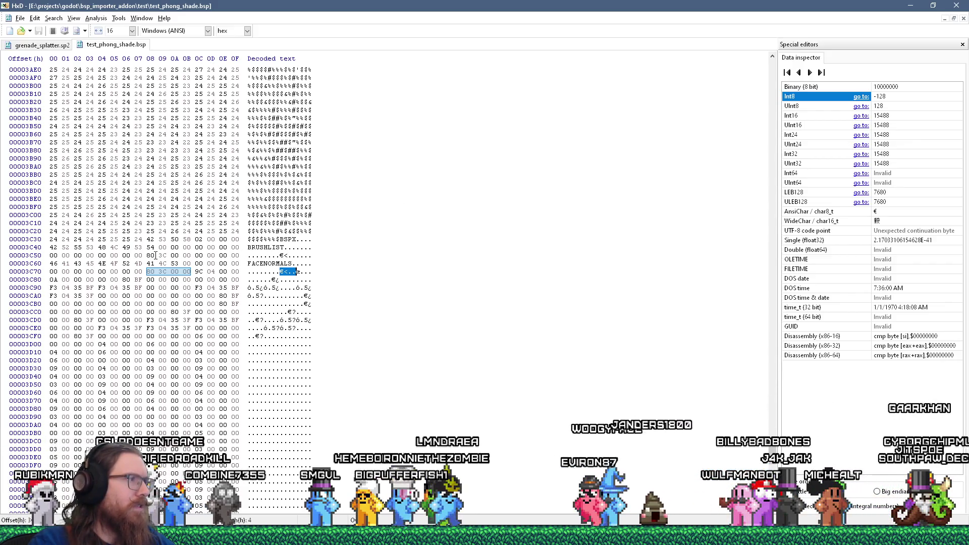
Step: Read the BRUSHLIST and FACENORMALS lump length bytes, then reselect the FACENORMALS offset 80 3C 00 00
{"action": "left_click_drag", "start_coordinate": [197, 256], "coordinate": [238, 256]}
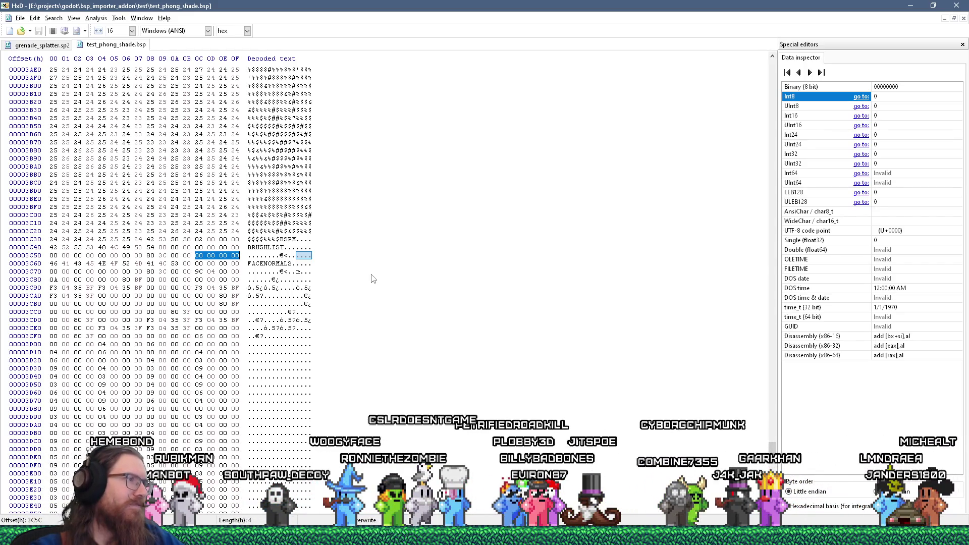
{"action": "left_click_drag", "start_coordinate": [298, 271], "coordinate": [318, 274]}
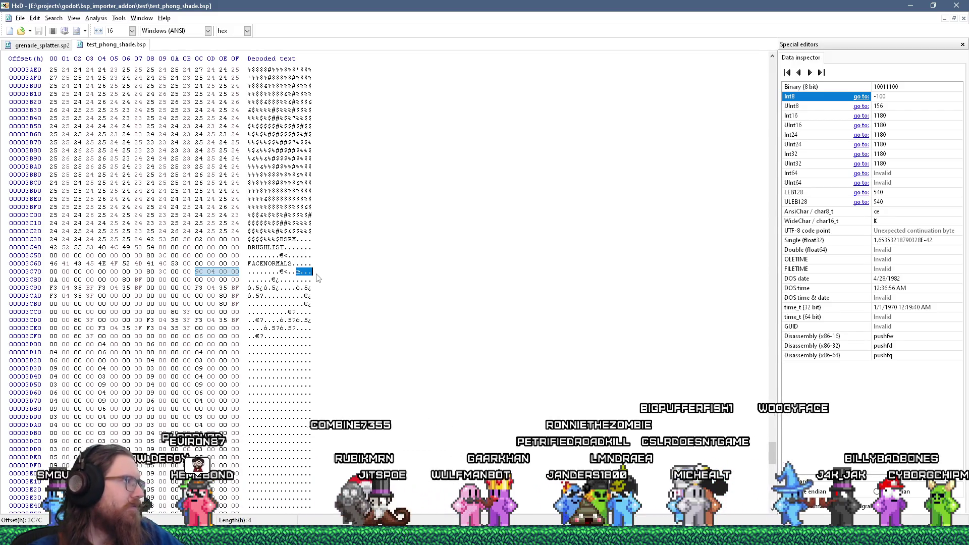
{"action": "left_click", "coordinate": [290, 273]}
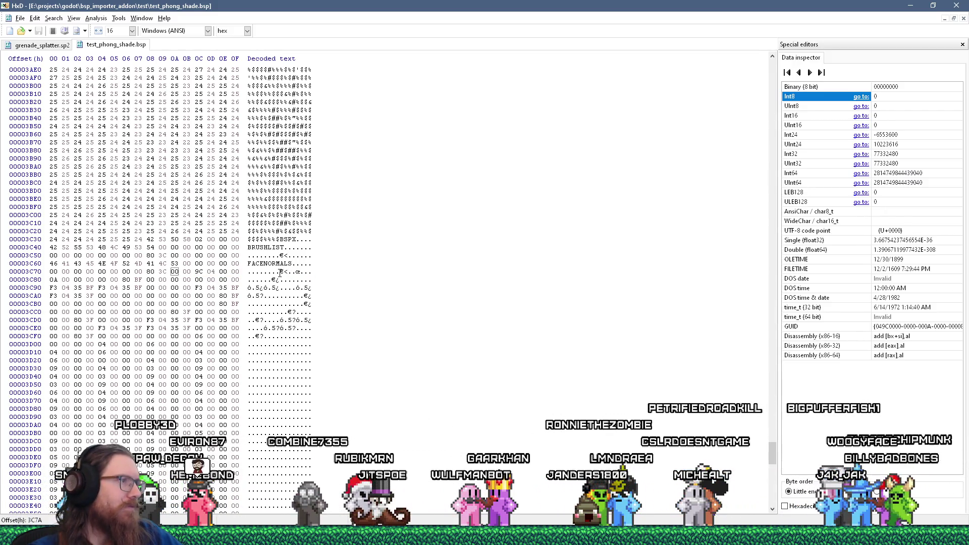
{"action": "left_click_drag", "start_coordinate": [280, 273], "coordinate": [298, 275]}
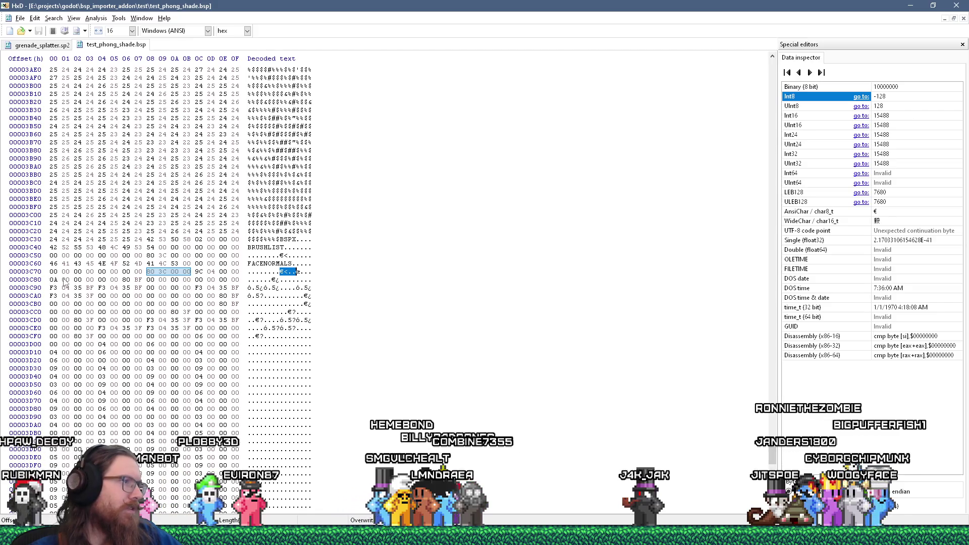
Step: Read the first value of the FACENORMALS lump data, then switch to Firefox's commit #54 diff
{"action": "left_click_drag", "start_coordinate": [53, 280], "coordinate": [123, 284]}
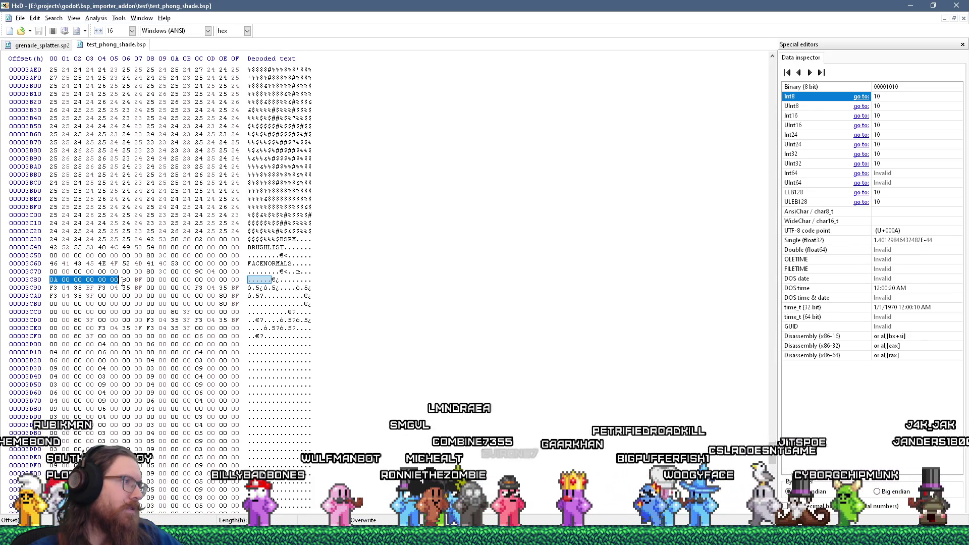
{"action": "key", "text": "alt+Tab"}
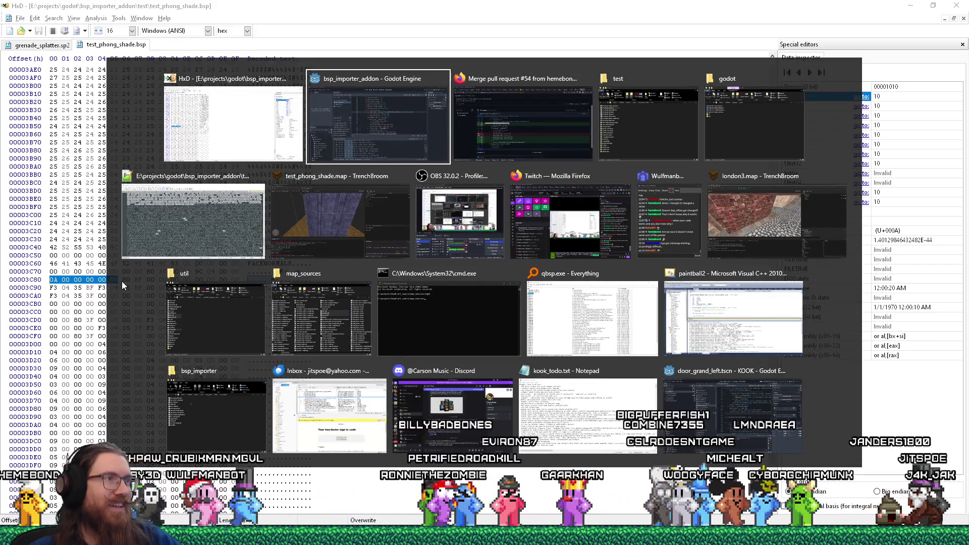
{"action": "key", "text": "alt+Tab"}
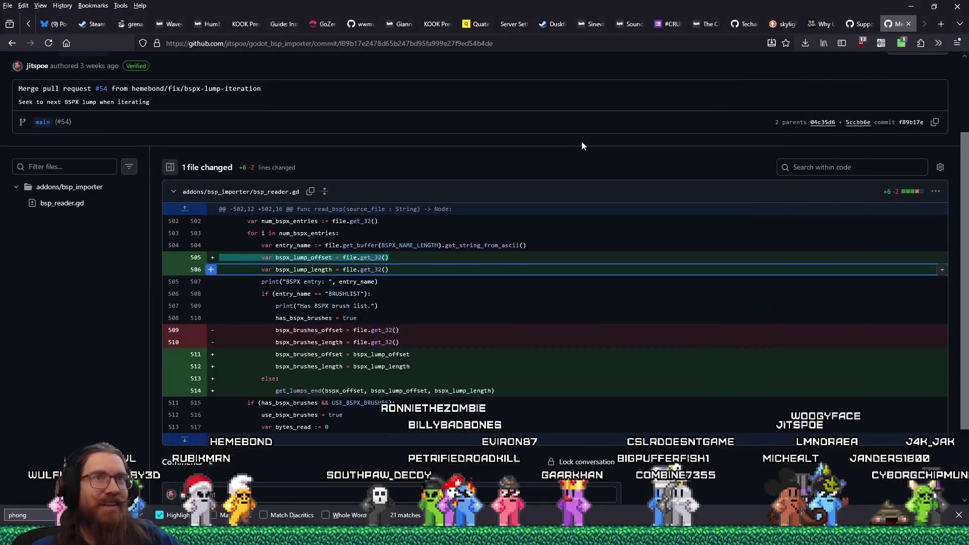
Step: Skim issue #56 on normals and phong shading, return to the commit #54 diff, and start a wrnormals search
{"action": "left_click", "coordinate": [866, 27]}
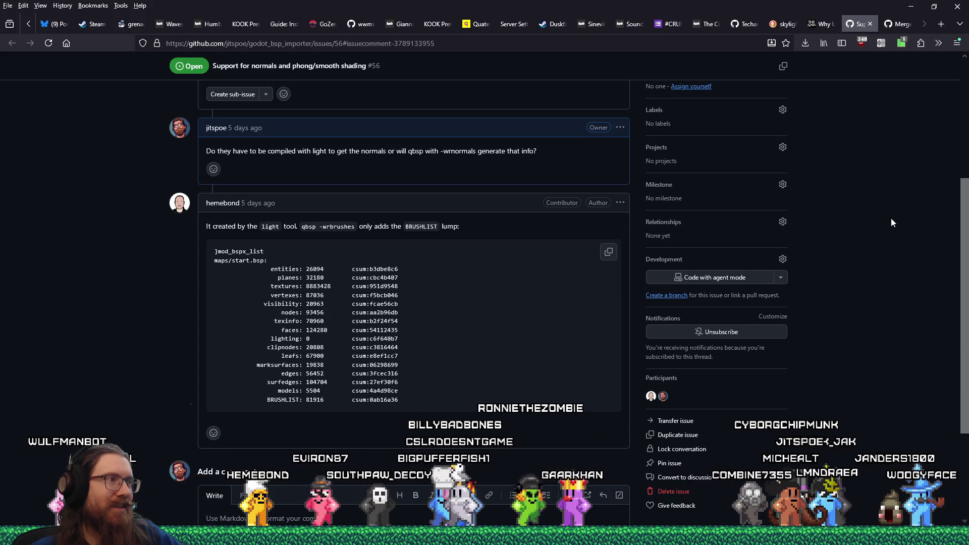
{"action": "scroll", "coordinate": [892, 219], "scroll_direction": "down", "scroll_amount": 2}
{"action": "scroll", "coordinate": [891, 219], "scroll_direction": "up", "scroll_amount": 3}
{"action": "left_click", "coordinate": [899, 25]}
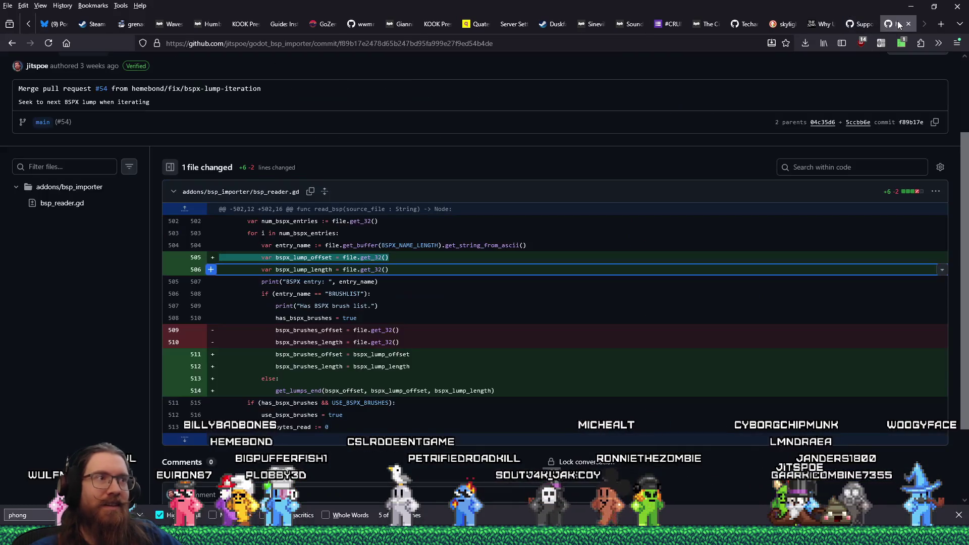
{"action": "left_click", "coordinate": [664, 45]}
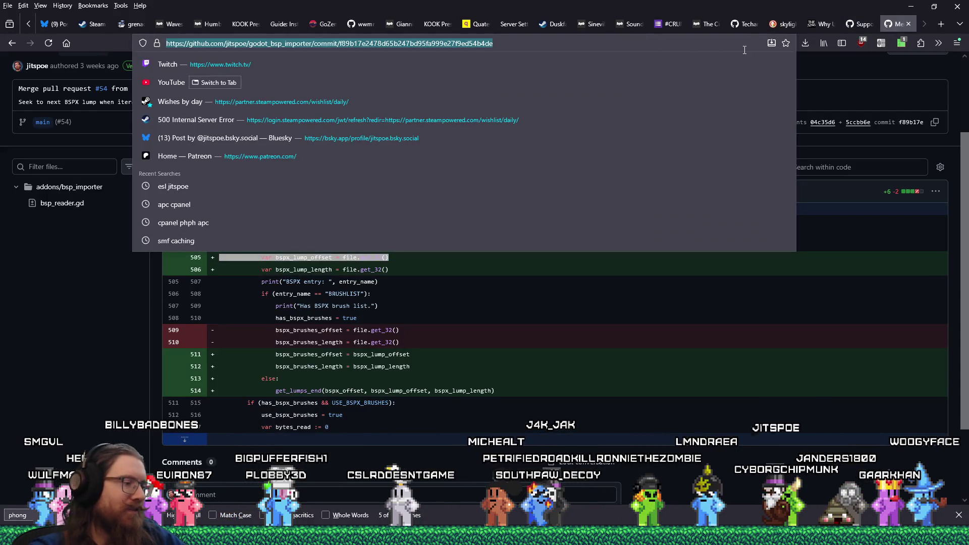
{"action": "type", "text": "wrnormals eric"}
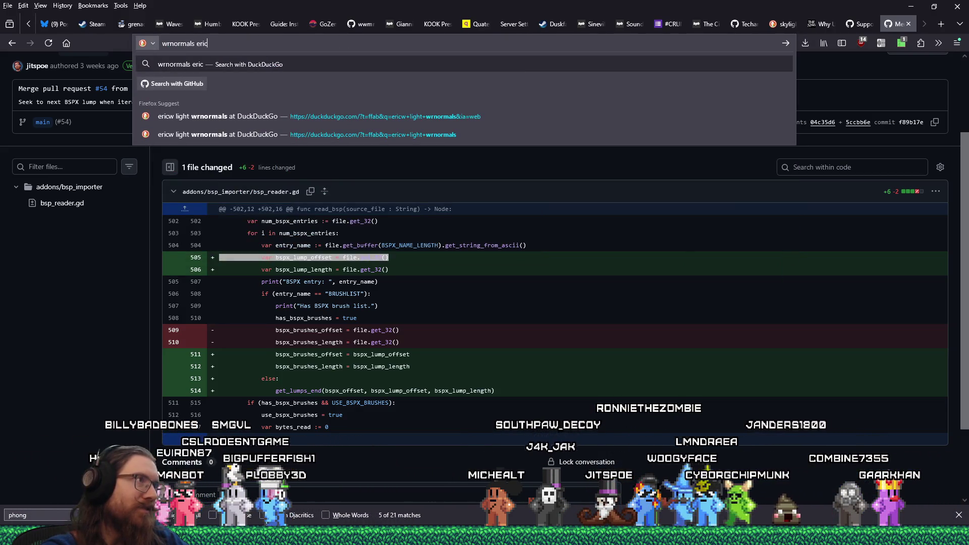
{"action": "type", "text": "w"}
Step: Search for 'wrnormals ericw' and find the light -wrnormals entry in the ericw-tools changelog
{"action": "key", "text": "Return"}
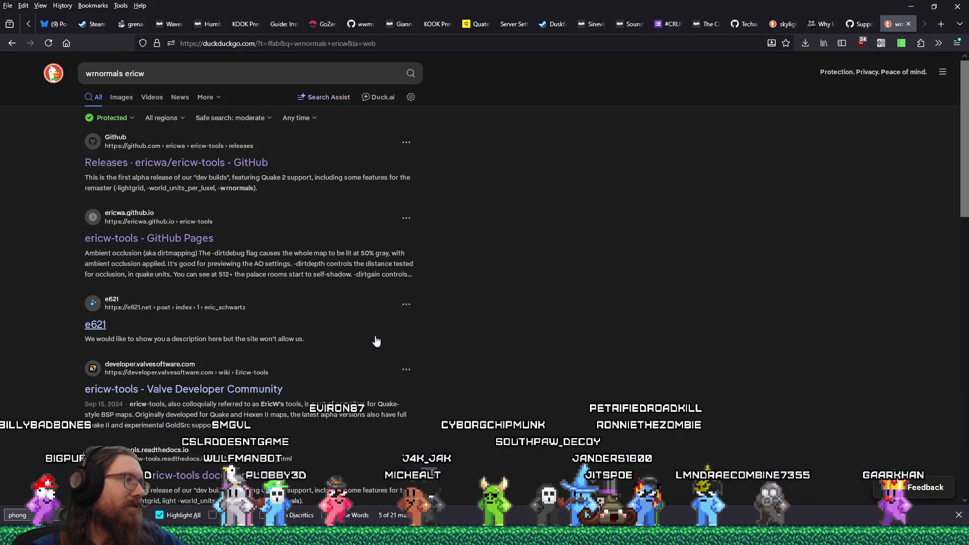
{"action": "scroll", "coordinate": [589, 319], "scroll_direction": "down", "scroll_amount": 4}
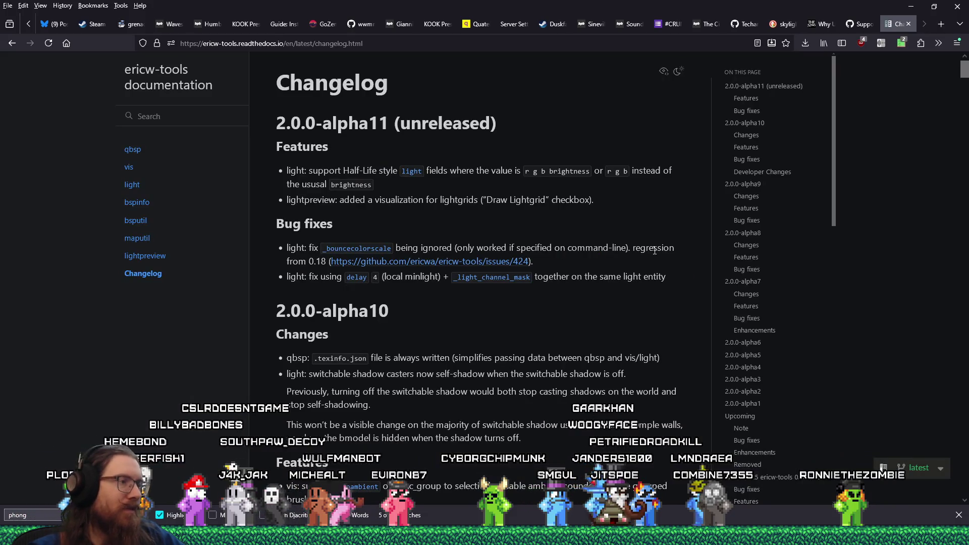
{"action": "type", "text": "wrnormals"}
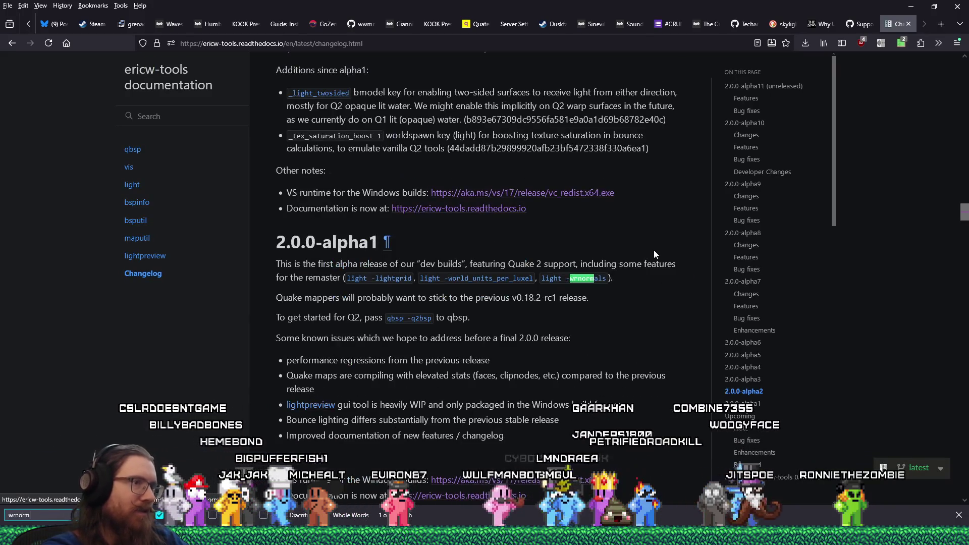
{"action": "left_click", "coordinate": [644, 279]}
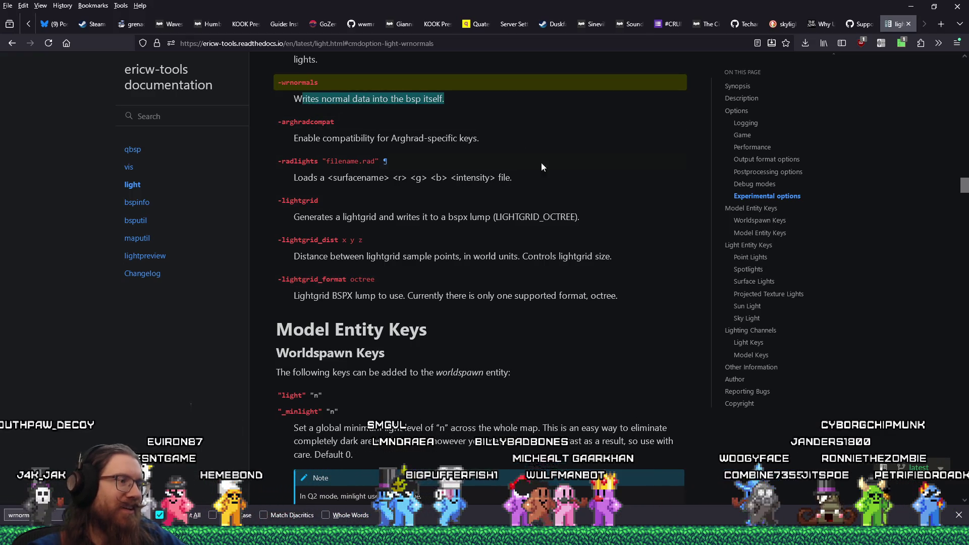
Step: Read the -wrnormals option description, searching the page for 'norm', then switch back to HxD
{"action": "scroll", "coordinate": [549, 168], "scroll_direction": "down", "scroll_amount": 4}
{"action": "scroll", "coordinate": [549, 168], "scroll_direction": "up", "scroll_amount": 8}
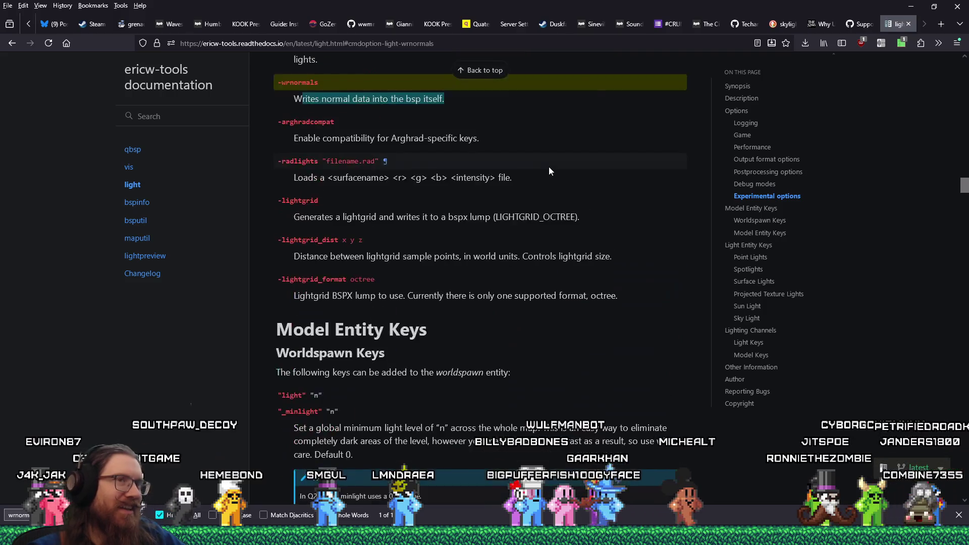
{"action": "scroll", "coordinate": [574, 287], "scroll_direction": "down", "scroll_amount": 3}
{"action": "type", "text": "norm"}
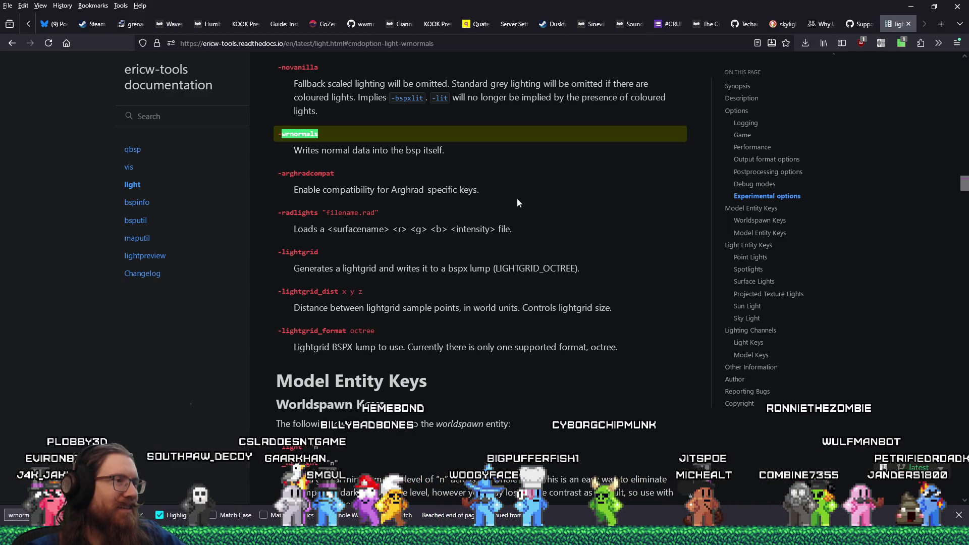
{"action": "left_click", "coordinate": [16, 46]}
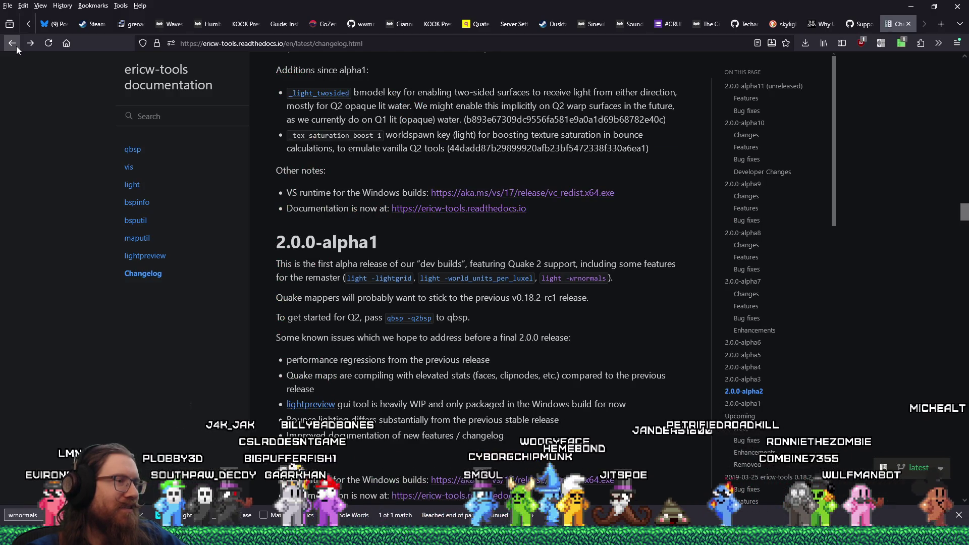
{"action": "left_click", "coordinate": [29, 45]}
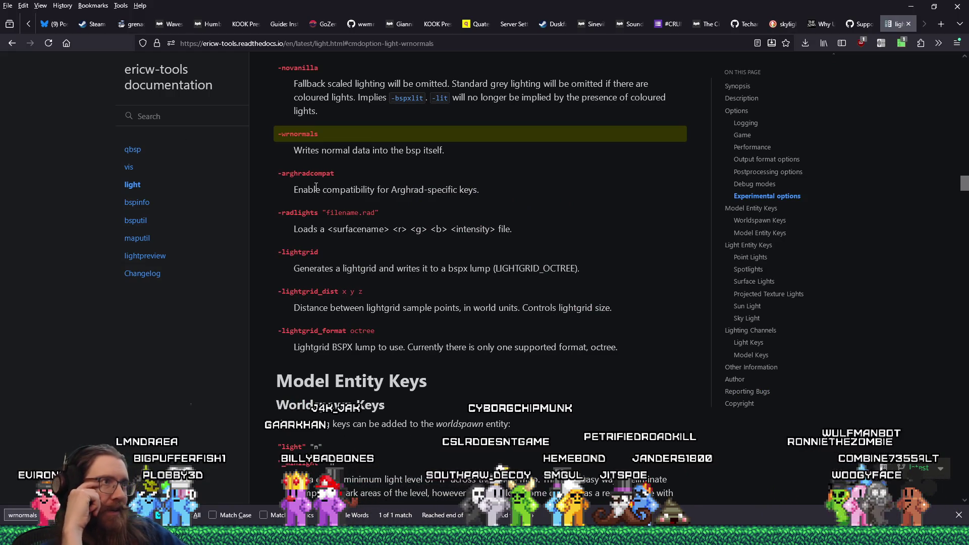
{"action": "key", "text": "alt+Tab"}
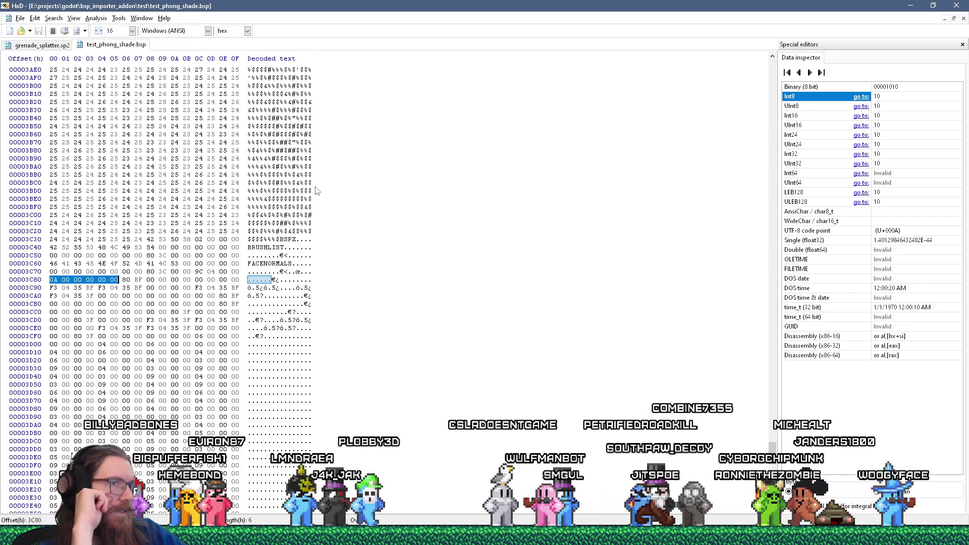
Step: Switch to Godot and scroll bsp_reader.gd to the face normals seek line
{"action": "key", "text": "alt+Tab"}
{"action": "key", "text": "Tab"}
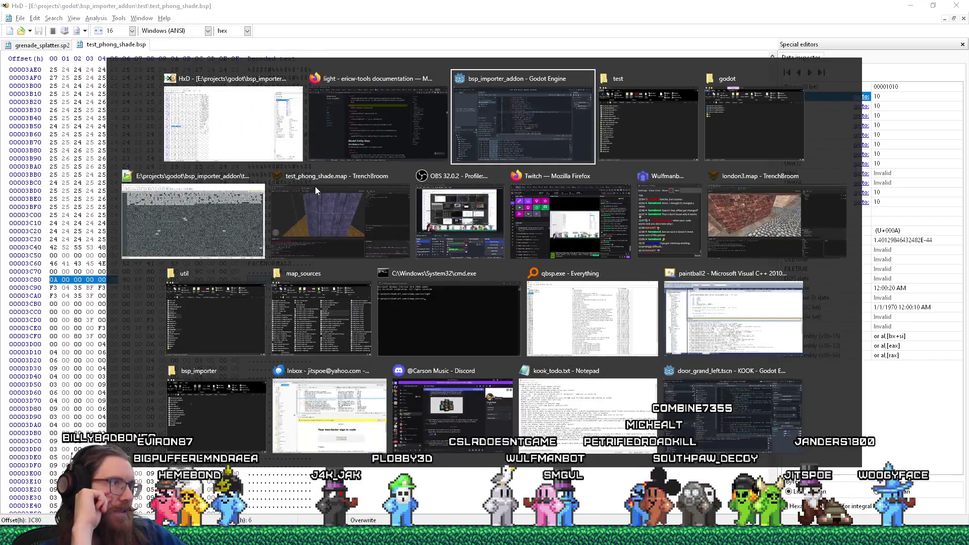
{"action": "key", "text": "Tab"}
{"action": "key", "text": "Tab"}
{"action": "key", "text": "Tab"}
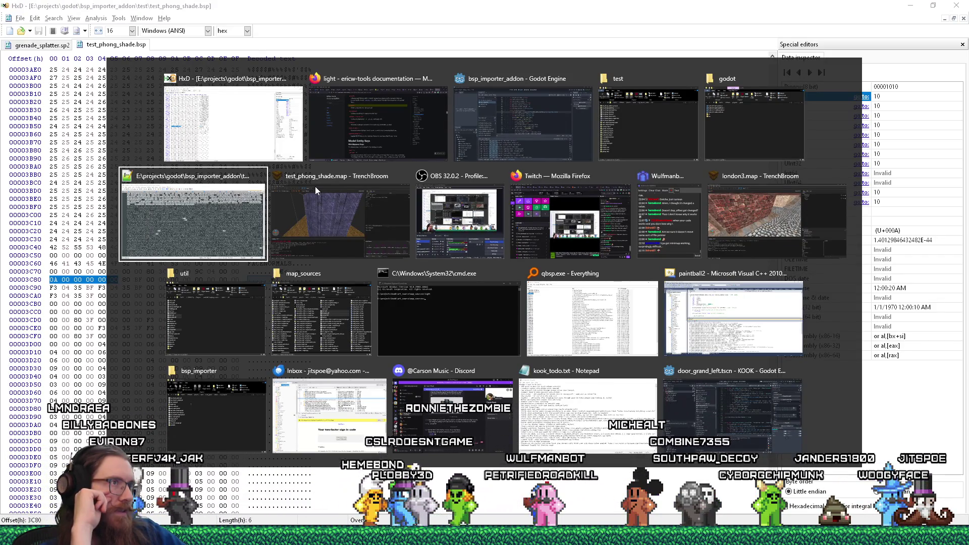
{"action": "key", "text": "shift+Tab"}
{"action": "key", "text": "shift+Tab"}
{"action": "key", "text": "shift+Tab"}
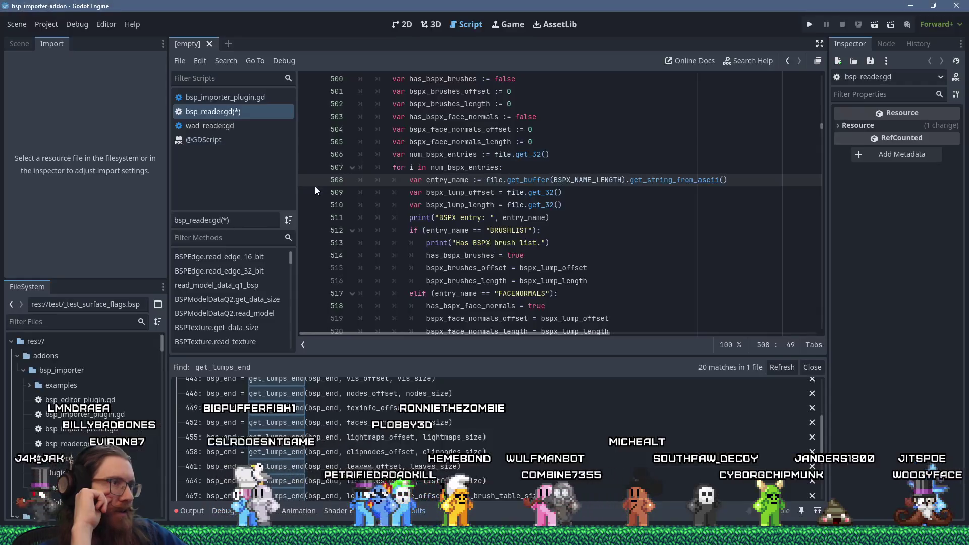
{"action": "scroll", "coordinate": [529, 212], "scroll_direction": "down", "scroll_amount": 10}
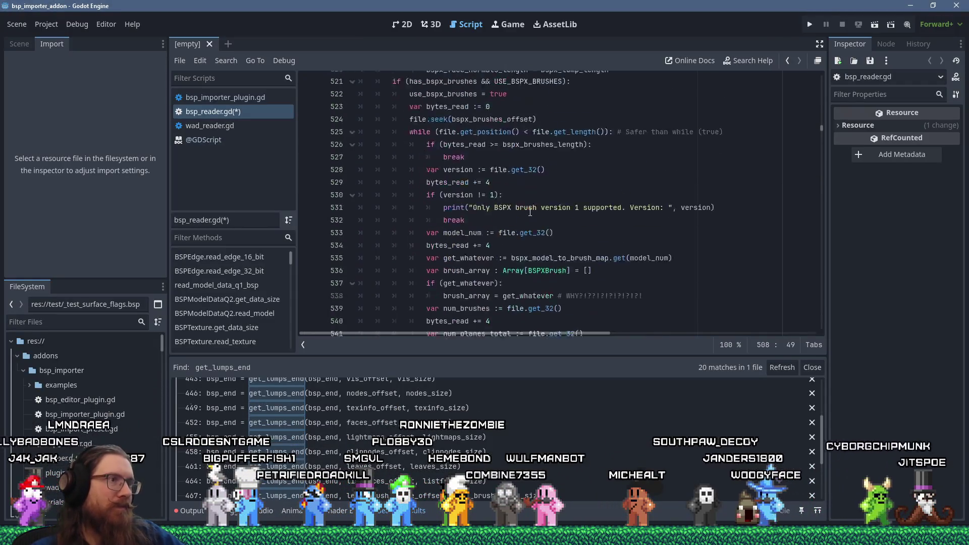
{"action": "scroll", "coordinate": [530, 212], "scroll_direction": "down", "scroll_amount": 9}
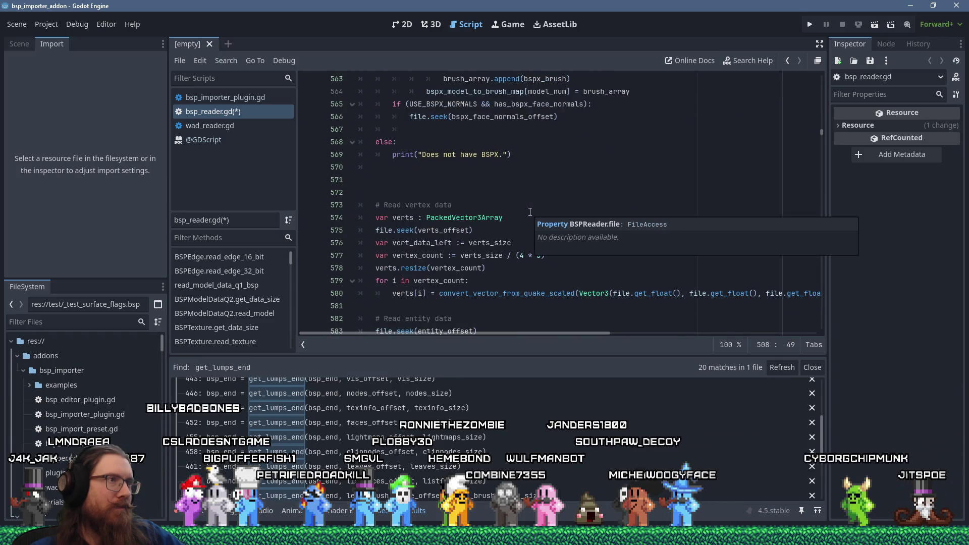
{"action": "scroll", "coordinate": [530, 211], "scroll_direction": "up", "scroll_amount": 4}
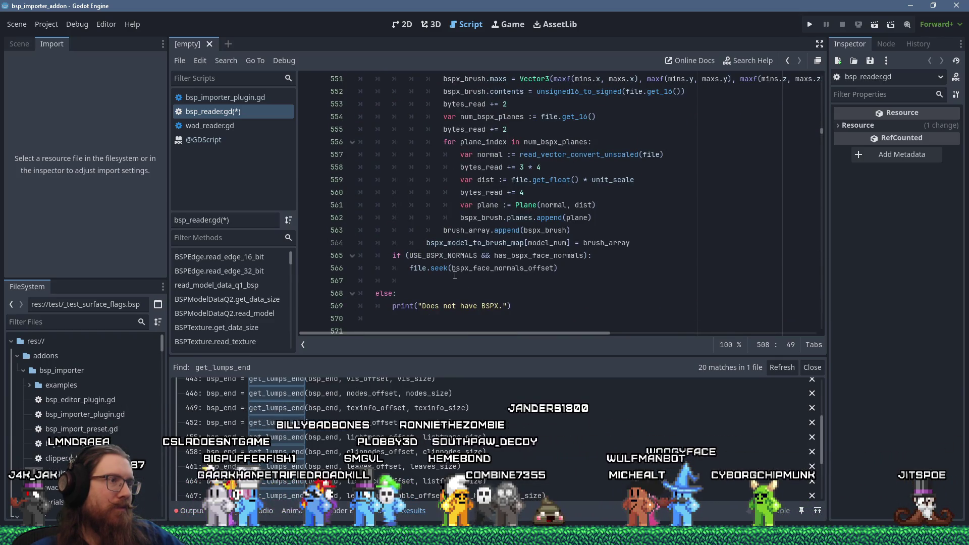
{"action": "left_click", "coordinate": [452, 268]}
Step: Switch the editor to the empty 3D scene view
{"action": "left_click", "coordinate": [455, 286]}
{"action": "key", "text": "ctrl+F2"}
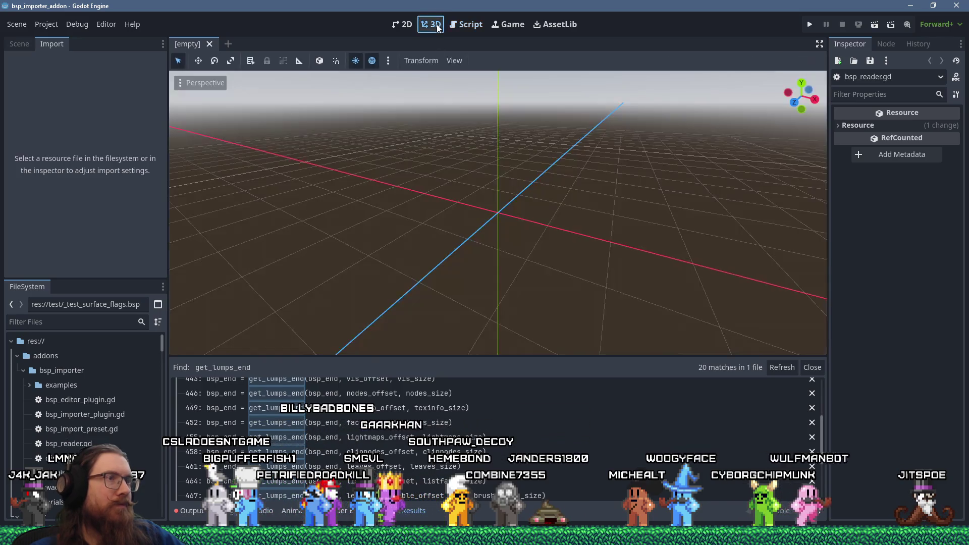
{"action": "scroll", "coordinate": [86, 401], "scroll_direction": "down", "scroll_amount": 10}
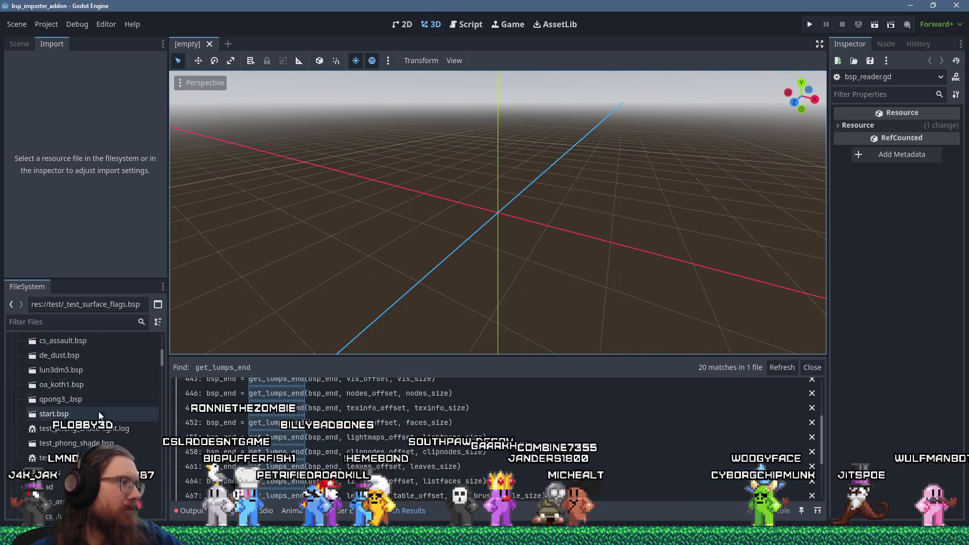
Step: Filter the FileSystem dock with 'test_' and open test_phong_shade.bsp
{"action": "scroll", "coordinate": [102, 422], "scroll_direction": "down", "scroll_amount": 3}
{"action": "scroll", "coordinate": [102, 422], "scroll_direction": "up", "scroll_amount": 8}
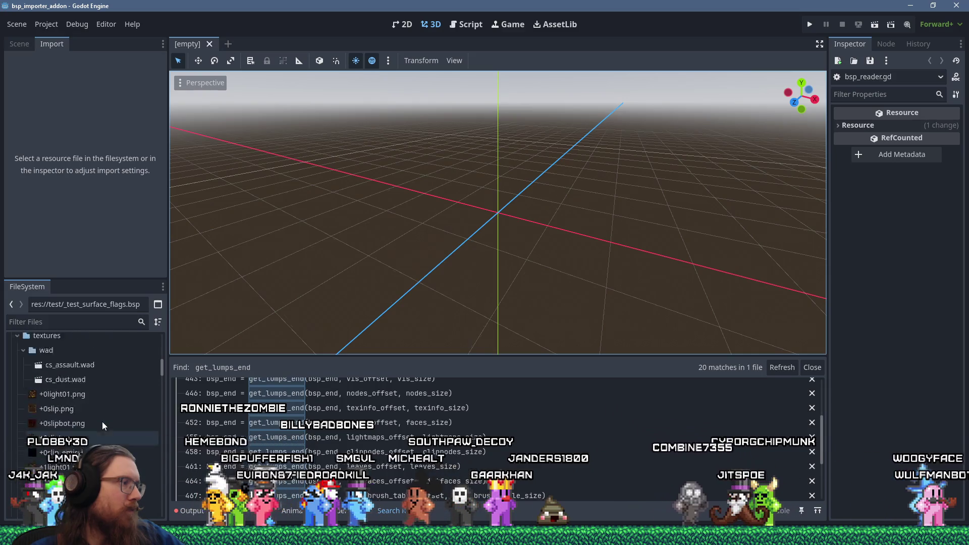
{"action": "scroll", "coordinate": [103, 423], "scroll_direction": "up", "scroll_amount": 5}
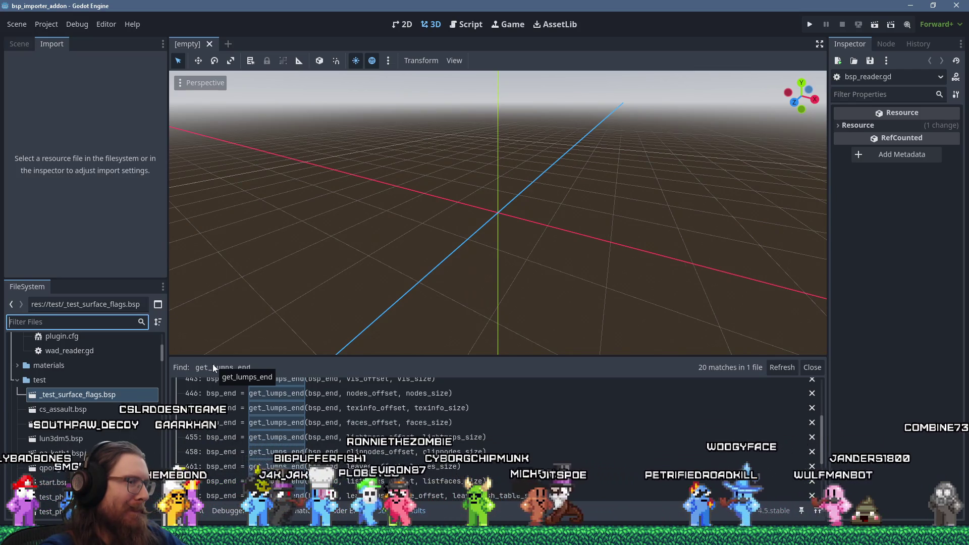
{"action": "type", "text": "test_"}
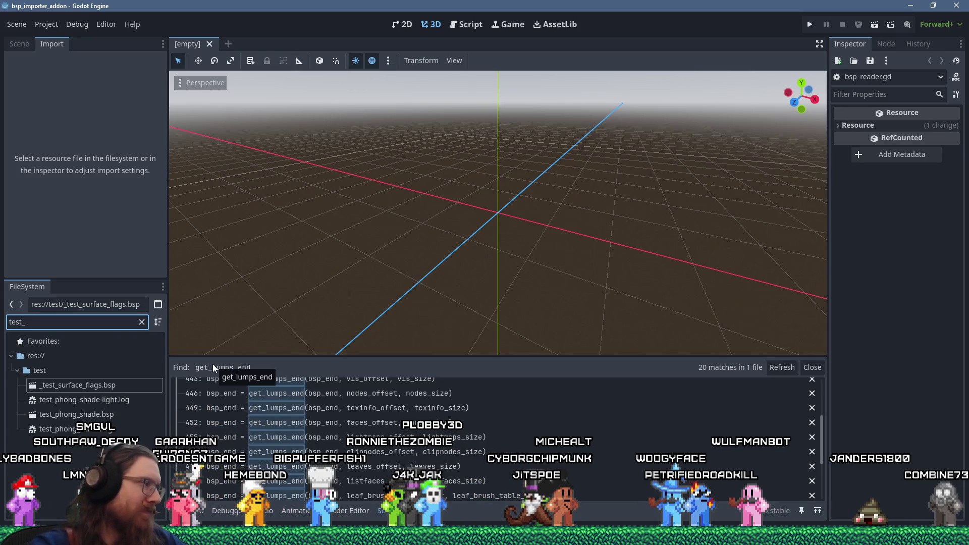
{"action": "double_click", "coordinate": [102, 415]}
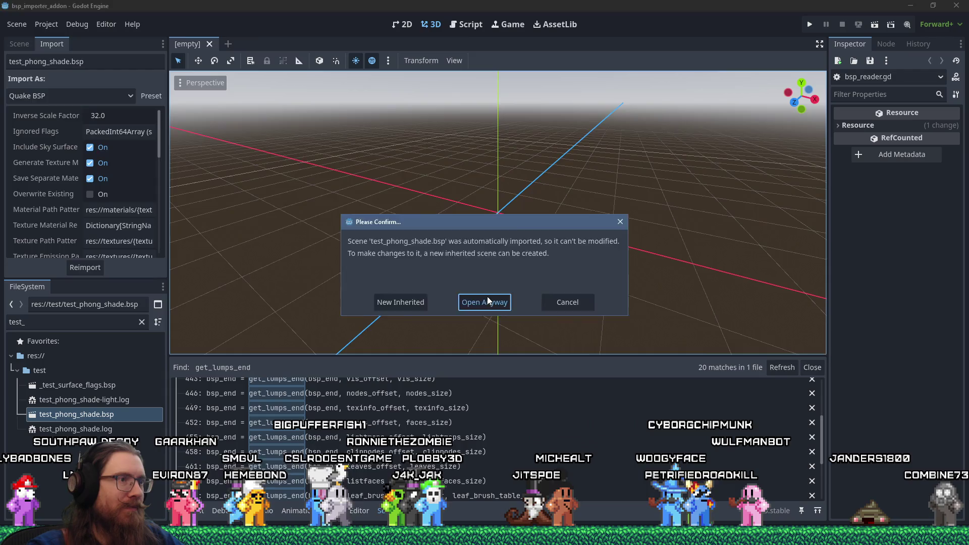
Step: Open test_phong_shade as the imported scene and orbit around the column and floor
{"action": "left_click", "coordinate": [485, 302]}
{"action": "left_click", "coordinate": [430, 24]}
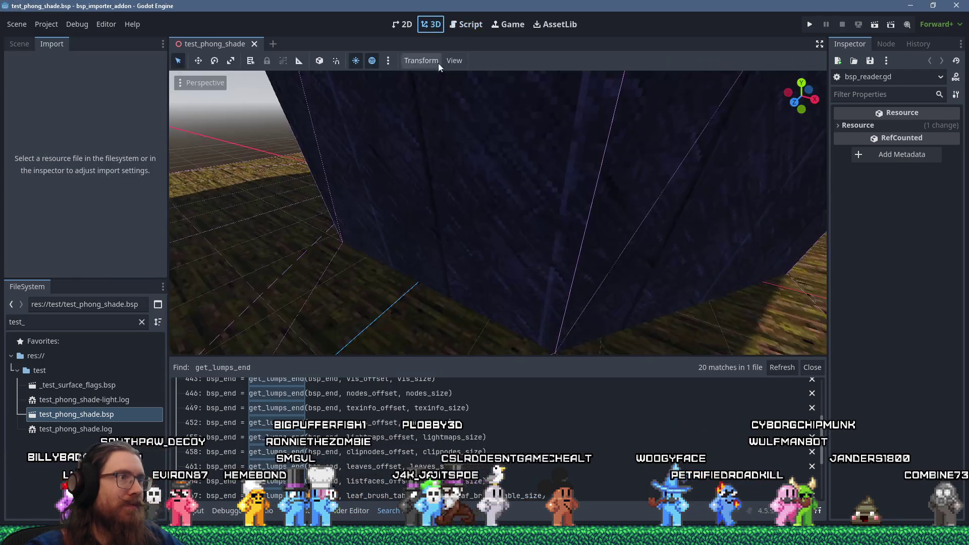
{"action": "scroll", "coordinate": [474, 179], "scroll_direction": "down", "scroll_amount": 10}
{"action": "mouse_move", "coordinate": [499, 180]}
{"action": "left_mouse_down"}
{"action": "mouse_move", "coordinate": [452, 238]}
{"action": "mouse_move", "coordinate": [359, 196]}
{"action": "mouse_move", "coordinate": [351, 157]}
{"action": "mouse_move", "coordinate": [456, 101]}
{"action": "mouse_move", "coordinate": [463, 111]}
{"action": "left_mouse_up"}
{"action": "scroll", "coordinate": [472, 146], "scroll_direction": "up", "scroll_amount": 3}
{"action": "mouse_move", "coordinate": [471, 143]}
{"action": "left_mouse_down"}
{"action": "mouse_move", "coordinate": [453, 193]}
{"action": "mouse_move", "coordinate": [531, 290]}
{"action": "mouse_move", "coordinate": [685, 226]}
{"action": "mouse_move", "coordinate": [513, 292]}
{"action": "mouse_move", "coordinate": [359, 201]}
{"action": "mouse_move", "coordinate": [355, 162]}
{"action": "left_mouse_up"}
{"action": "left_click_drag", "start_coordinate": [375, 209], "coordinate": [562, 204]}
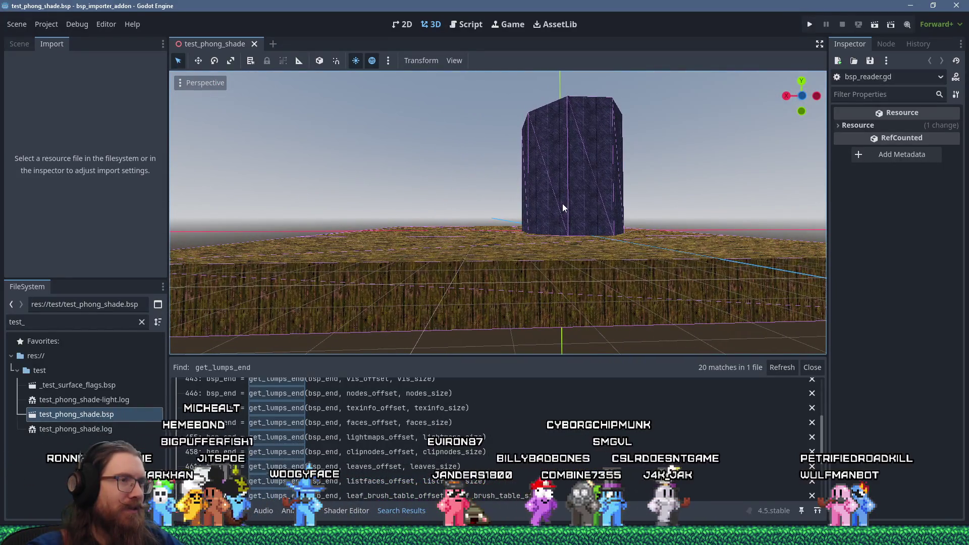
{"action": "left_click_drag", "start_coordinate": [550, 188], "coordinate": [529, 289]}
Step: Orbit closer to view the octagonal column from above
{"action": "key", "text": "alt+Tab"}
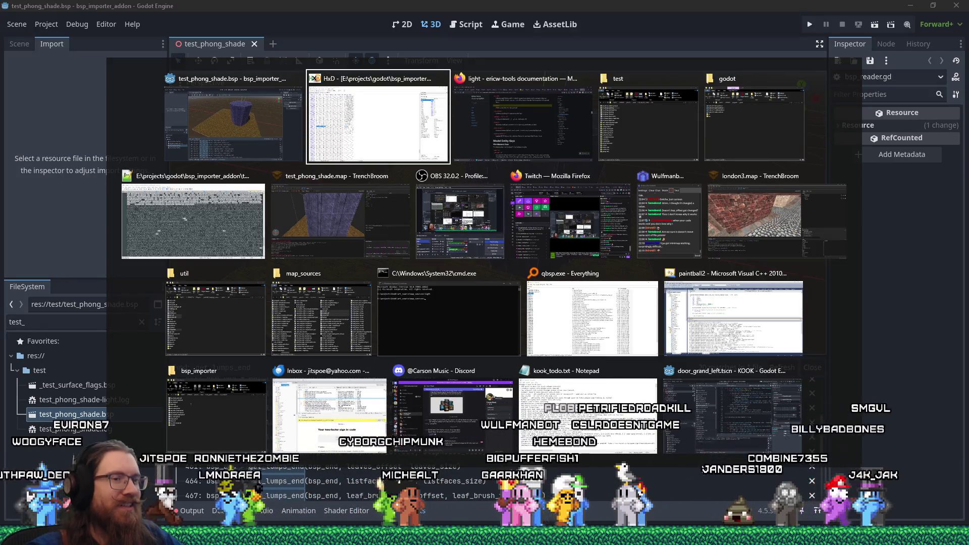
{"action": "key", "text": "Escape"}
{"action": "mouse_move", "coordinate": [630, 323]}
{"action": "left_mouse_down"}
{"action": "mouse_move", "coordinate": [613, 293]}
{"action": "mouse_move", "coordinate": [476, 335]}
{"action": "mouse_move", "coordinate": [647, 296]}
{"action": "left_mouse_up"}
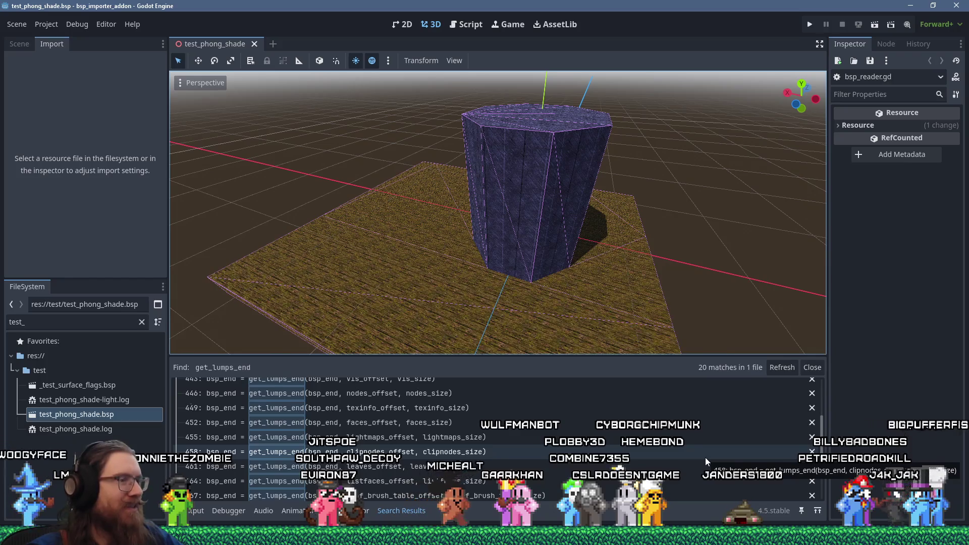
{"action": "mouse_move", "coordinate": [784, 535]}
{"action": "mouse_move", "coordinate": [681, 535]}
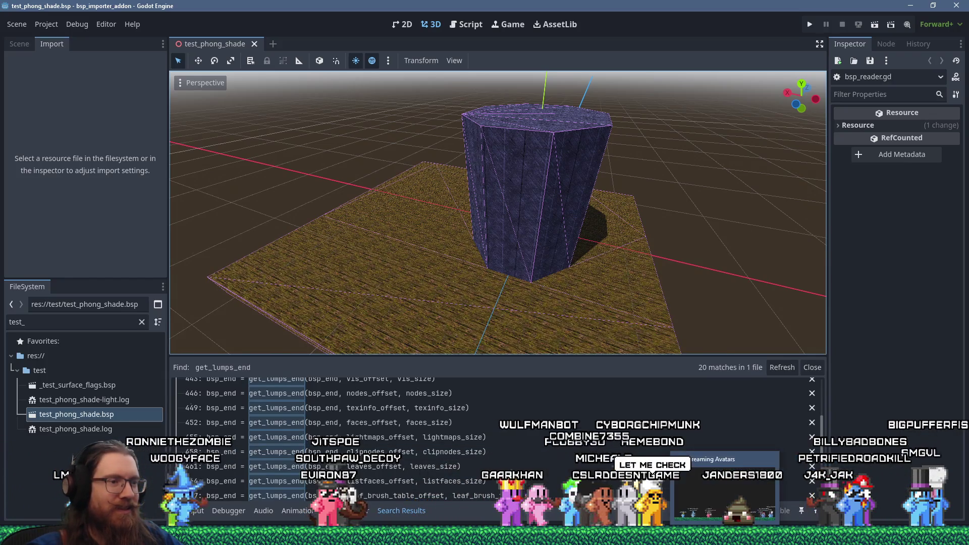
{"action": "left_click_drag", "start_coordinate": [556, 288], "coordinate": [568, 283]}
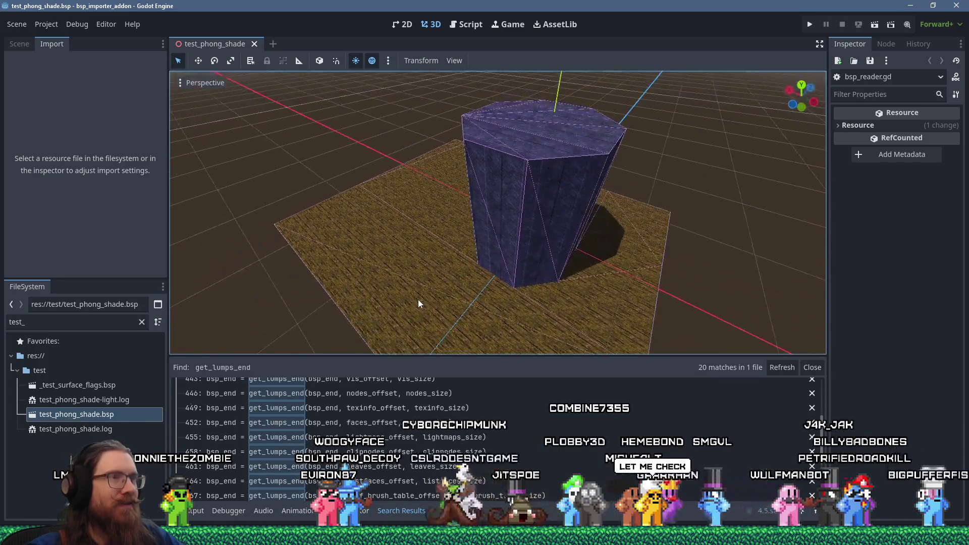
{"action": "key", "text": "alt+Tab"}
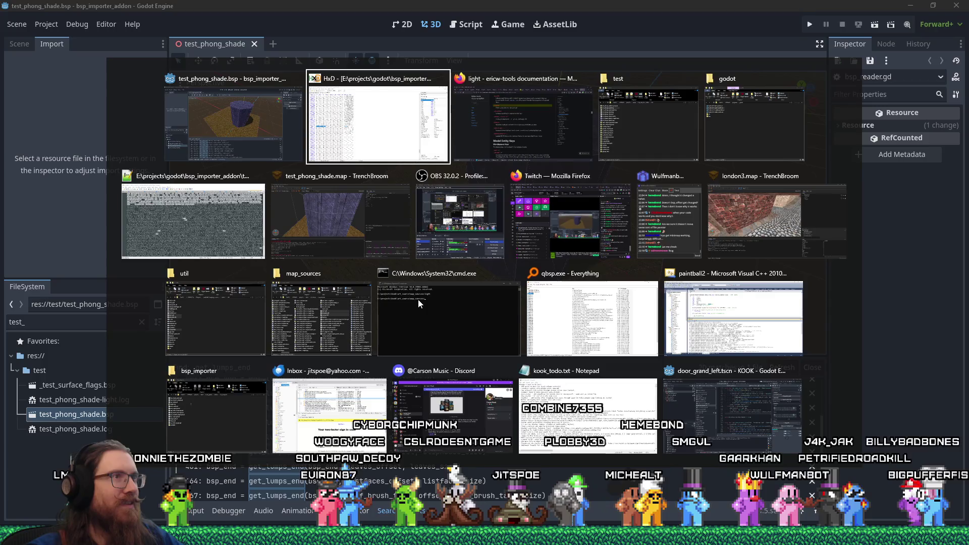
Step: Glance at the -wrnormals docs in Firefox, then bring forward HxD's view of test_phong_shade.bsp
{"action": "key", "text": "Tab"}
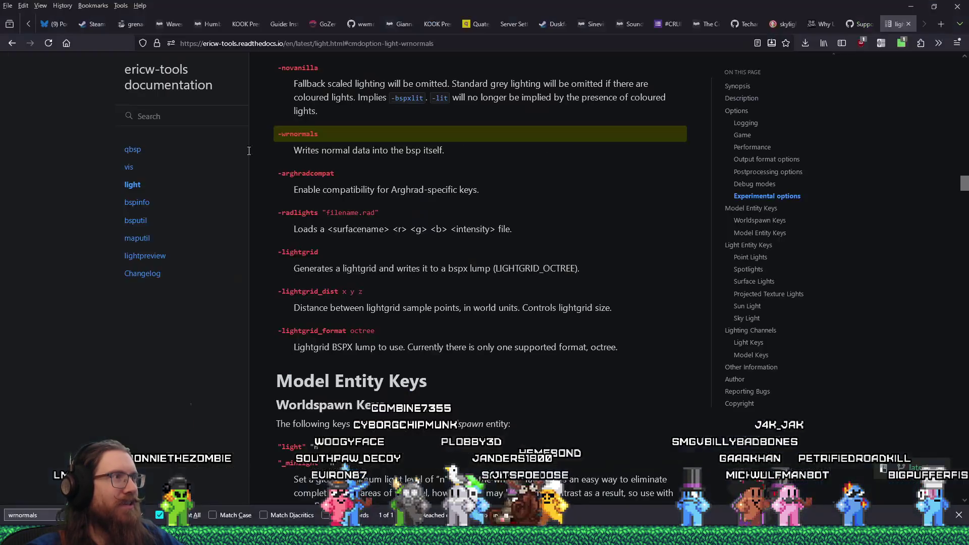
{"action": "key", "text": "alt+Tab"}
{"action": "key", "text": "Tab"}
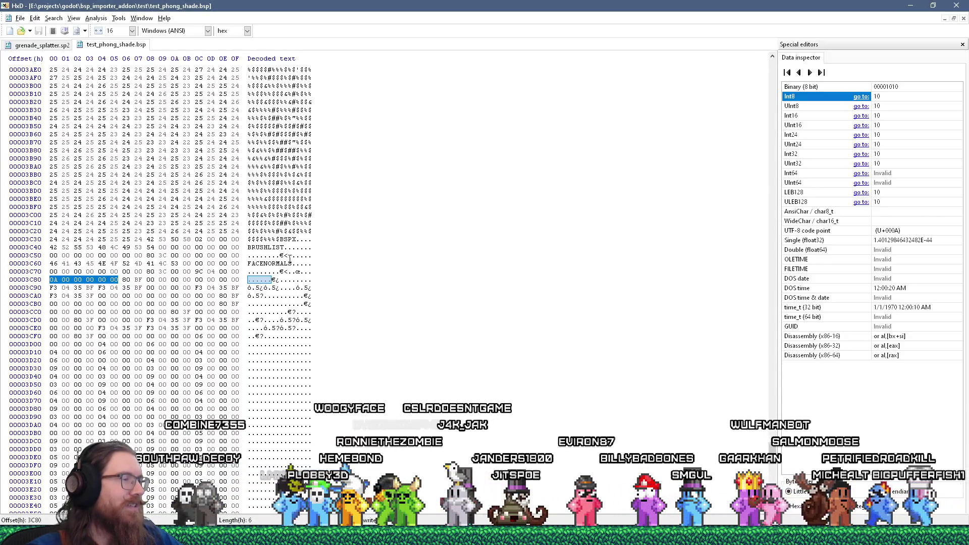
{"action": "key", "text": "alt+Tab"}
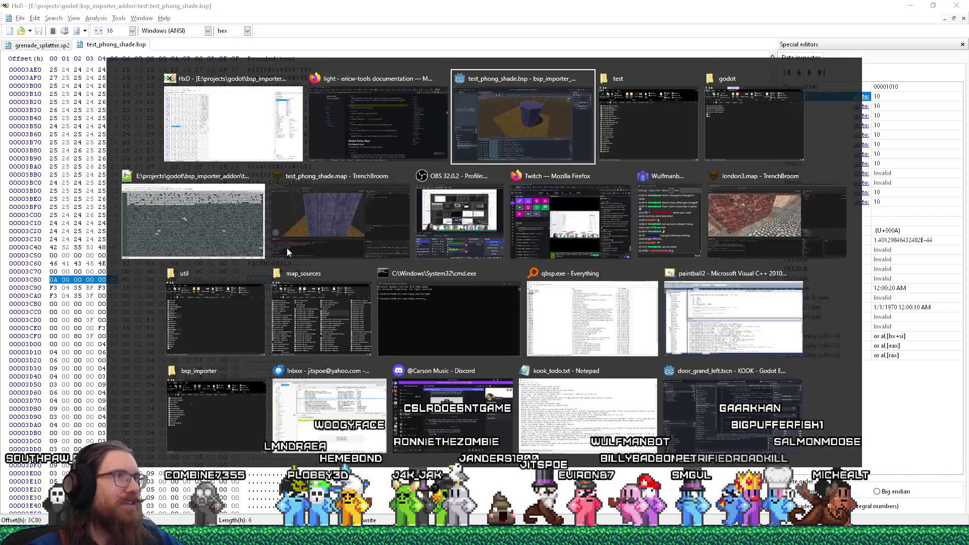
{"action": "left_click", "coordinate": [287, 247]}
Step: Orbit and zoom around the dark faceted pillar from low side and close-up angles
{"action": "mouse_move", "coordinate": [441, 296]}
{"action": "left_mouse_down"}
{"action": "mouse_move", "coordinate": [584, 218]}
{"action": "mouse_move", "coordinate": [496, 262]}
{"action": "mouse_move", "coordinate": [497, 248]}
{"action": "mouse_move", "coordinate": [555, 231]}
{"action": "mouse_move", "coordinate": [571, 193]}
{"action": "mouse_move", "coordinate": [563, 169]}
{"action": "mouse_move", "coordinate": [498, 293]}
{"action": "mouse_move", "coordinate": [420, 321]}
{"action": "mouse_move", "coordinate": [380, 318]}
{"action": "mouse_move", "coordinate": [602, 288]}
{"action": "mouse_move", "coordinate": [702, 244]}
{"action": "mouse_move", "coordinate": [673, 311]}
{"action": "mouse_move", "coordinate": [495, 302]}
{"action": "left_mouse_up"}
{"action": "scroll", "coordinate": [540, 243], "scroll_direction": "down", "scroll_amount": 3}
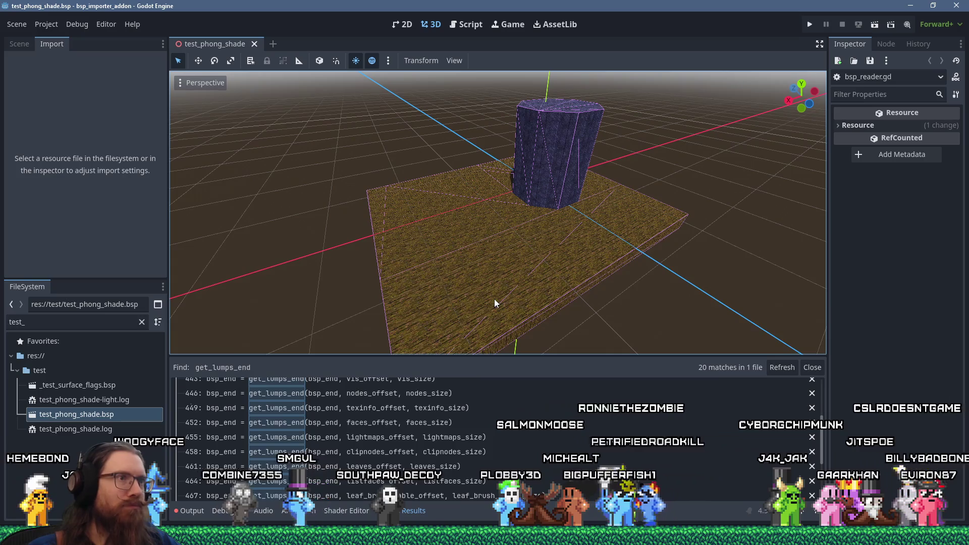
{"action": "scroll", "coordinate": [604, 307], "scroll_direction": "up", "scroll_amount": 5}
{"action": "mouse_move", "coordinate": [594, 276]}
{"action": "left_mouse_down"}
{"action": "mouse_move", "coordinate": [591, 260]}
{"action": "mouse_move", "coordinate": [485, 302]}
{"action": "mouse_move", "coordinate": [540, 240]}
{"action": "mouse_move", "coordinate": [508, 269]}
{"action": "left_mouse_up"}
{"action": "scroll", "coordinate": [508, 270], "scroll_direction": "down", "scroll_amount": 5}
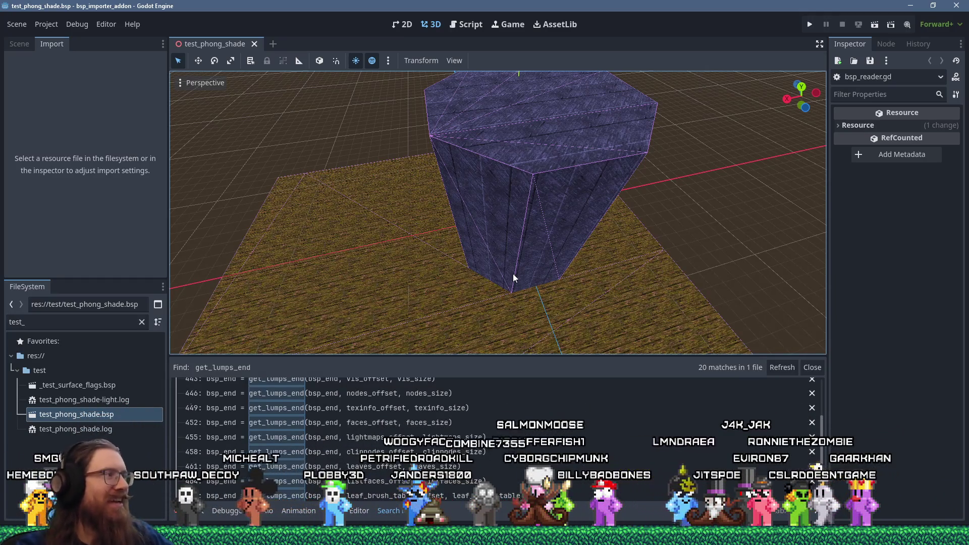
{"action": "mouse_move", "coordinate": [479, 265]}
{"action": "left_mouse_down"}
{"action": "mouse_move", "coordinate": [530, 311]}
{"action": "mouse_move", "coordinate": [652, 253]}
{"action": "mouse_move", "coordinate": [408, 253]}
{"action": "mouse_move", "coordinate": [521, 200]}
{"action": "mouse_move", "coordinate": [507, 160]}
{"action": "mouse_move", "coordinate": [485, 199]}
{"action": "mouse_move", "coordinate": [496, 249]}
{"action": "left_mouse_up"}
{"action": "scroll", "coordinate": [505, 167], "scroll_direction": "up", "scroll_amount": 3}
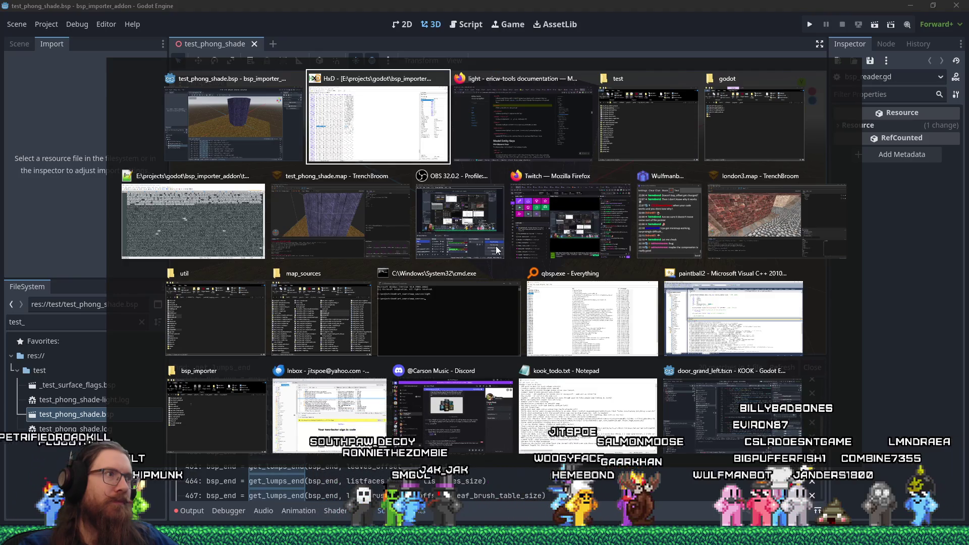
{"action": "key", "text": "Return"}
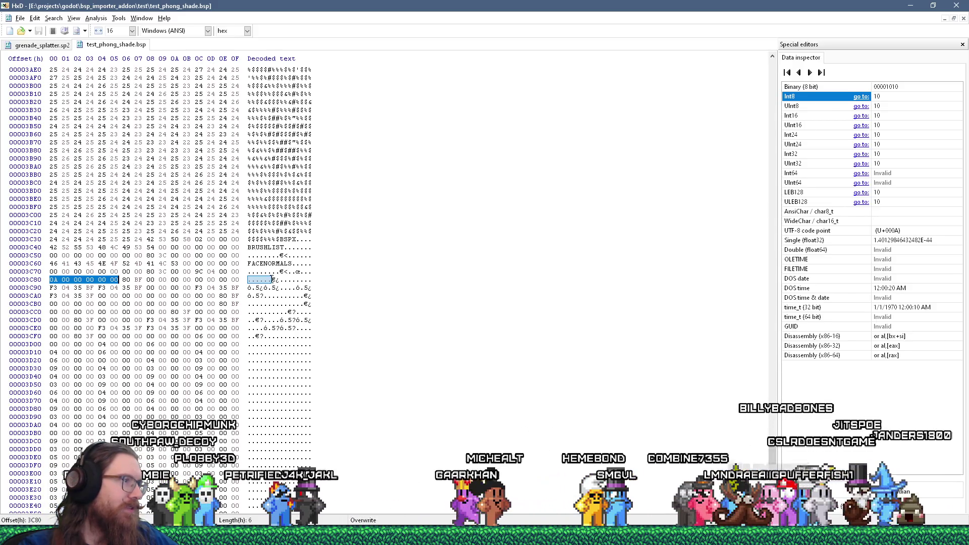
Step: Select bytes 0A 00 00 00 at 3C80, then return to Godot's 3D view of the pillar
{"action": "left_click", "coordinate": [259, 280]}
{"action": "key", "text": "shift+Left"}
{"action": "key", "text": "shift+Left"}
{"action": "key", "text": "shift+Left"}
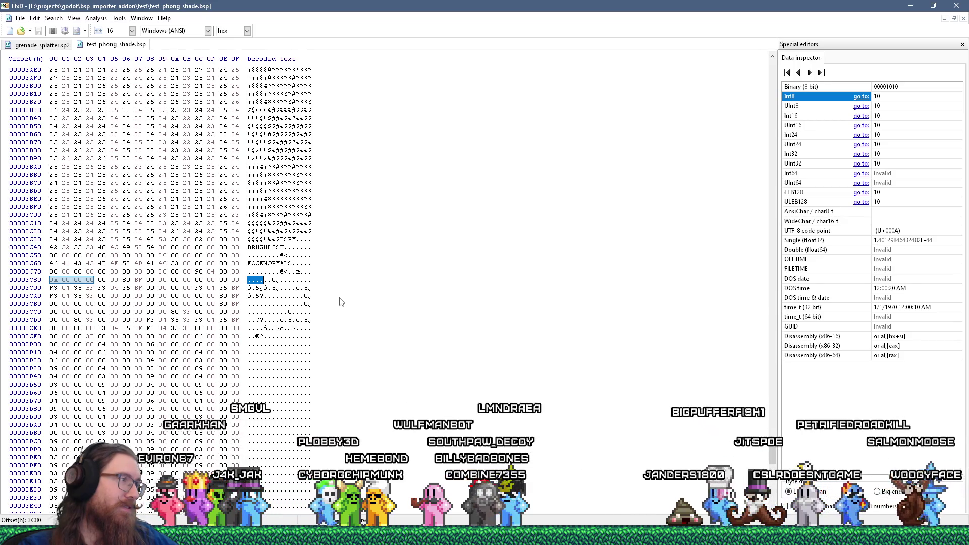
{"action": "key", "text": "alt+Tab"}
{"action": "scroll", "coordinate": [339, 302], "scroll_direction": "down", "scroll_amount": 5}
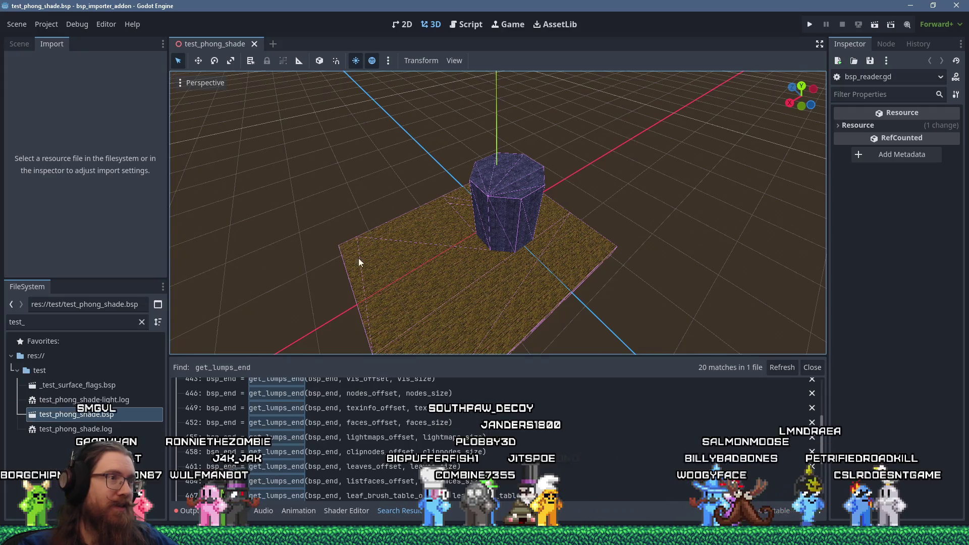
{"action": "mouse_move", "coordinate": [588, 276]}
{"action": "left_mouse_down"}
{"action": "mouse_move", "coordinate": [583, 250]}
{"action": "mouse_move", "coordinate": [619, 185]}
{"action": "left_mouse_up"}
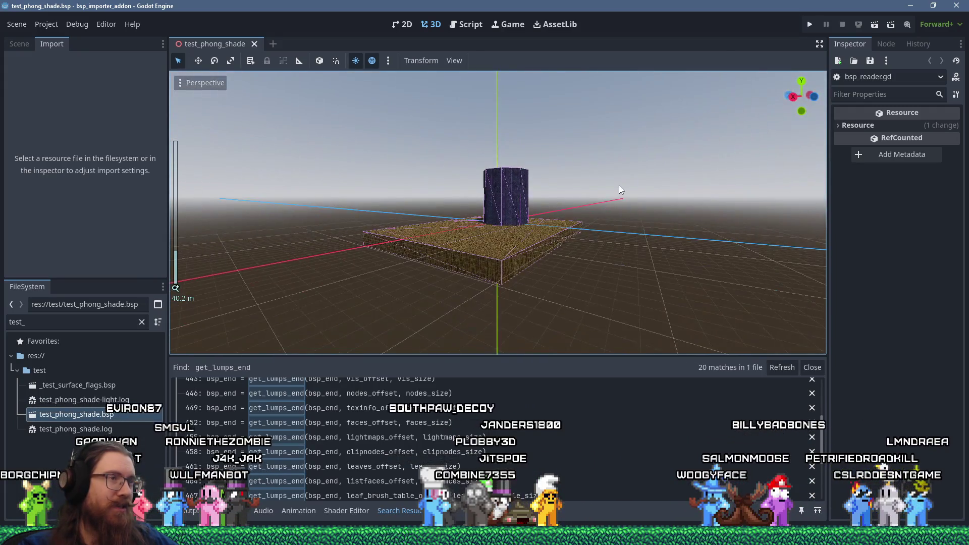
Step: Zoom and orbit to look down on the pillar, then return to HxD's test_phong_shade.bsp
{"action": "scroll", "coordinate": [604, 238], "scroll_direction": "down", "scroll_amount": 2}
{"action": "scroll", "coordinate": [603, 239], "scroll_direction": "up", "scroll_amount": 2}
{"action": "left_click_drag", "start_coordinate": [602, 236], "coordinate": [581, 273]}
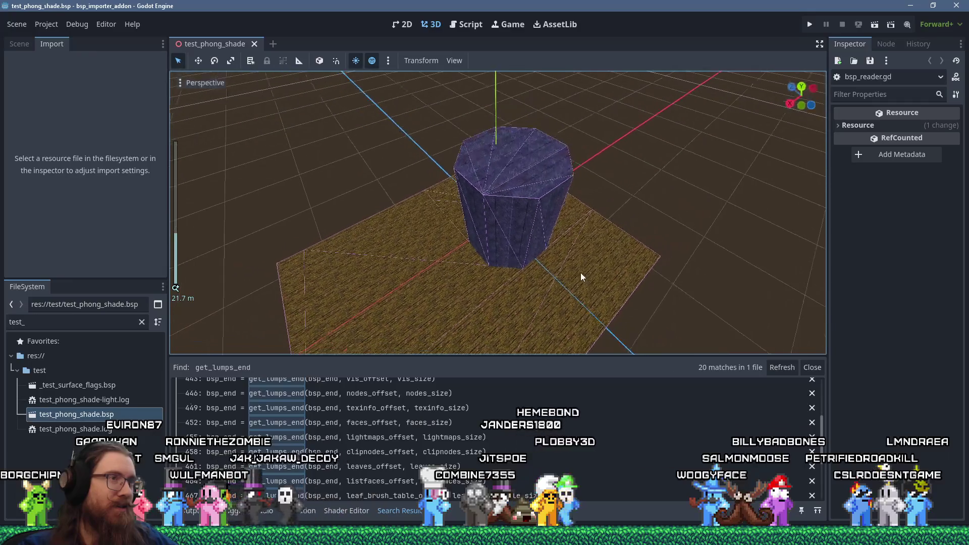
{"action": "key", "text": "alt+Tab"}
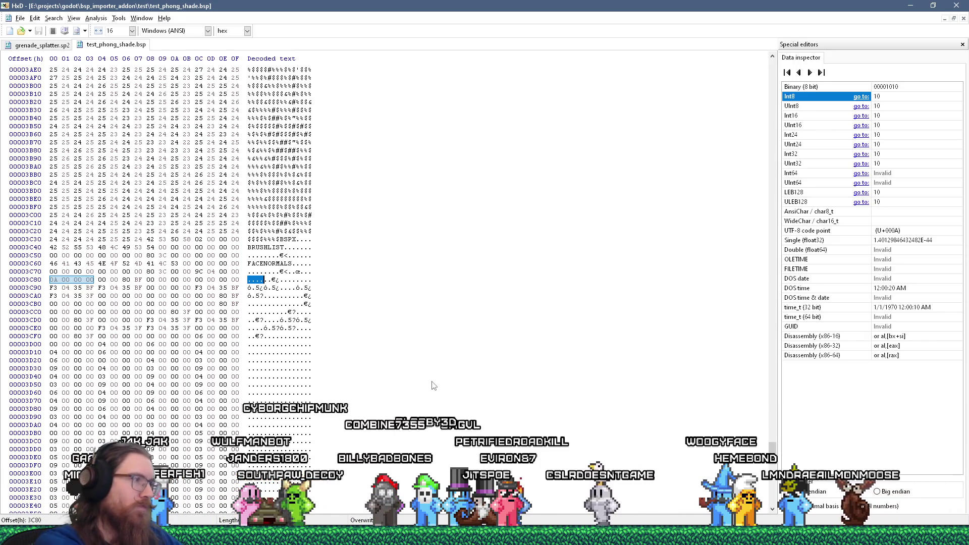
Step: Launch Notepad and move its window aside so the hex data stays visible
{"action": "key", "text": "super+r"}
{"action": "type", "text": "no"}
{"action": "key", "text": "Return"}
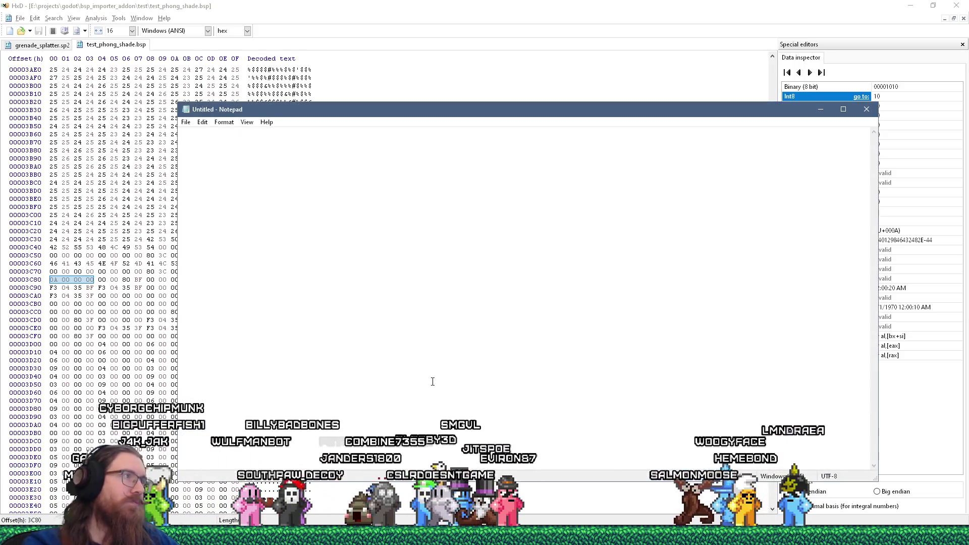
{"action": "mouse_move", "coordinate": [323, 108]}
{"action": "left_mouse_down"}
{"action": "mouse_move", "coordinate": [476, 197]}
{"action": "mouse_move", "coordinate": [567, 171]}
{"action": "left_mouse_up"}
{"action": "type", "text": "Facenor"}
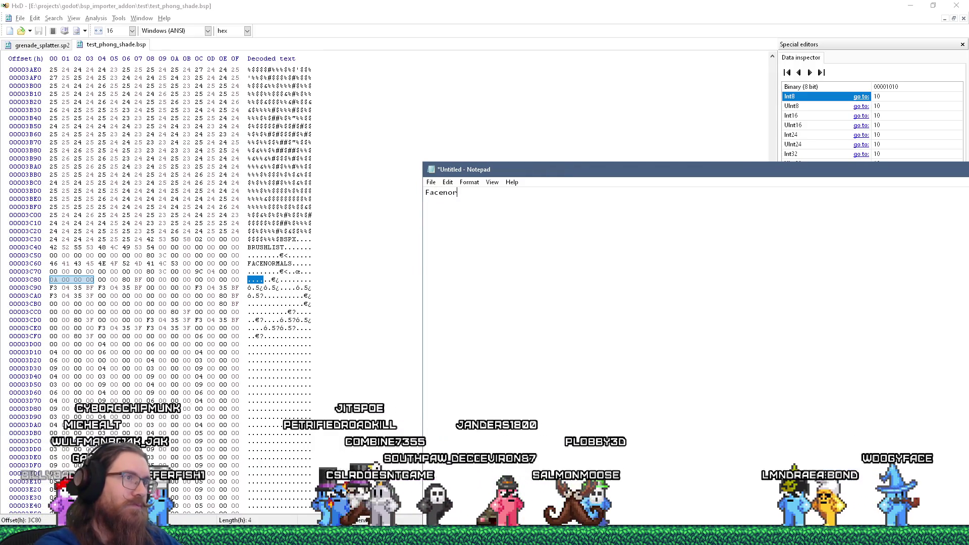
Step: Note 'Facenormals: 0x3c80 offset' and the bytes '0A 00 00 00 (10)' on separate lines
{"action": "type", "text": "al"}
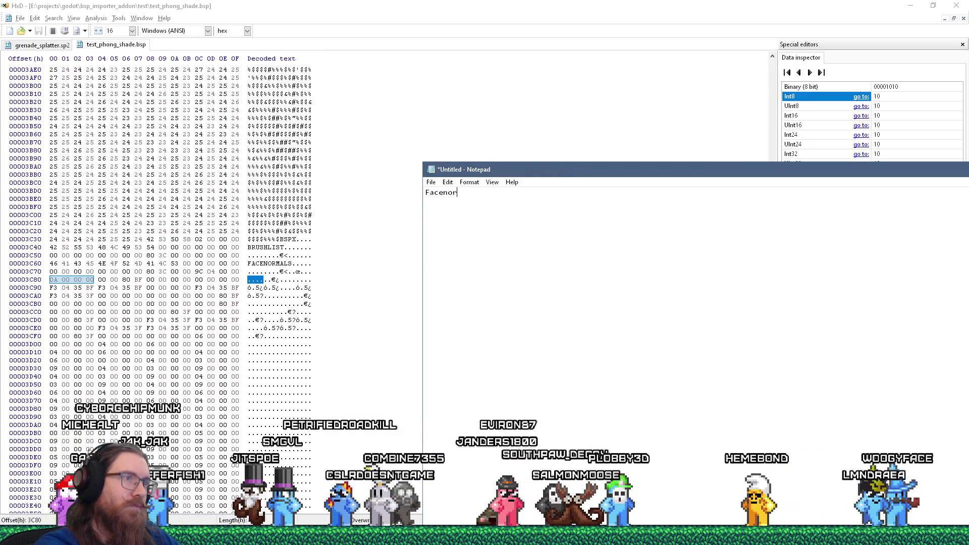
{"action": "type", "text": "s: "}
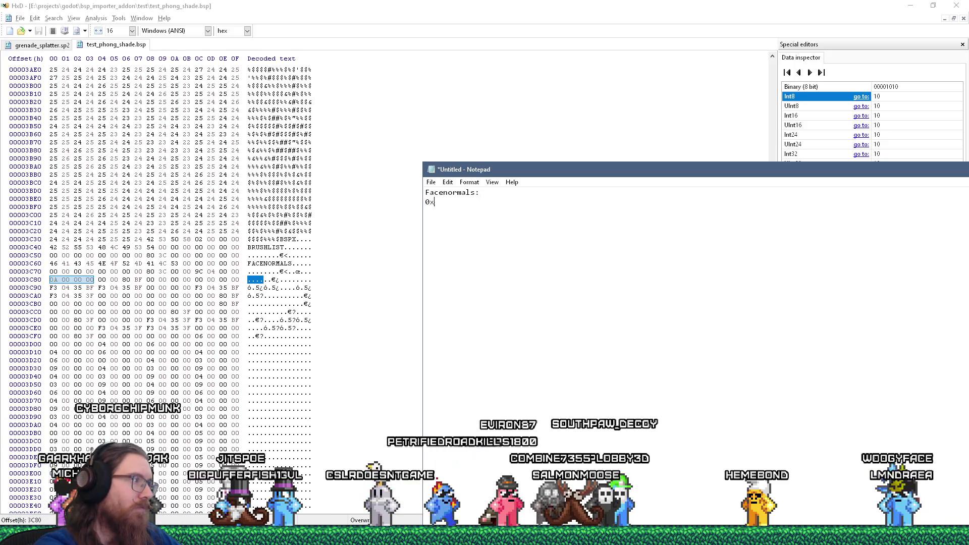
{"action": "type", "text": "0x0"}
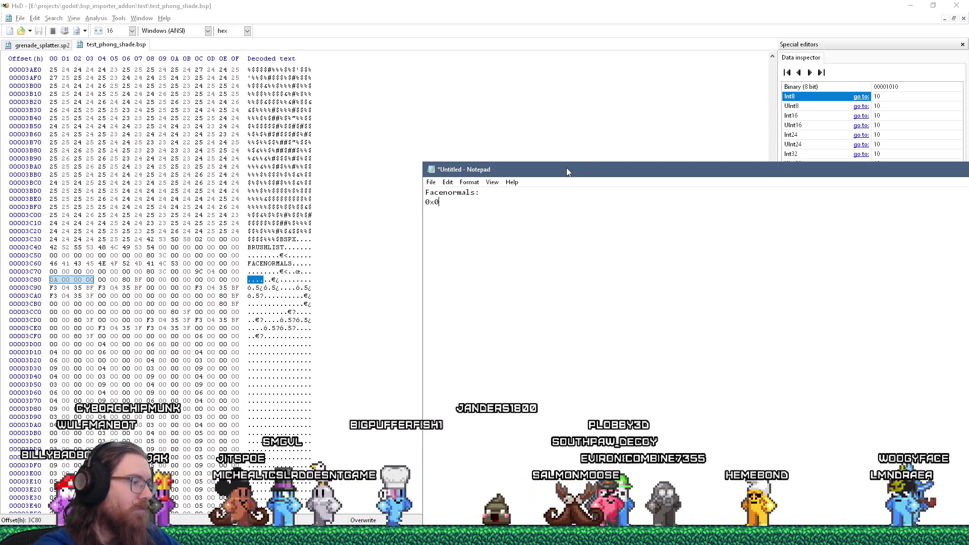
{"action": "type", "text": "3c80 offset"}
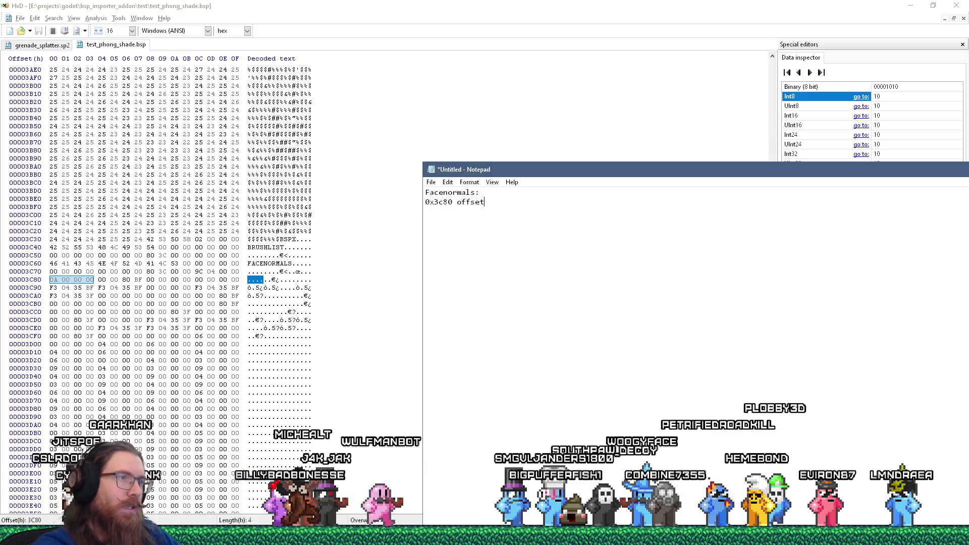
{"action": "key", "text": "Return"}
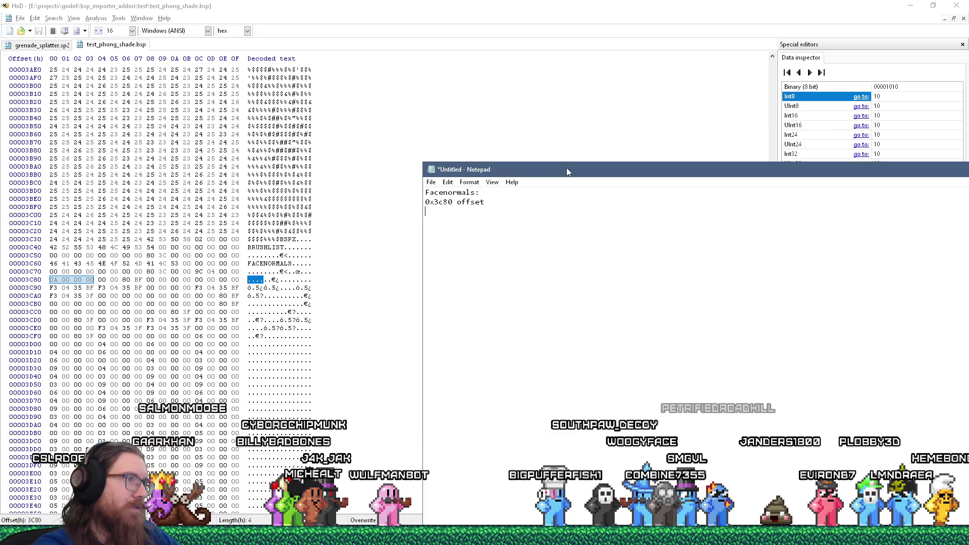
{"action": "type", "text": "0A"}
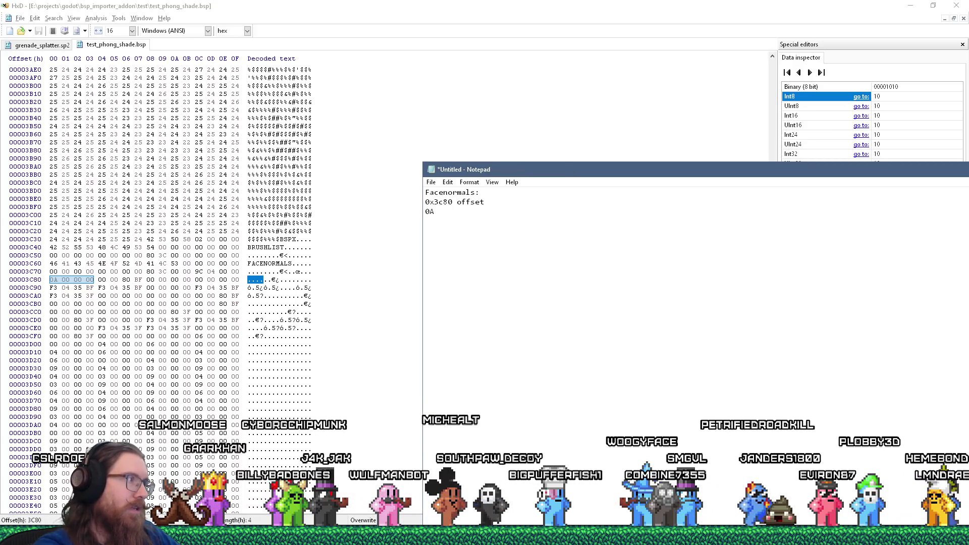
{"action": "type", "text": " 00 00 00  ("}
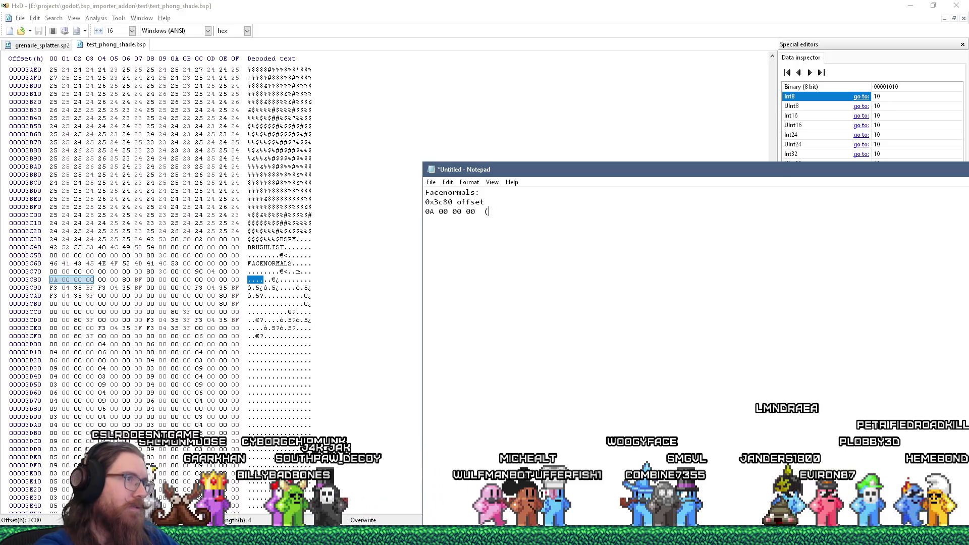
{"action": "type", "text": "10)"}
{"action": "key", "text": "Return"}
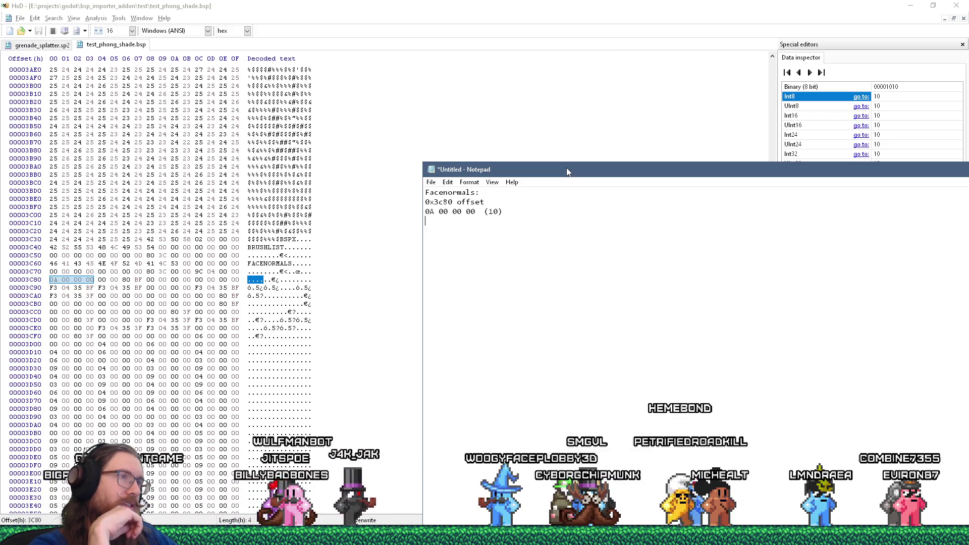
Step: Select the FACENORMALS bytes at 3C80 from 0A onward, trimming one byte, to read their decoding
{"action": "left_click", "coordinate": [504, 5]}
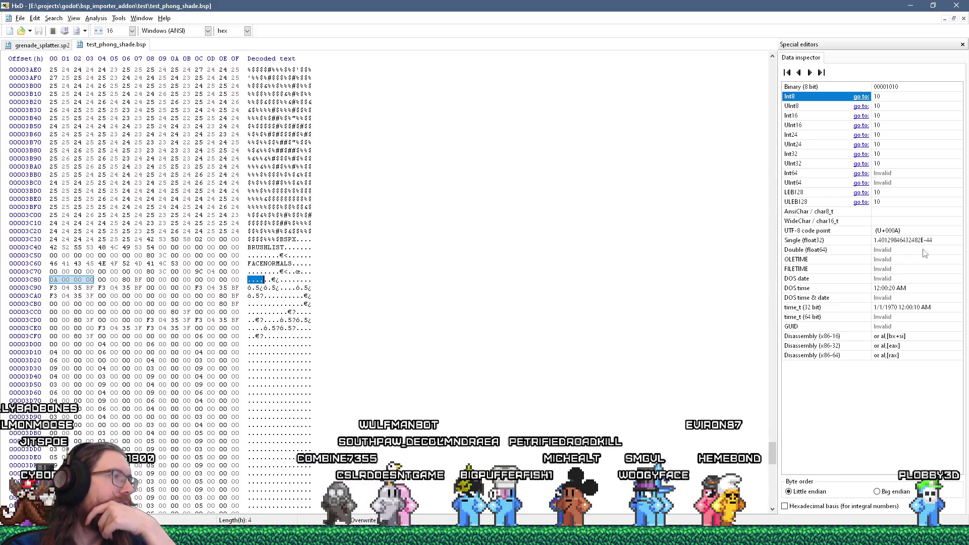
{"action": "left_click", "coordinate": [273, 279]}
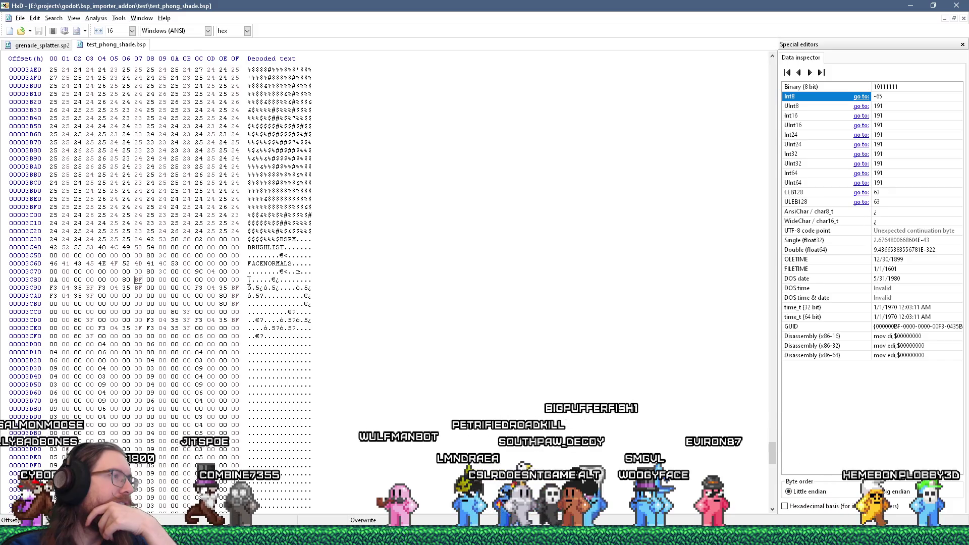
{"action": "left_click_drag", "start_coordinate": [53, 279], "coordinate": [167, 279]}
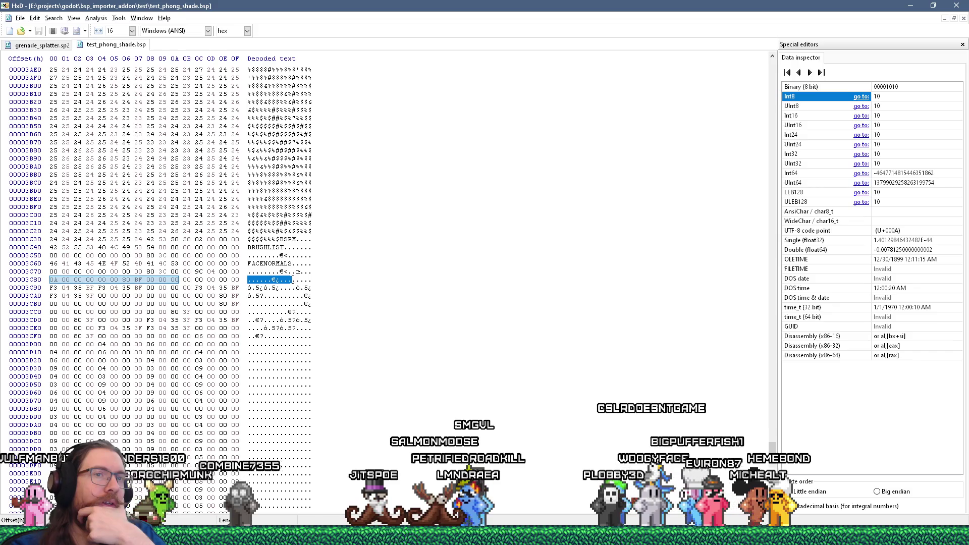
{"action": "left_click_drag", "start_coordinate": [293, 280], "coordinate": [290, 279]}
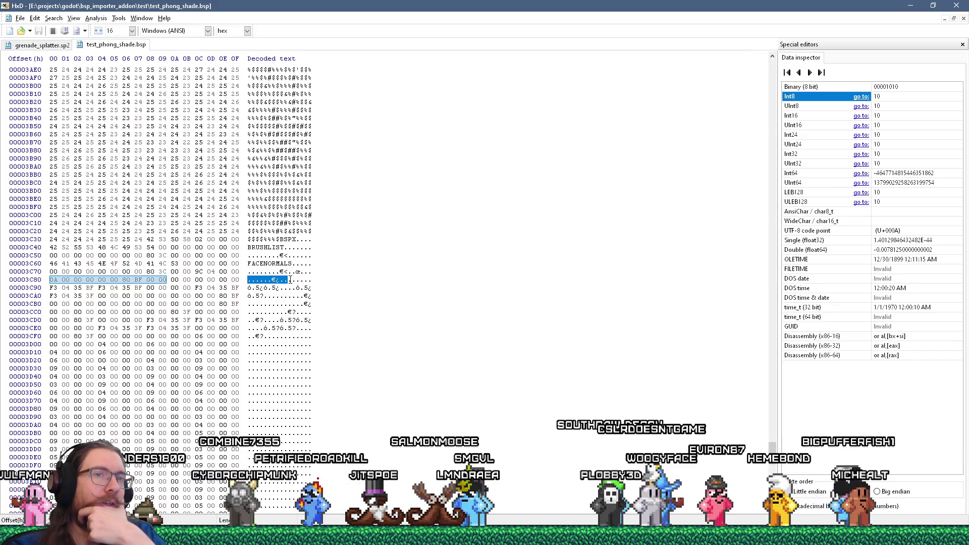
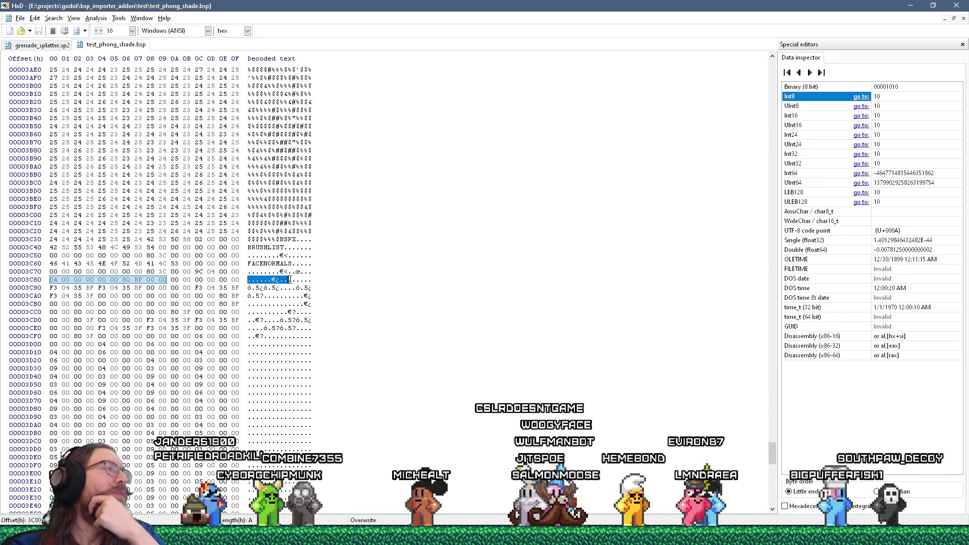
Step: In HxD, select the bytes from offset 3C80 to 3C85 holding the value 10
{"action": "left_click", "coordinate": [289, 280]}
{"action": "left_click_drag", "start_coordinate": [249, 279], "coordinate": [317, 283]}
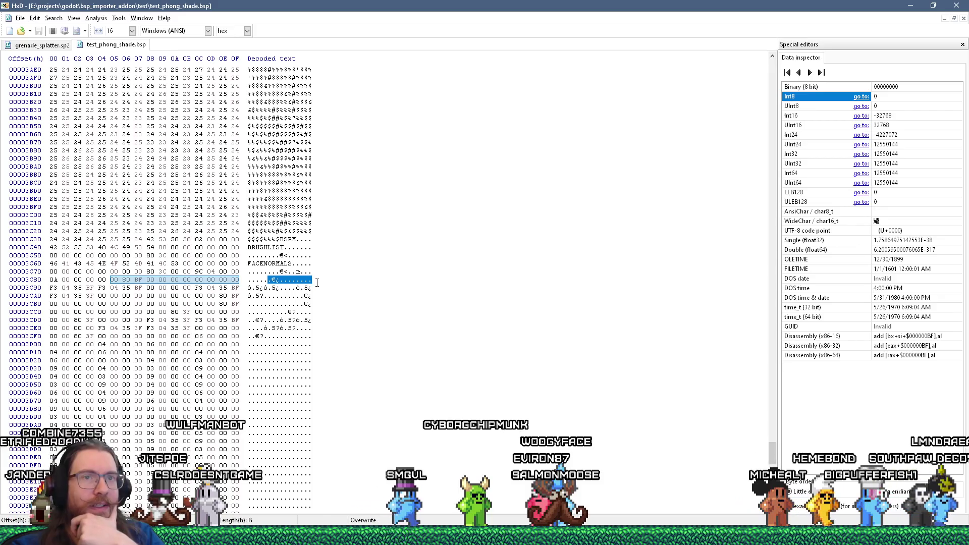
{"action": "left_click_drag", "start_coordinate": [318, 282], "coordinate": [285, 288]}
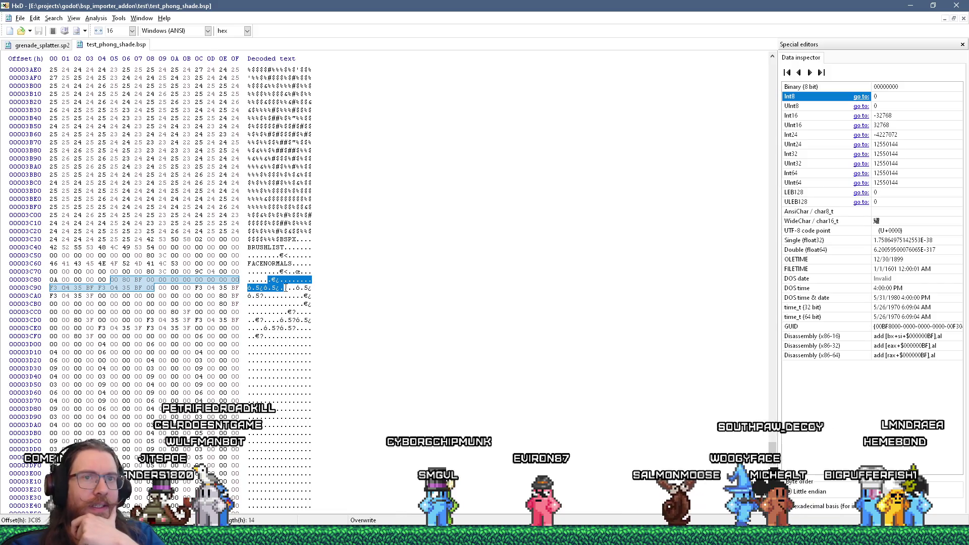
{"action": "left_click_drag", "start_coordinate": [285, 288], "coordinate": [288, 284]}
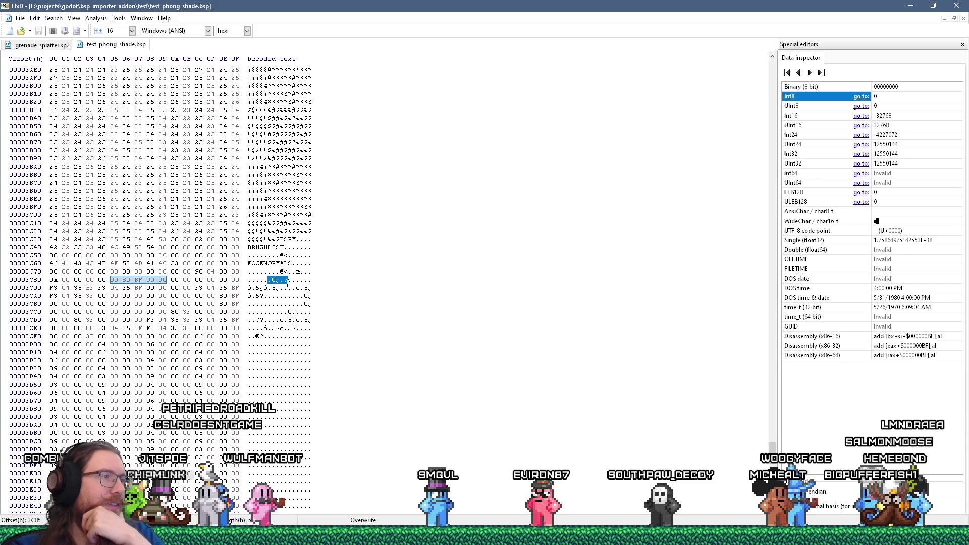
{"action": "scroll", "coordinate": [287, 282], "scroll_direction": "down", "scroll_amount": 9}
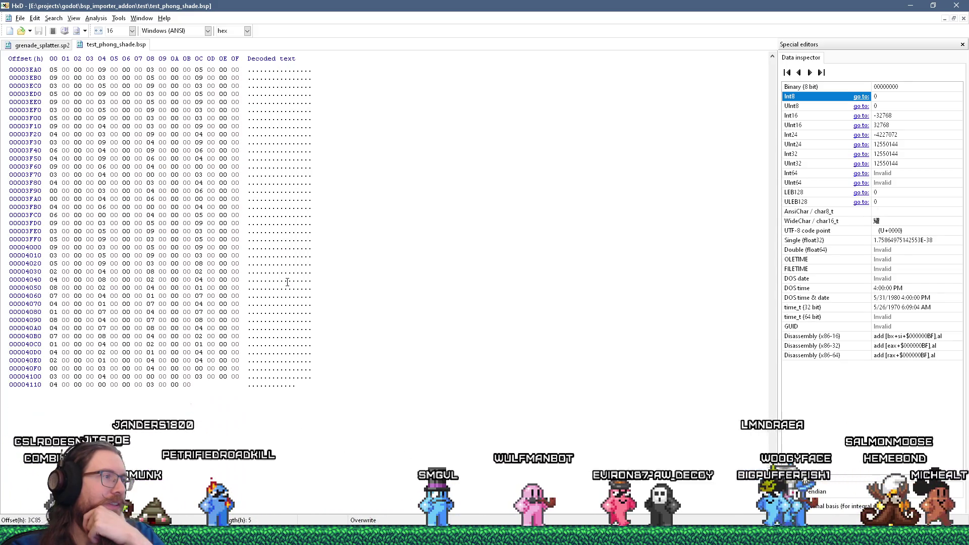
{"action": "scroll", "coordinate": [287, 282], "scroll_direction": "up", "scroll_amount": 10}
{"action": "scroll", "coordinate": [287, 281], "scroll_direction": "up", "scroll_amount": 4}
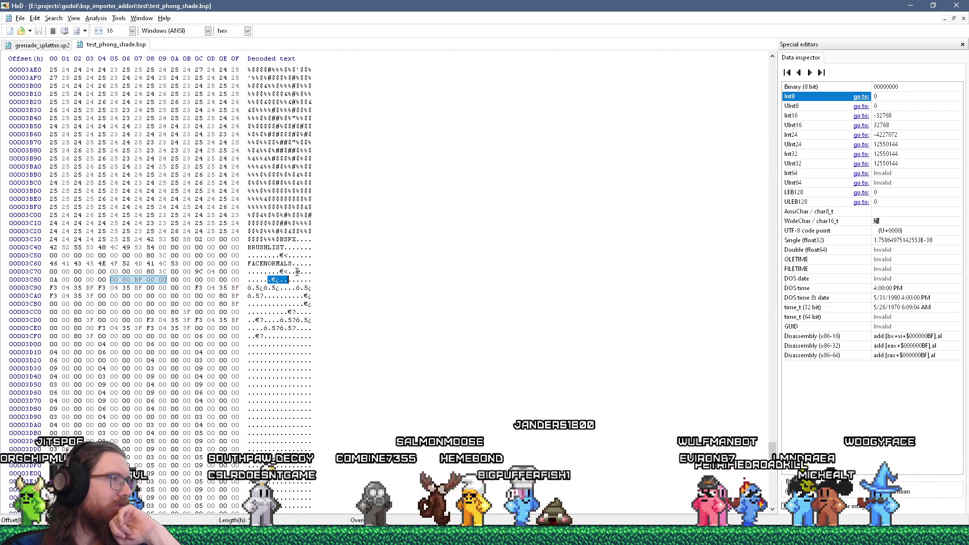
{"action": "left_click", "coordinate": [292, 273]}
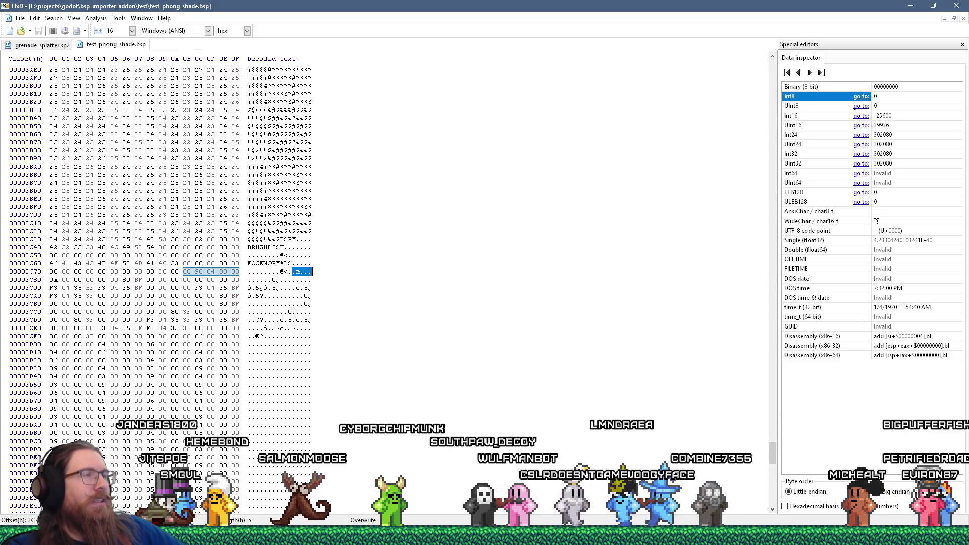
Step: Highlight the -wrnormals description in the ericw-tools docs, then web-search 'wrnormals' in a new tab
{"action": "key", "text": "alt+Tab"}
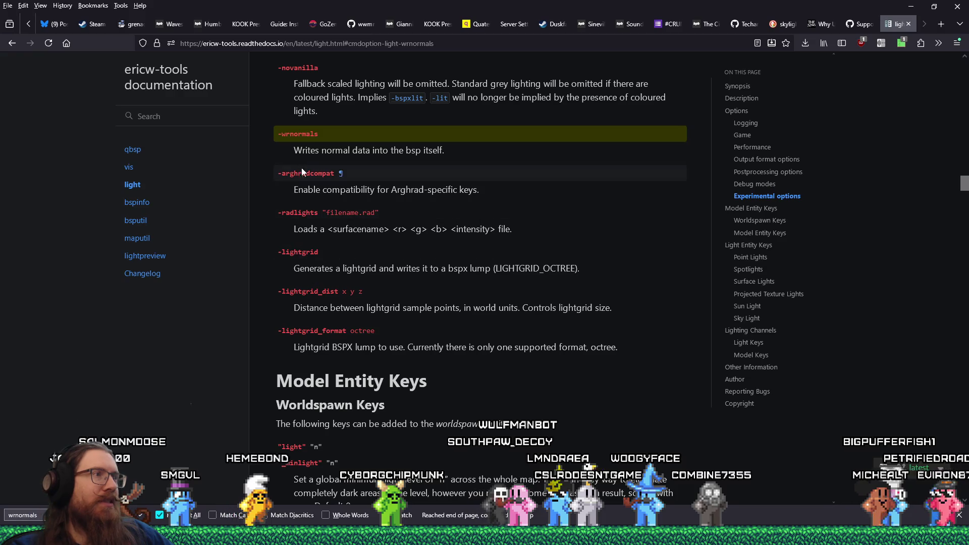
{"action": "left_click_drag", "start_coordinate": [293, 150], "coordinate": [453, 158]}
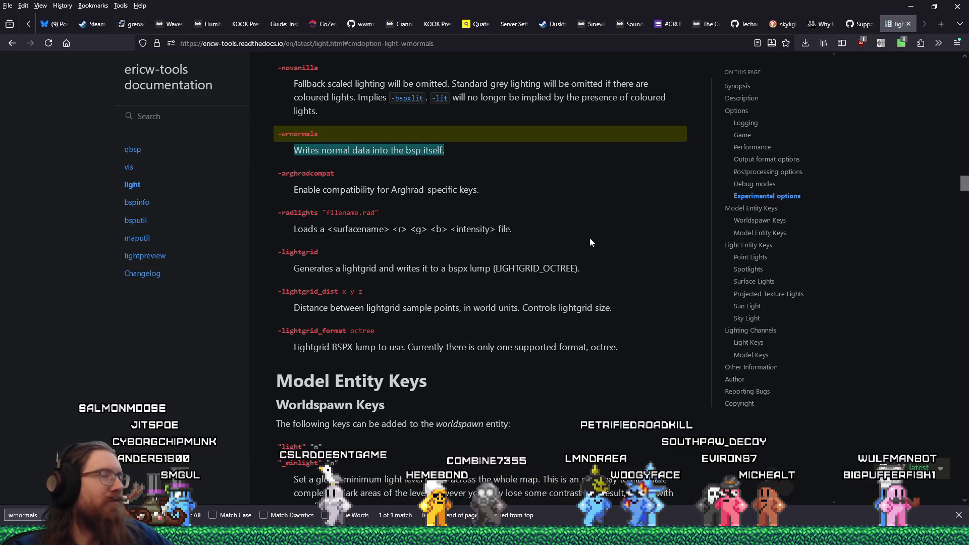
{"action": "left_click", "coordinate": [637, 40]}
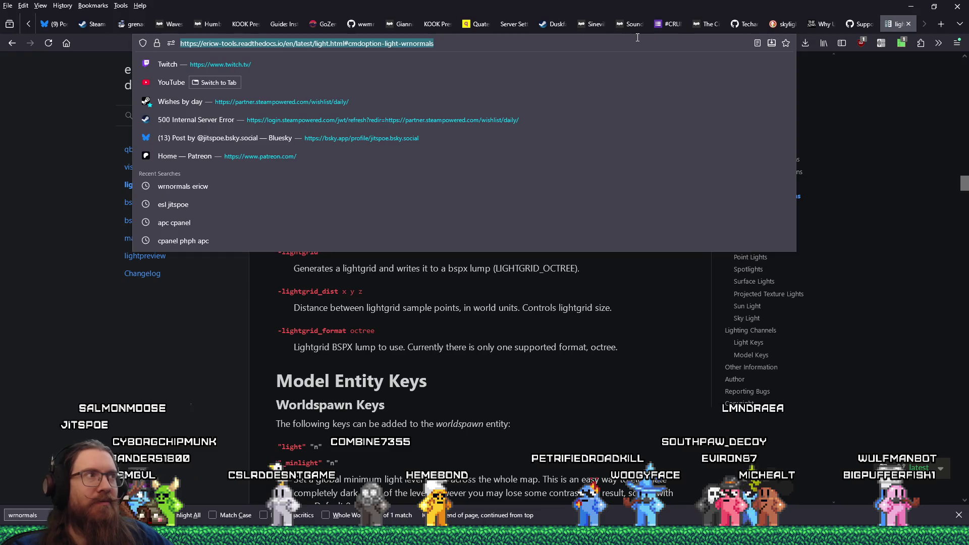
{"action": "left_click", "coordinate": [939, 24]}
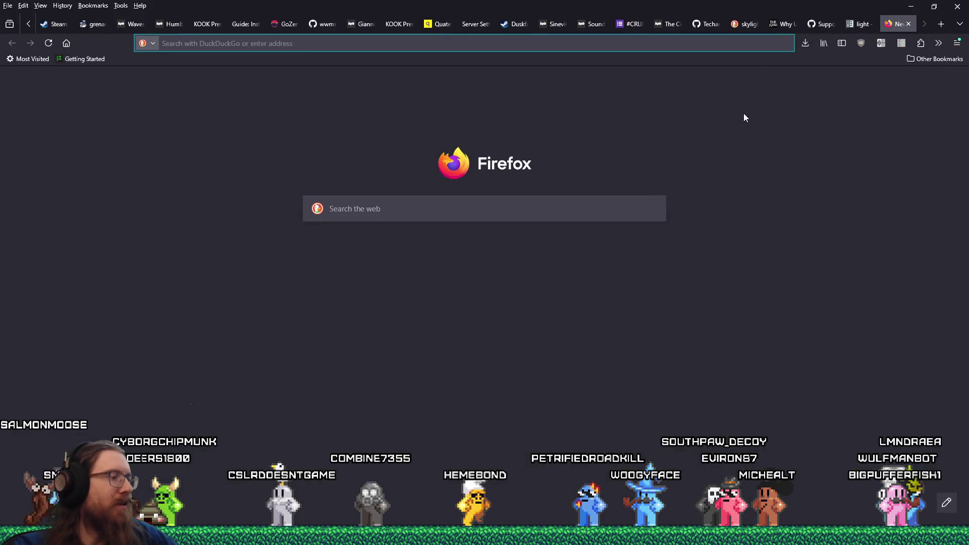
{"action": "type", "text": "\"wrnormals\""}
{"action": "key", "text": "Return"}
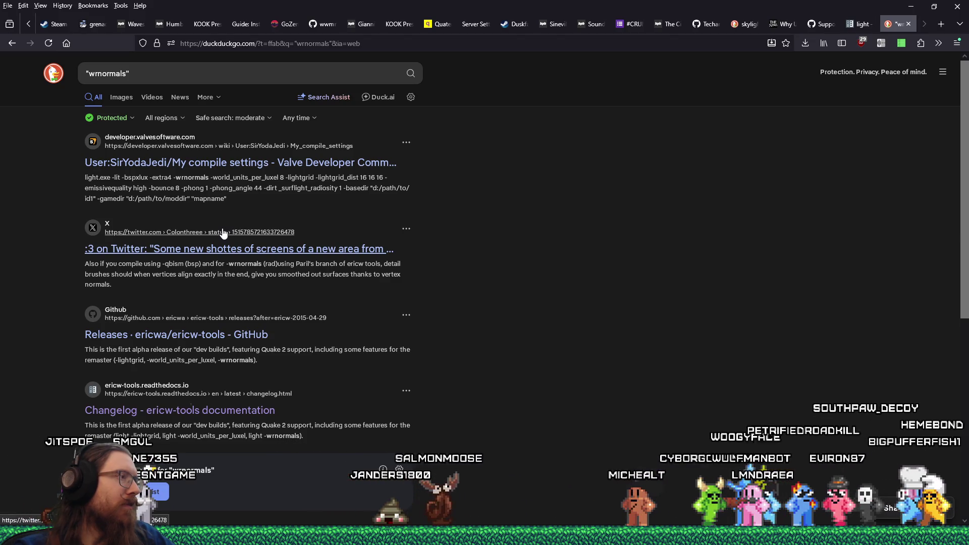
{"action": "left_click", "coordinate": [222, 249]}
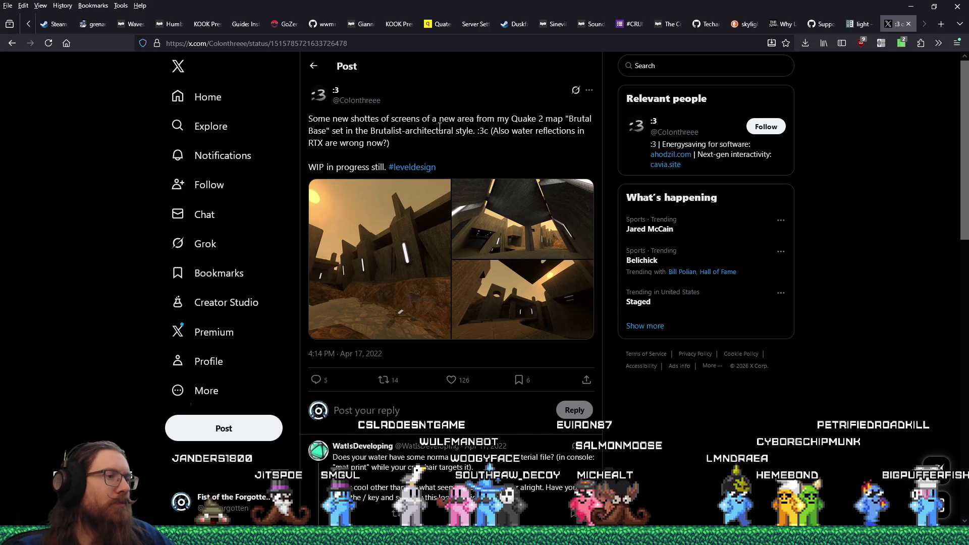
{"action": "scroll", "coordinate": [439, 129], "scroll_direction": "down", "scroll_amount": 5}
{"action": "scroll", "coordinate": [439, 128], "scroll_direction": "down", "scroll_amount": 5}
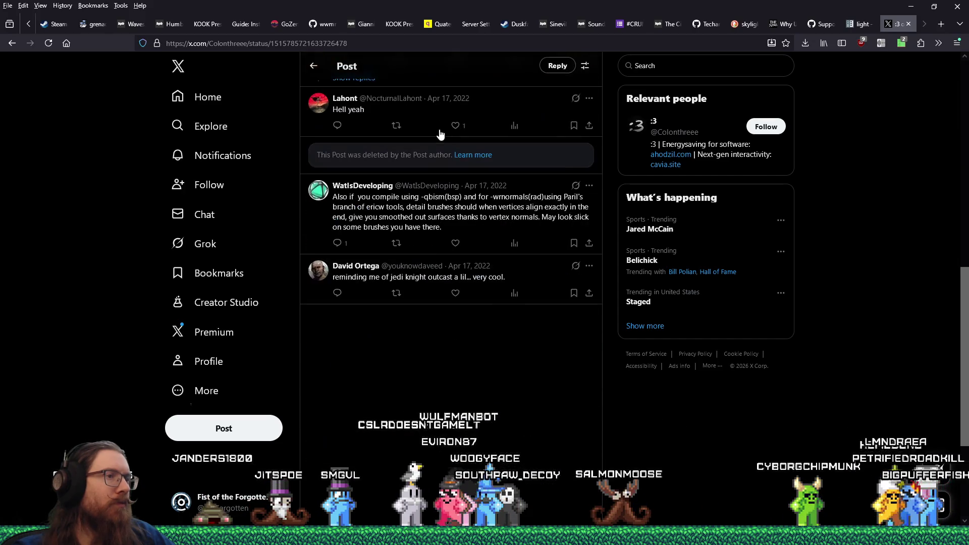
{"action": "key", "text": "ctrl+f"}
{"action": "type", "text": "w"}
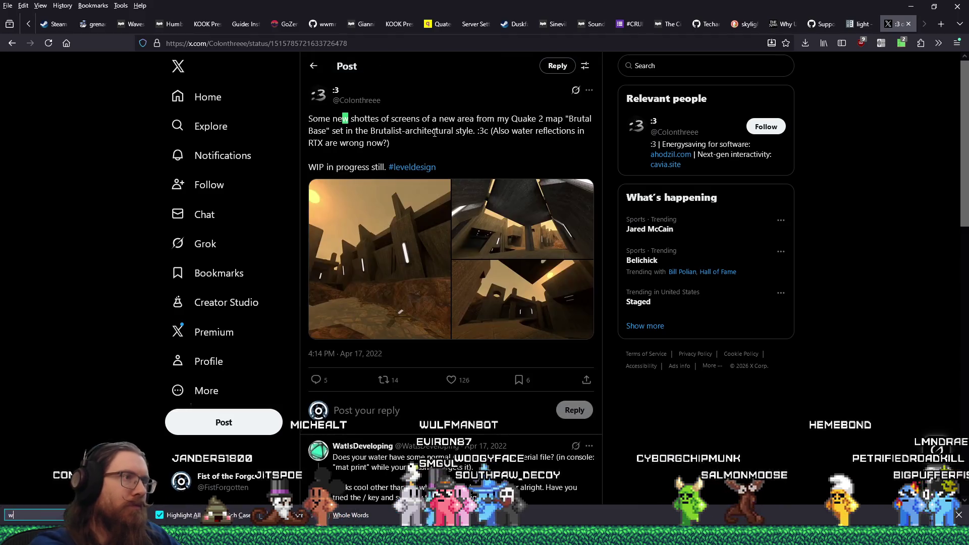
{"action": "type", "text": "norm"}
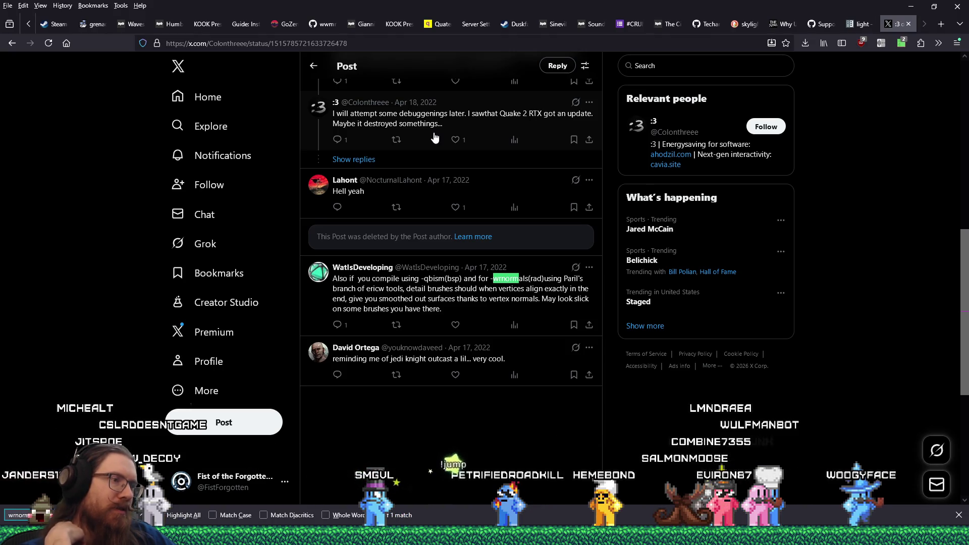
{"action": "scroll", "coordinate": [434, 137], "scroll_direction": "up", "scroll_amount": 10}
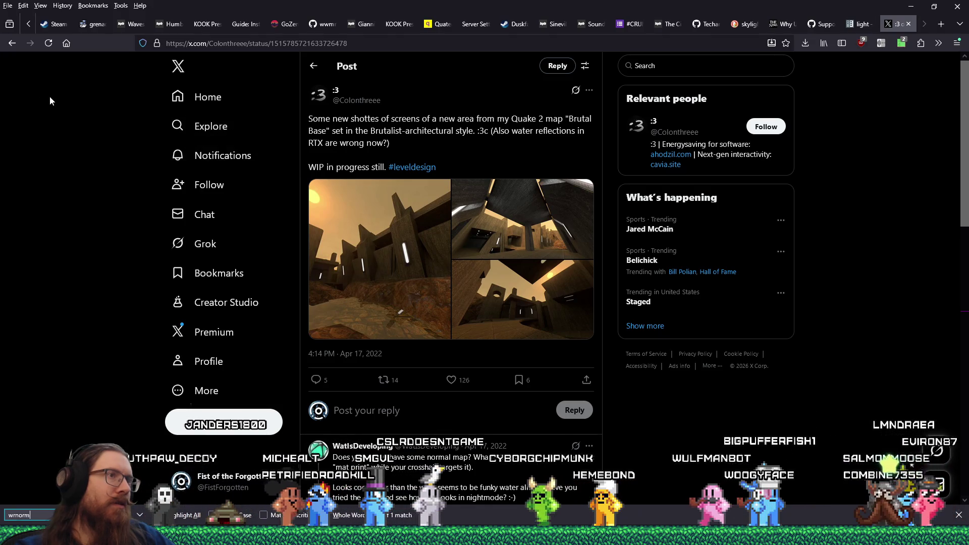
{"action": "left_click", "coordinate": [11, 44]}
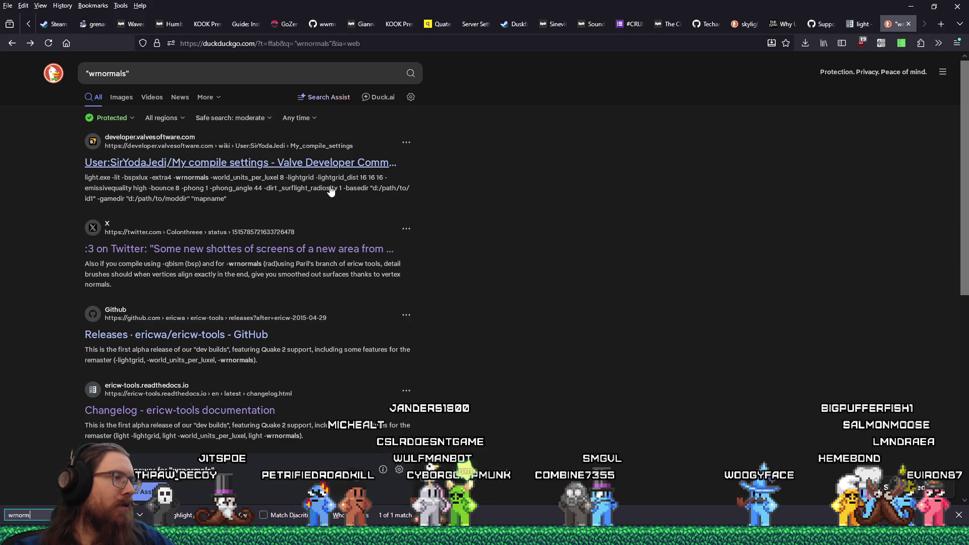
Step: Locate -wrnormals in both Final light commands on the 'My compile settings' Valve Developer Community page
{"action": "scroll", "coordinate": [331, 190], "scroll_direction": "down", "scroll_amount": 3}
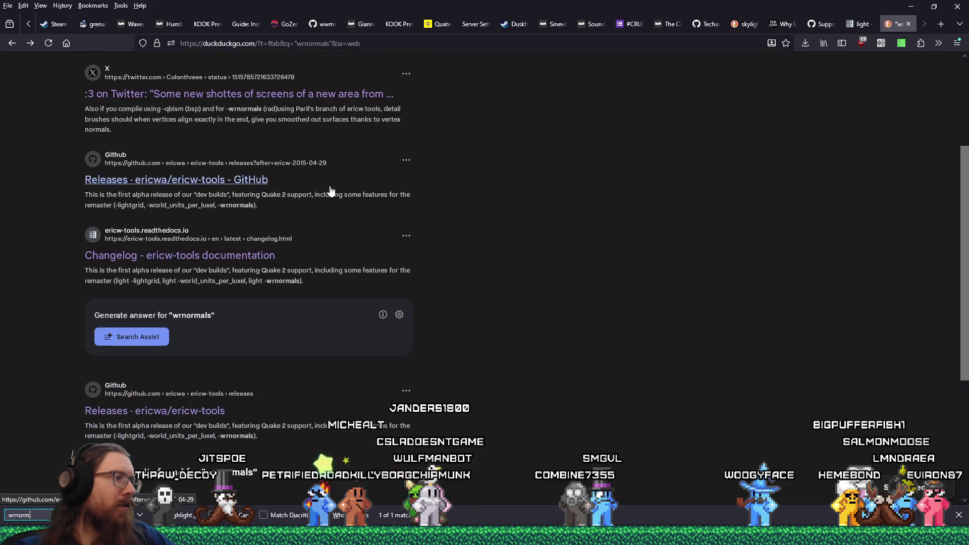
{"action": "scroll", "coordinate": [331, 190], "scroll_direction": "down", "scroll_amount": 4}
{"action": "scroll", "coordinate": [331, 190], "scroll_direction": "up", "scroll_amount": 7}
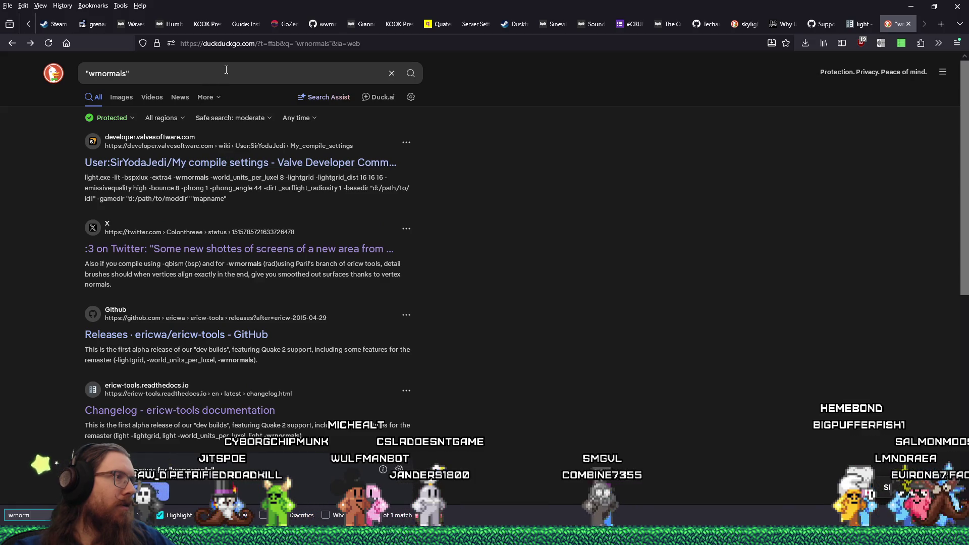
{"action": "left_click", "coordinate": [262, 162]}
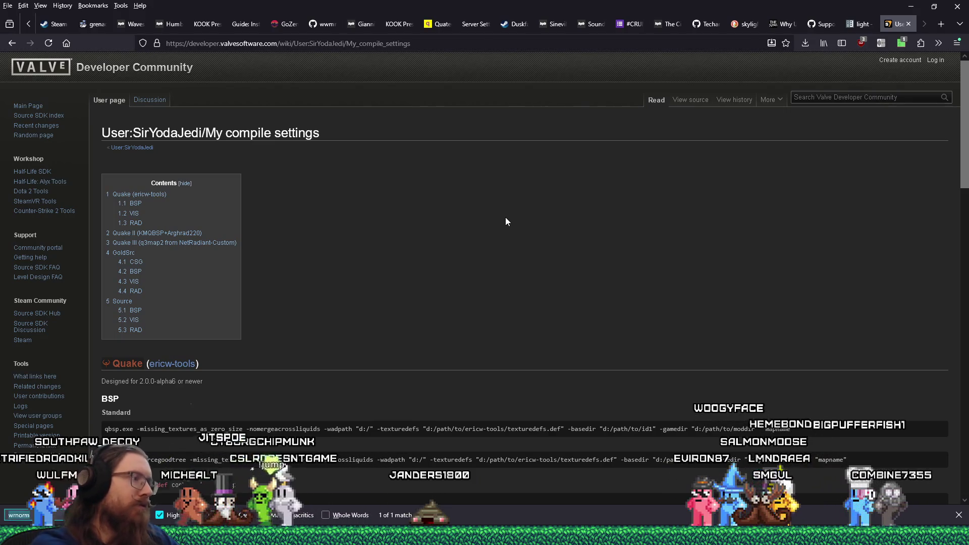
{"action": "key", "text": "BackSpace"}
{"action": "key", "text": "BackSpace"}
{"action": "key", "text": "BackSpace"}
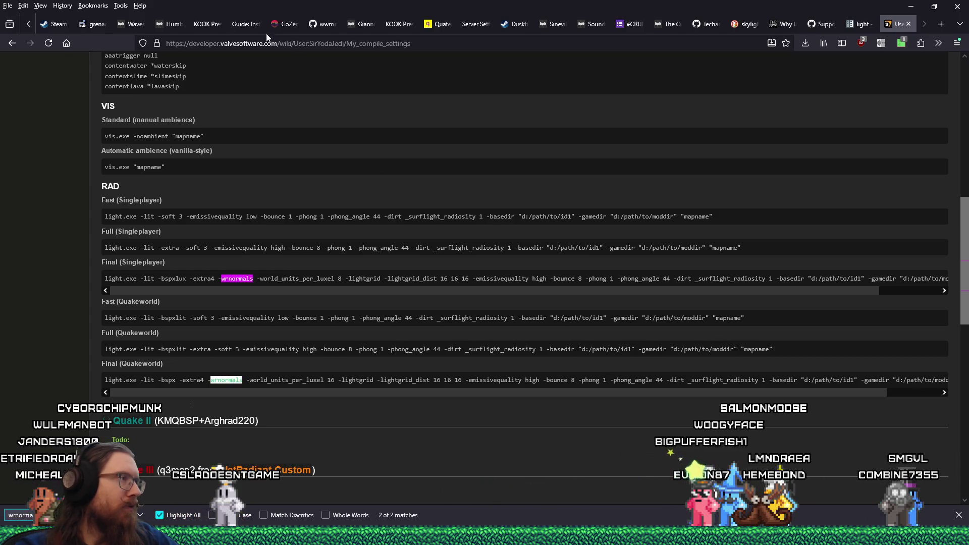
{"action": "left_click", "coordinate": [11, 44]}
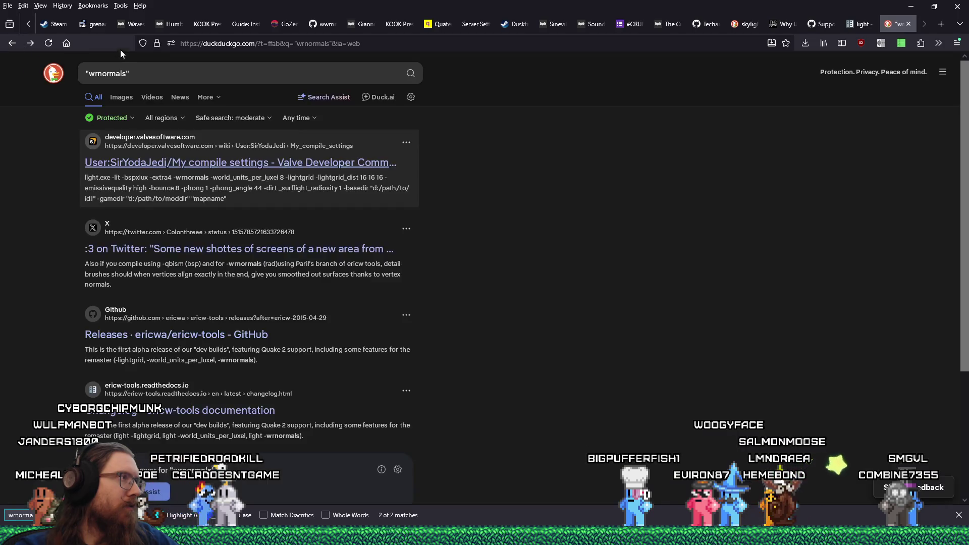
{"action": "left_click", "coordinate": [152, 69]}
Step: Rerun the query on Google with !g and force exact results for 'wrnormals'
{"action": "type", "text": "!g"}
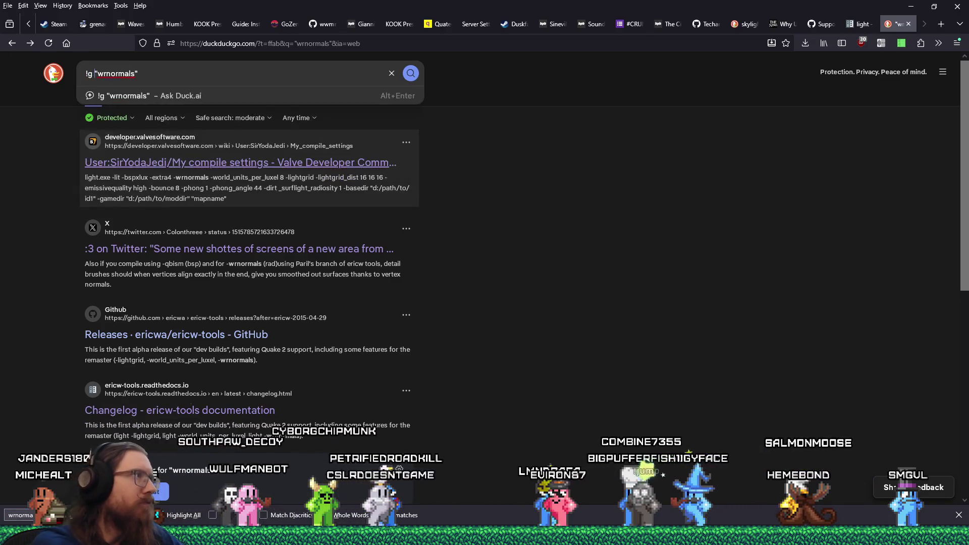
{"action": "key", "text": "Return"}
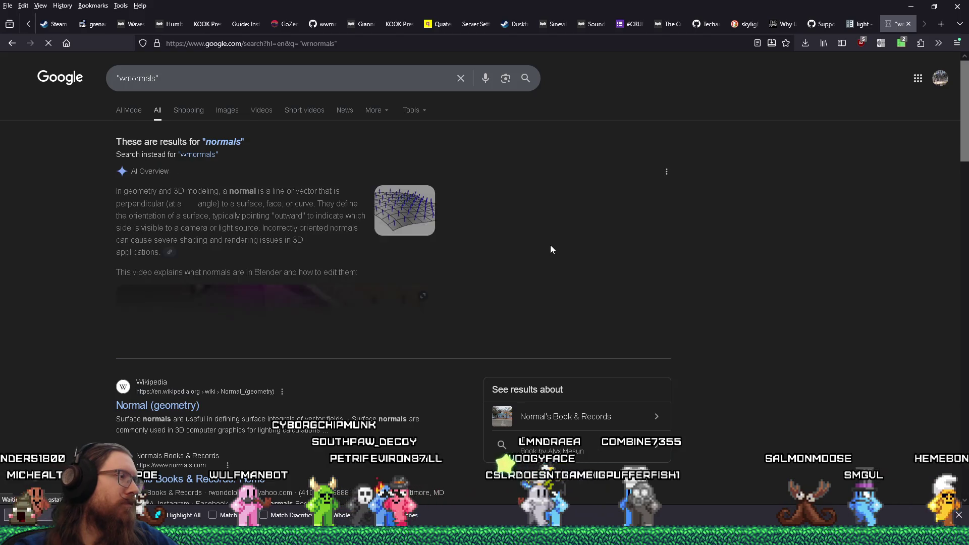
{"action": "scroll", "coordinate": [550, 246], "scroll_direction": "down", "scroll_amount": 2}
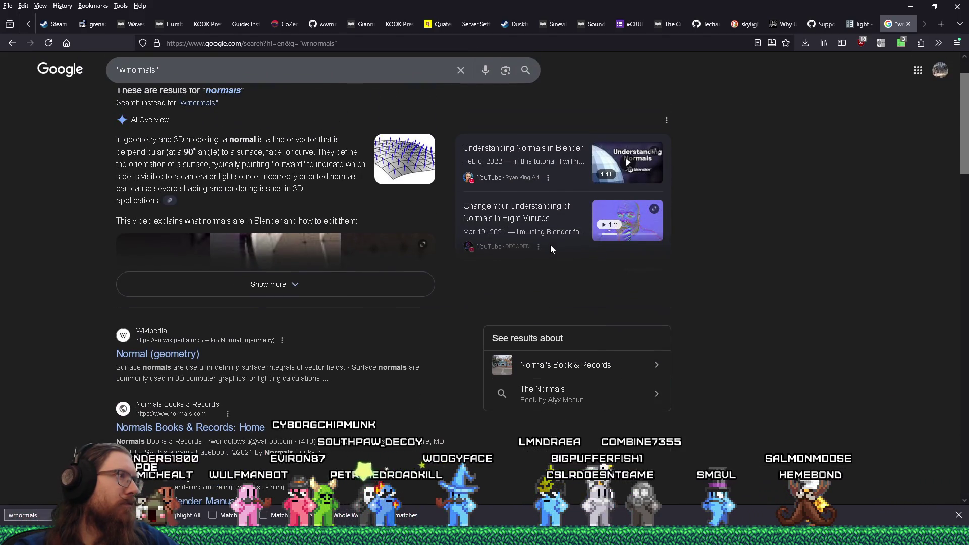
{"action": "scroll", "coordinate": [551, 245], "scroll_direction": "up", "scroll_amount": 1}
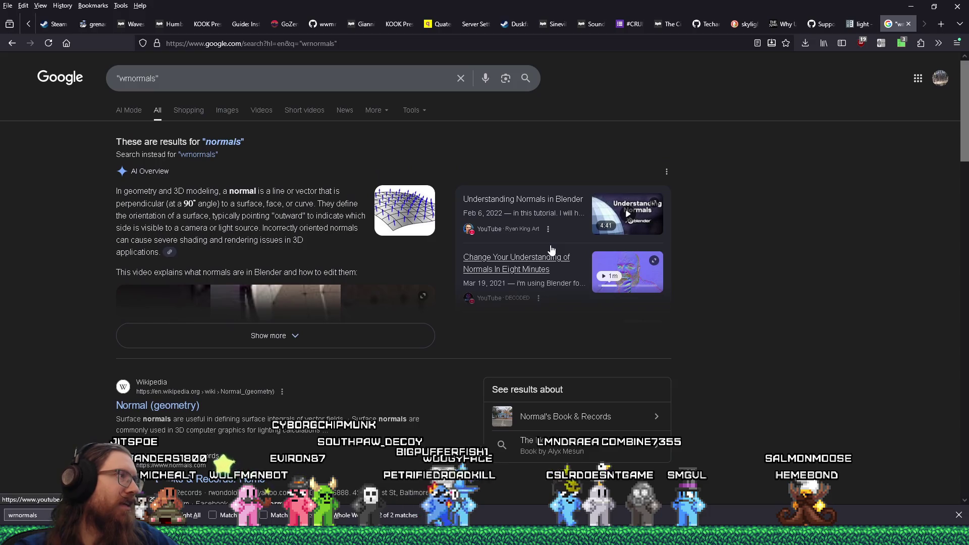
{"action": "left_click", "coordinate": [204, 157]}
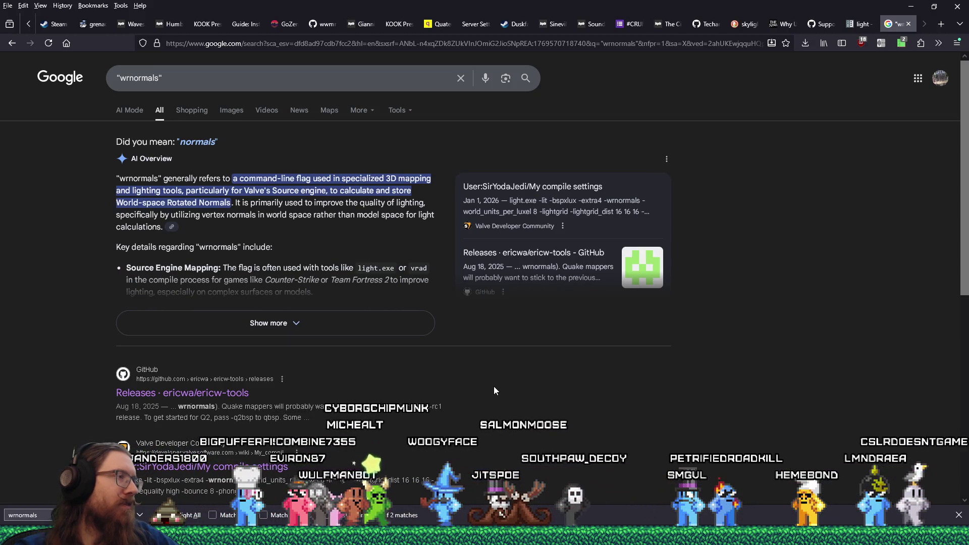
Step: Read the expanded AI Overview describing wrnormals as a lighting-compile flag
{"action": "scroll", "coordinate": [494, 387], "scroll_direction": "down", "scroll_amount": 1}
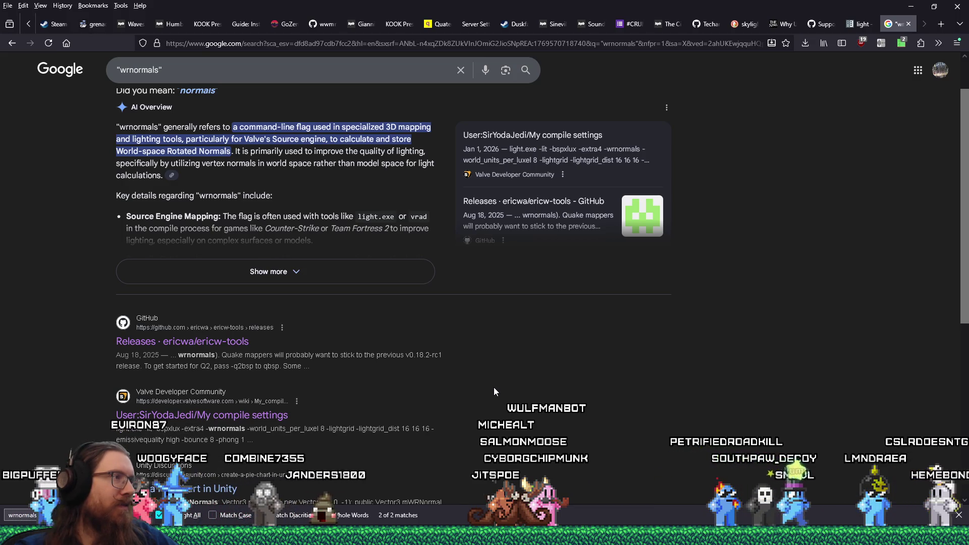
{"action": "left_click", "coordinate": [359, 277]}
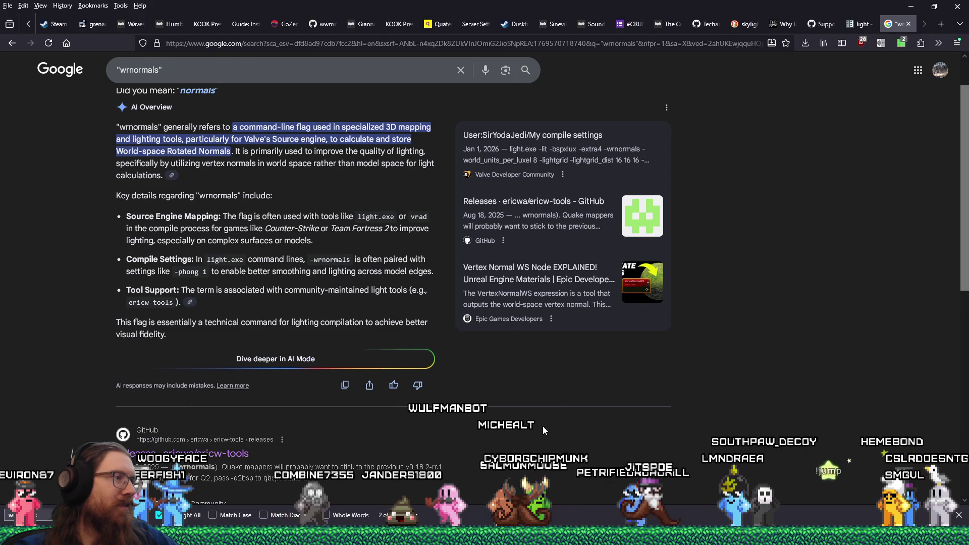
{"action": "scroll", "coordinate": [543, 427], "scroll_direction": "down", "scroll_amount": 4}
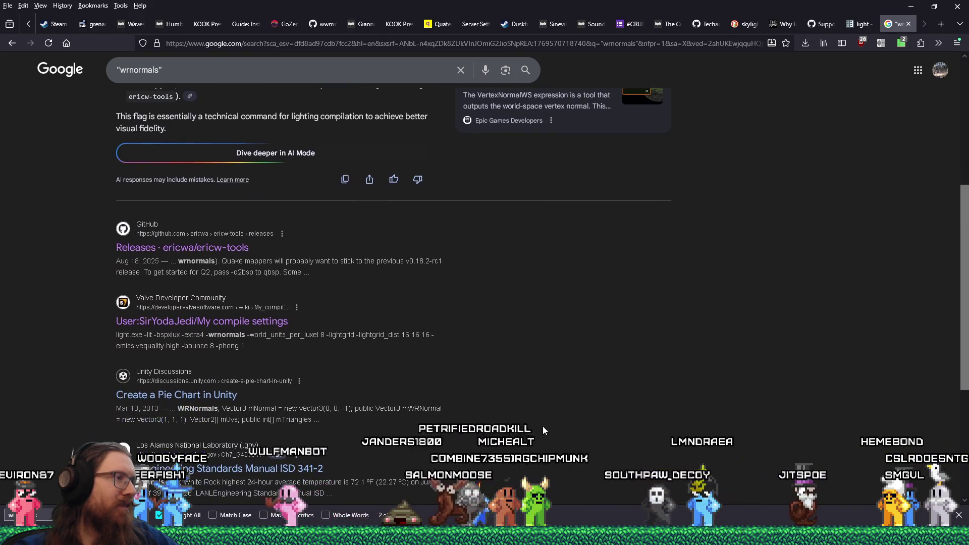
{"action": "scroll", "coordinate": [543, 427], "scroll_direction": "down", "scroll_amount": 3}
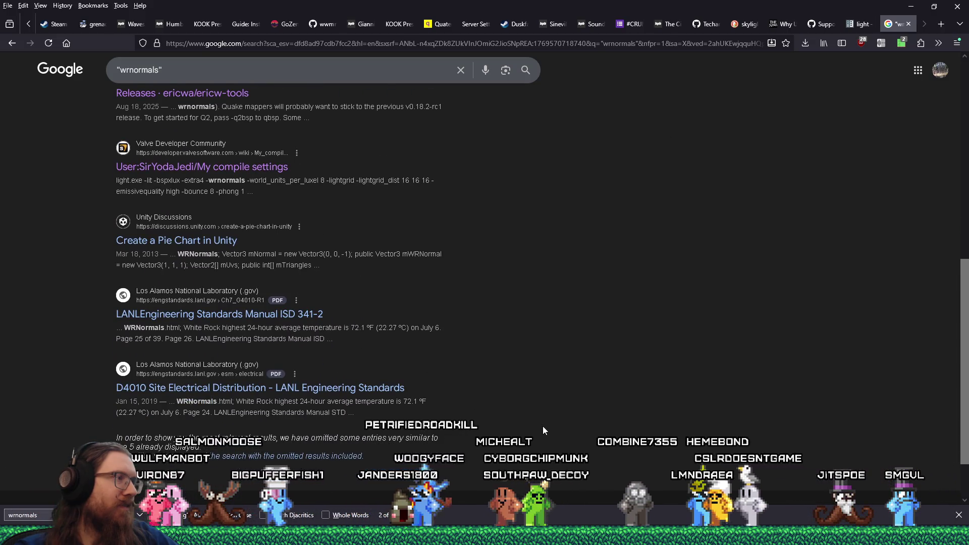
{"action": "scroll", "coordinate": [543, 427], "scroll_direction": "down", "scroll_amount": 1}
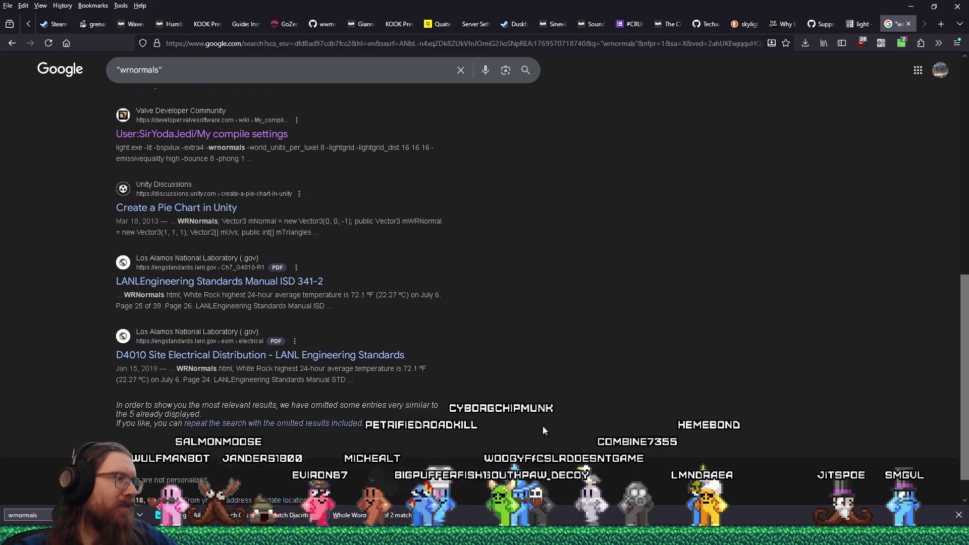
{"action": "scroll", "coordinate": [542, 425], "scroll_direction": "up", "scroll_amount": 4}
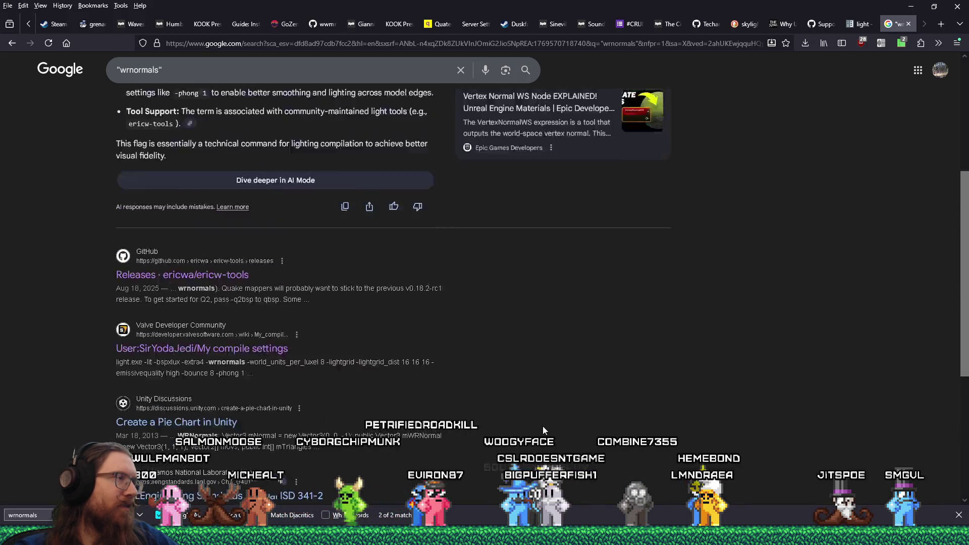
{"action": "scroll", "coordinate": [543, 430], "scroll_direction": "up", "scroll_amount": 3}
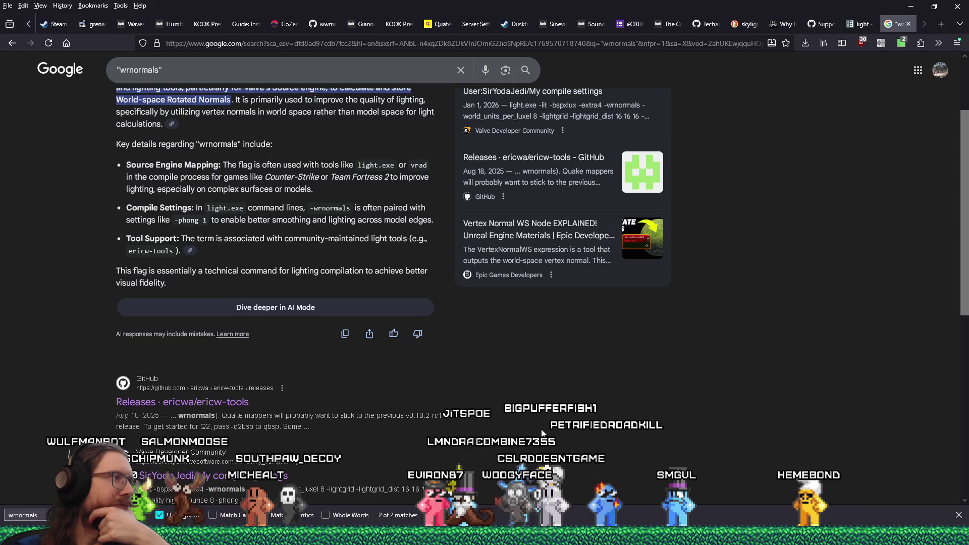
{"action": "scroll", "coordinate": [541, 433], "scroll_direction": "up", "scroll_amount": 2}
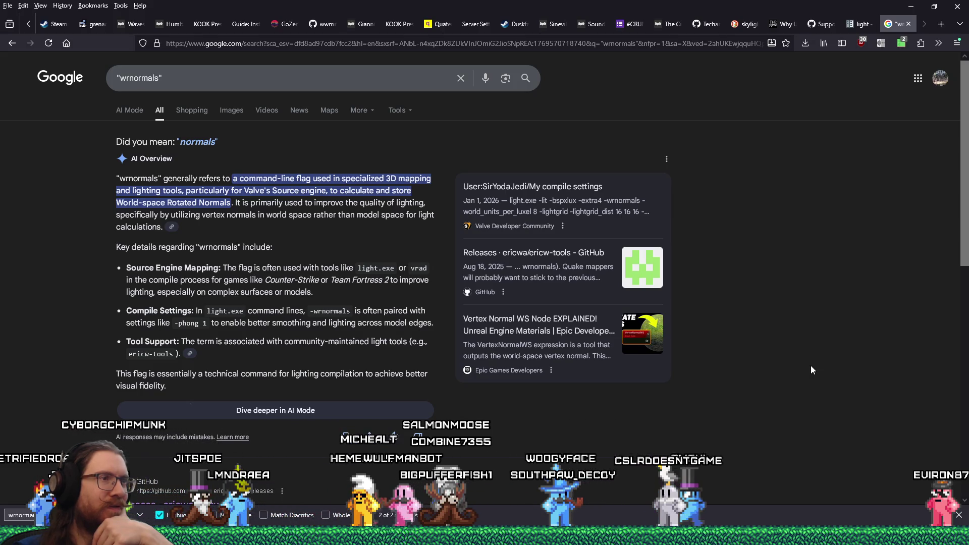
{"action": "scroll", "coordinate": [811, 367], "scroll_direction": "down", "scroll_amount": 4}
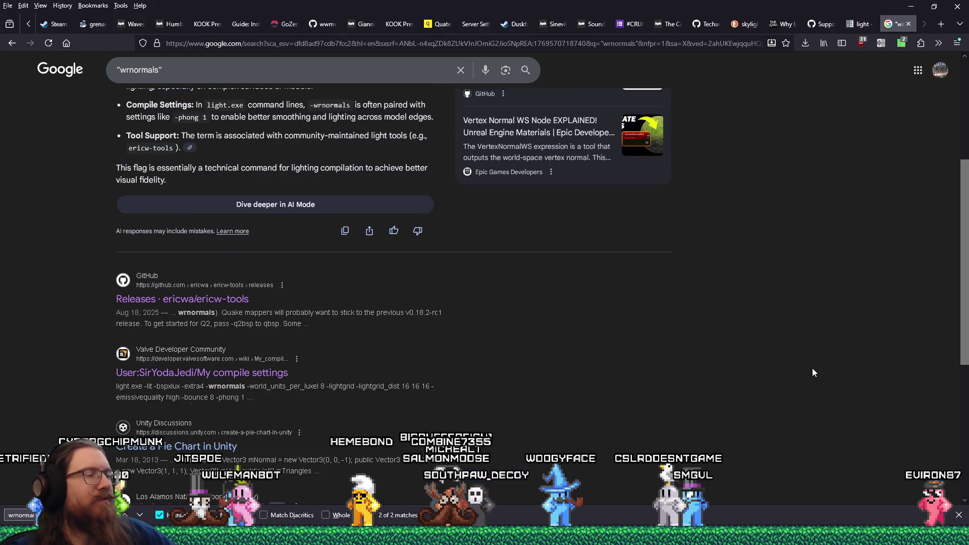
{"action": "key", "text": "alt+Tab"}
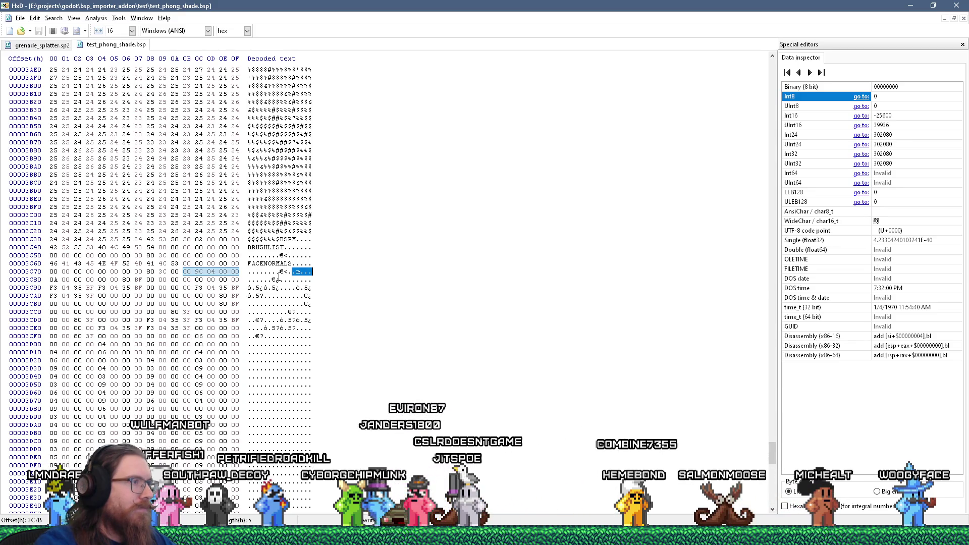
Step: Read bytes 9C 04 00 and 80 3C 00 near 3C78, then select the data from 3C80
{"action": "left_click_drag", "start_coordinate": [297, 272], "coordinate": [311, 273]}
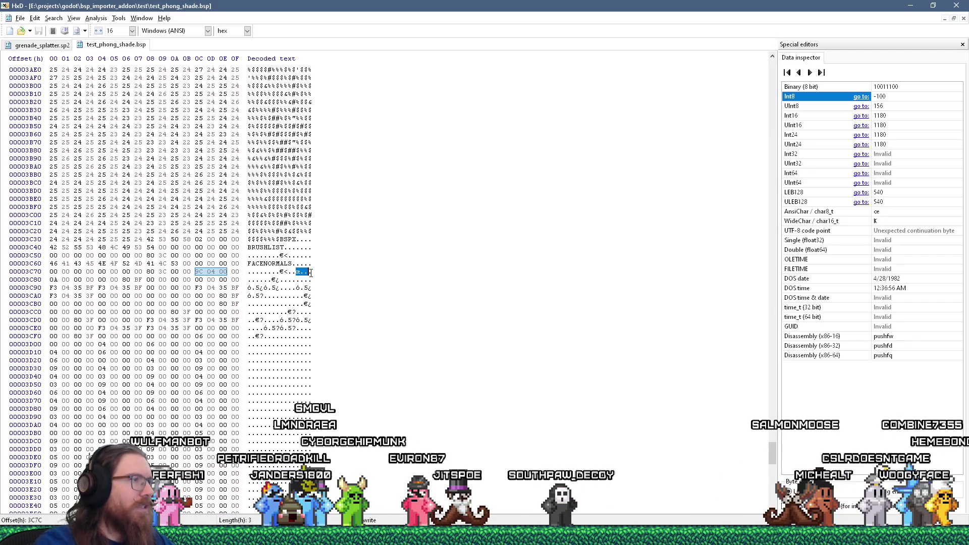
{"action": "left_click_drag", "start_coordinate": [282, 271], "coordinate": [312, 271]}
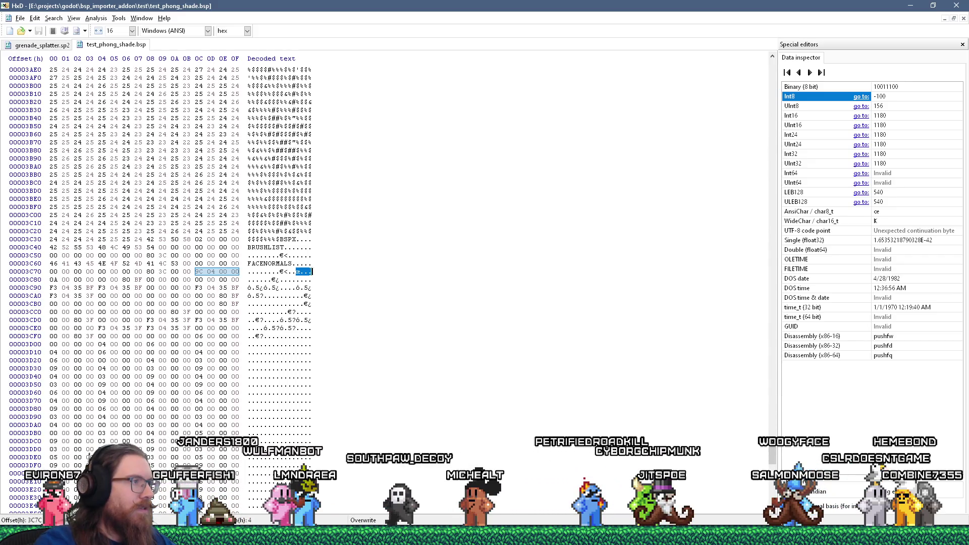
{"action": "mouse_move", "coordinate": [249, 280]}
{"action": "left_mouse_down"}
{"action": "mouse_move", "coordinate": [313, 339]}
{"action": "mouse_move", "coordinate": [316, 398]}
{"action": "left_mouse_up"}
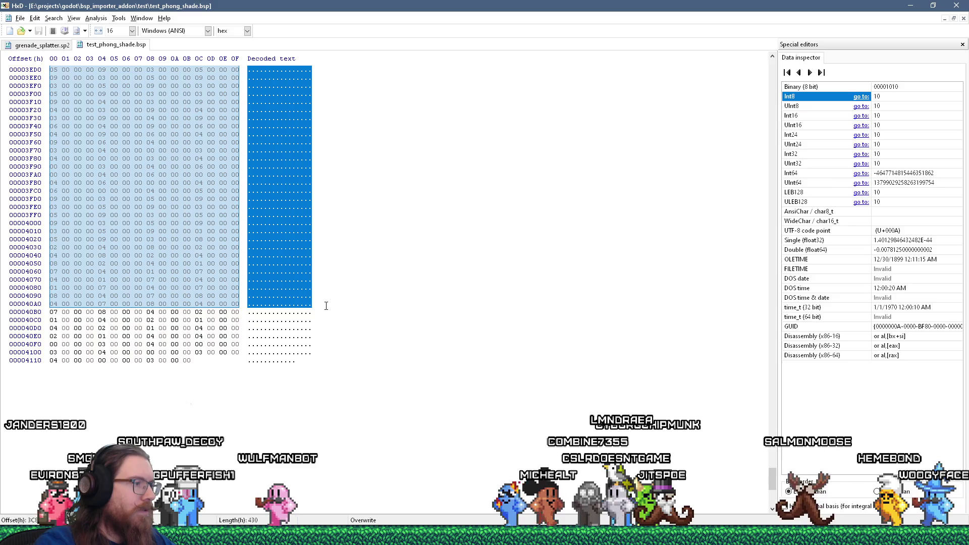
{"action": "scroll", "coordinate": [331, 382], "scroll_direction": "up", "scroll_amount": 15}
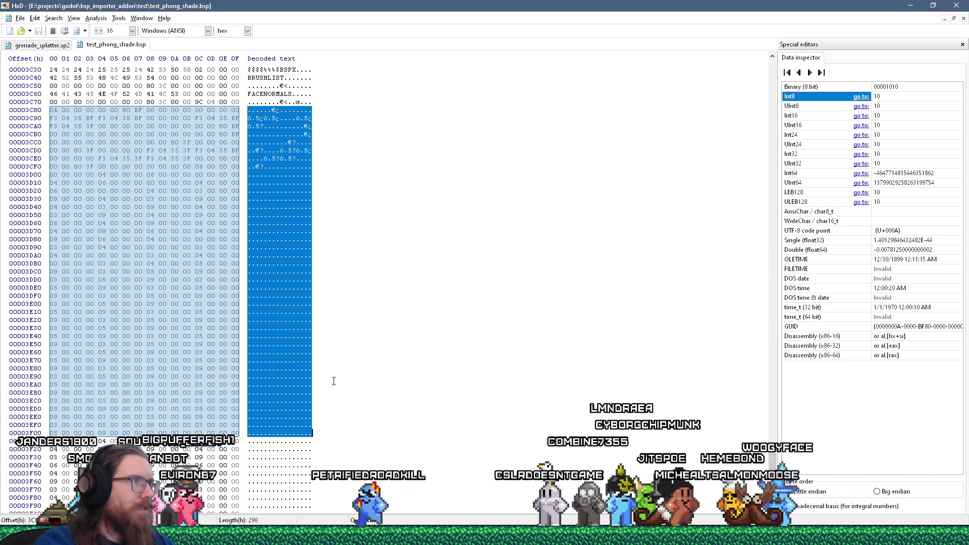
{"action": "scroll", "coordinate": [333, 381], "scroll_direction": "down", "scroll_amount": 15}
{"action": "left_click_drag", "start_coordinate": [333, 381], "coordinate": [328, 400]}
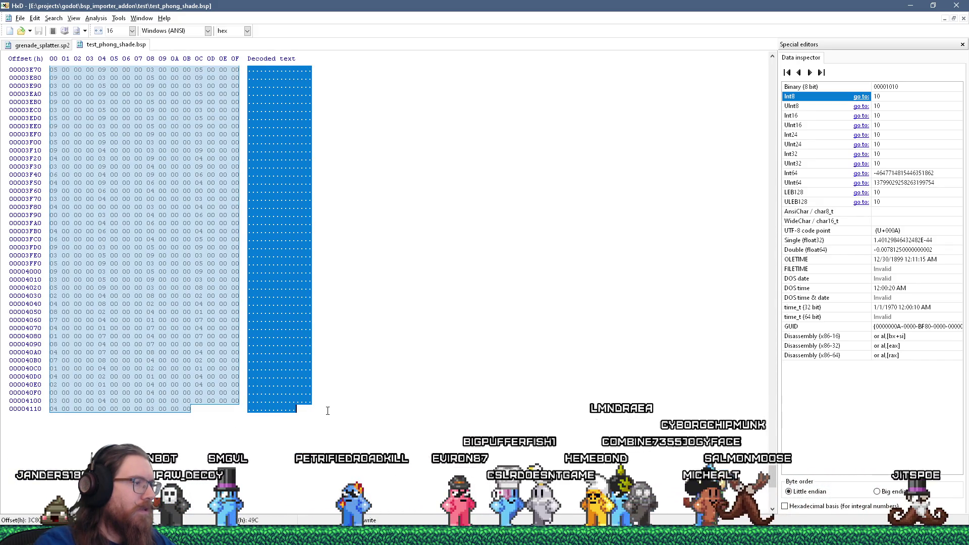
{"action": "scroll", "coordinate": [328, 411], "scroll_direction": "up", "scroll_amount": 16}
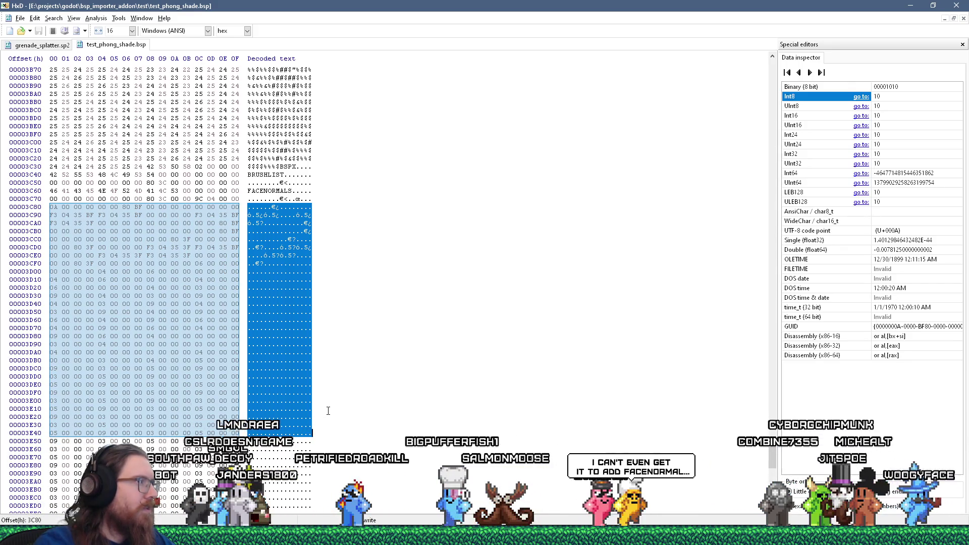
Step: End the data selection near row 3E10 and read 9C 04 00 00 as 1180
{"action": "left_click_drag", "start_coordinate": [328, 411], "coordinate": [328, 411]}
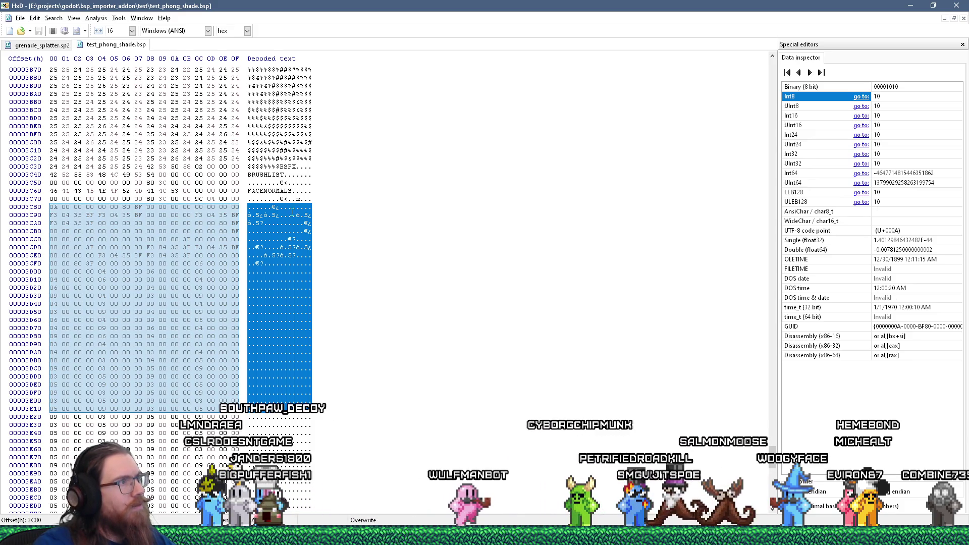
{"action": "left_click_drag", "start_coordinate": [297, 199], "coordinate": [318, 200]}
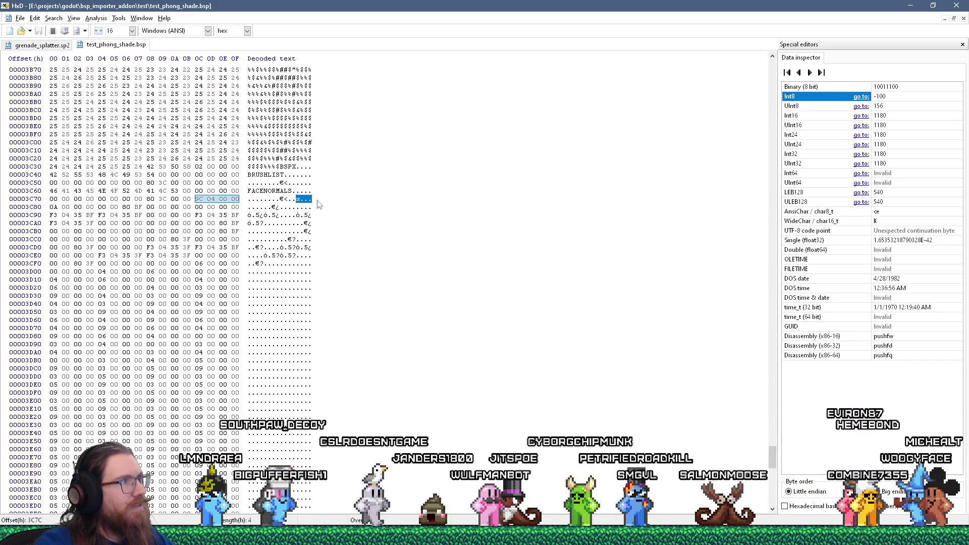
{"action": "key", "text": "alt+Tab"}
{"action": "key", "text": "Tab"}
{"action": "key", "text": "Tab"}
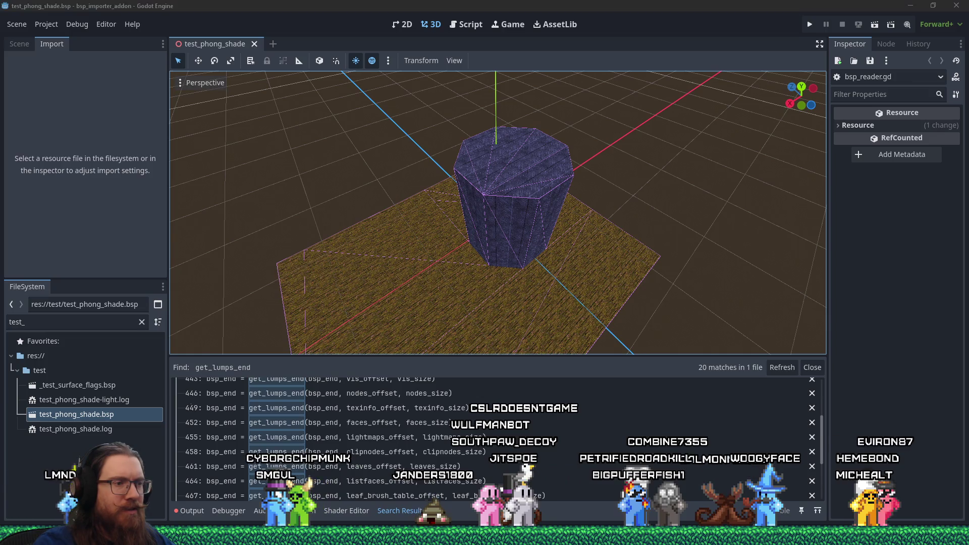
Step: Confirm in TrenchBroom's Compile Map dialog that the bsp_import_test light.exe task includes -wrnormals
{"action": "key", "text": "alt+Tab"}
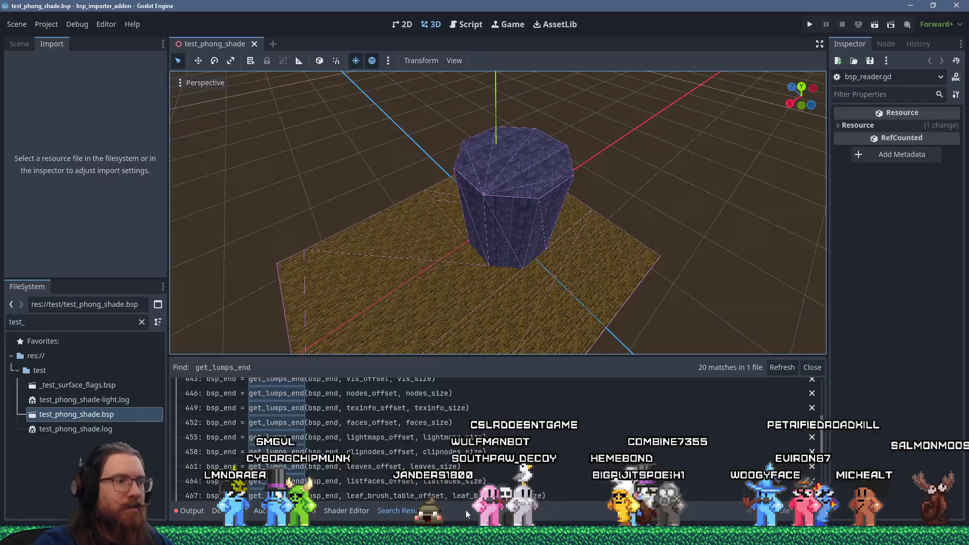
{"action": "left_click", "coordinate": [359, 487]}
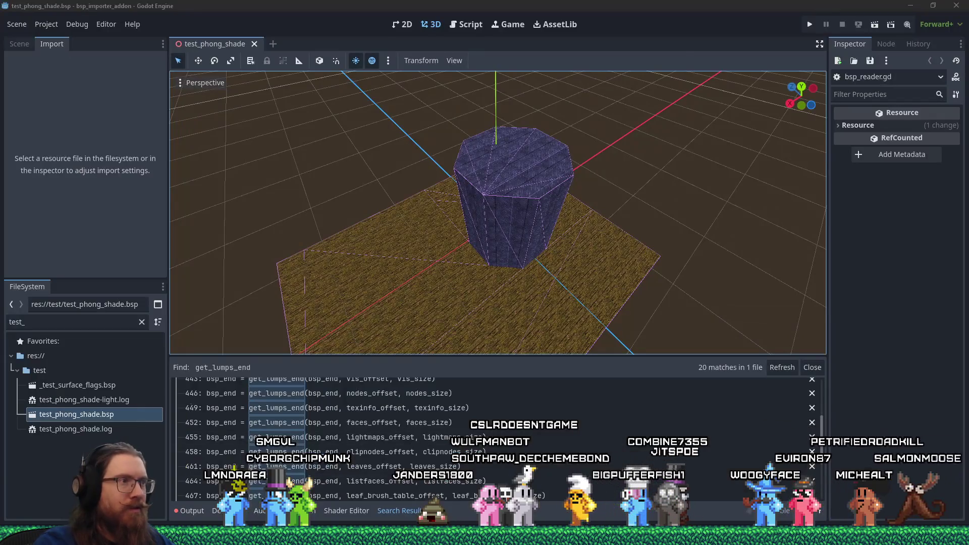
{"action": "left_click", "coordinate": [67, 25]}
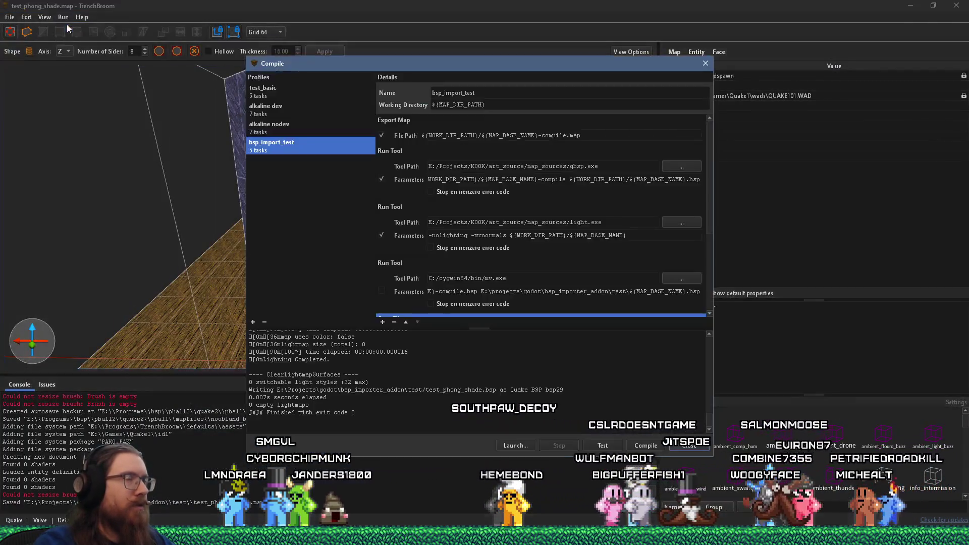
{"action": "mouse_move", "coordinate": [712, 457]}
{"action": "left_mouse_down"}
{"action": "mouse_move", "coordinate": [822, 520]}
{"action": "mouse_move", "coordinate": [913, 525]}
{"action": "left_mouse_up"}
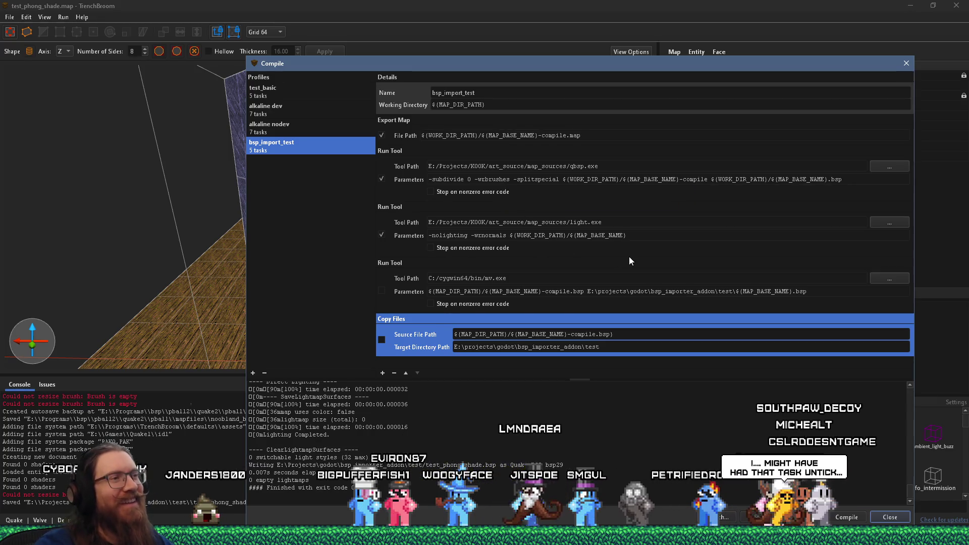
{"action": "key", "text": "alt+Tab"}
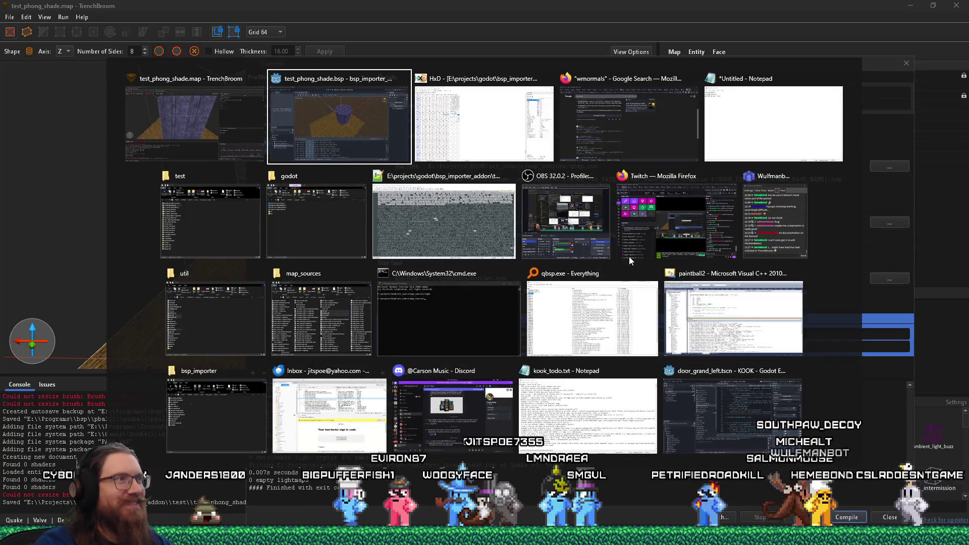
{"action": "key", "text": "alt+Tab"}
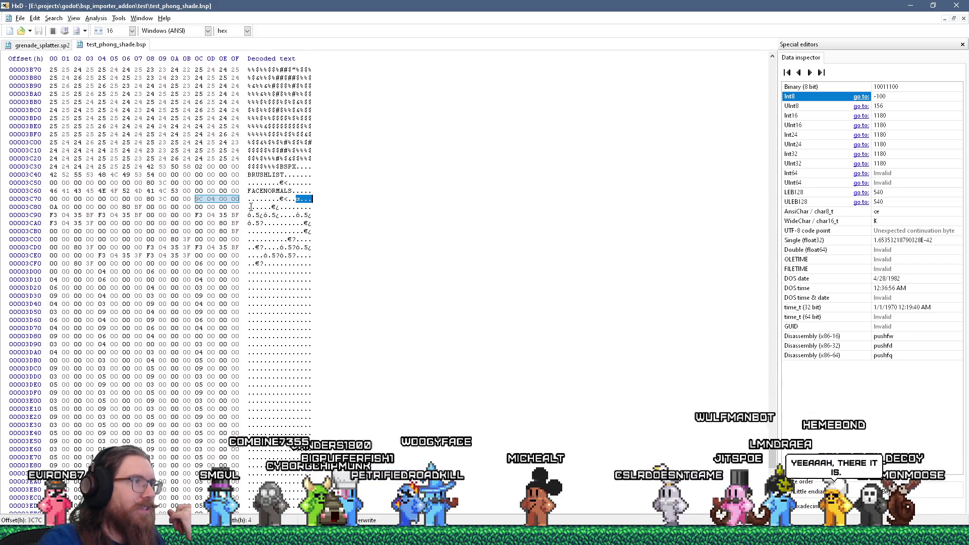
Step: Drag-select from offset 3C80 to the end of test_phong_shade.bsp, confirming a 49C-byte length
{"action": "mouse_move", "coordinate": [250, 207]}
{"action": "left_mouse_down"}
{"action": "mouse_move", "coordinate": [307, 223]}
{"action": "mouse_move", "coordinate": [316, 336]}
{"action": "left_mouse_up"}
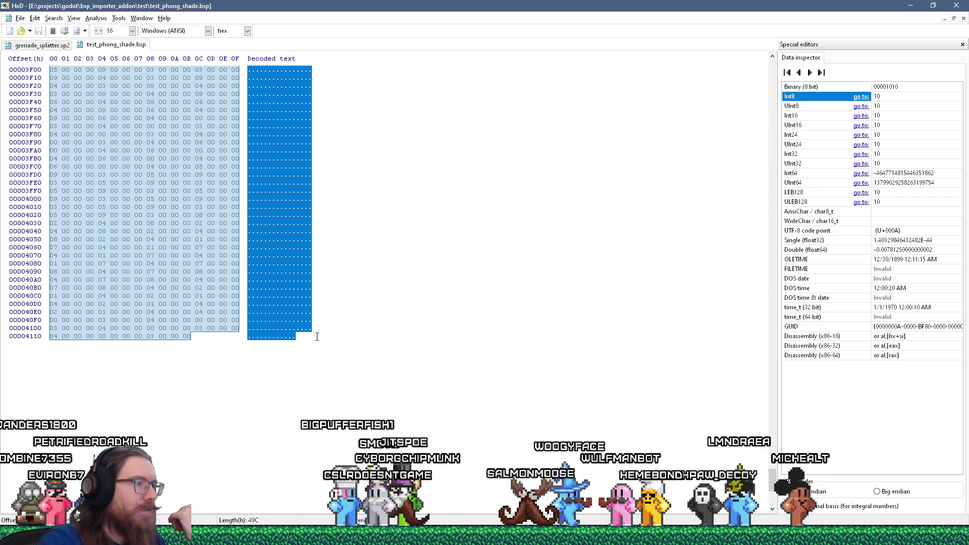
{"action": "scroll", "coordinate": [264, 464], "scroll_direction": "up", "scroll_amount": 8}
{"action": "scroll", "coordinate": [291, 345], "scroll_direction": "down", "scroll_amount": 5}
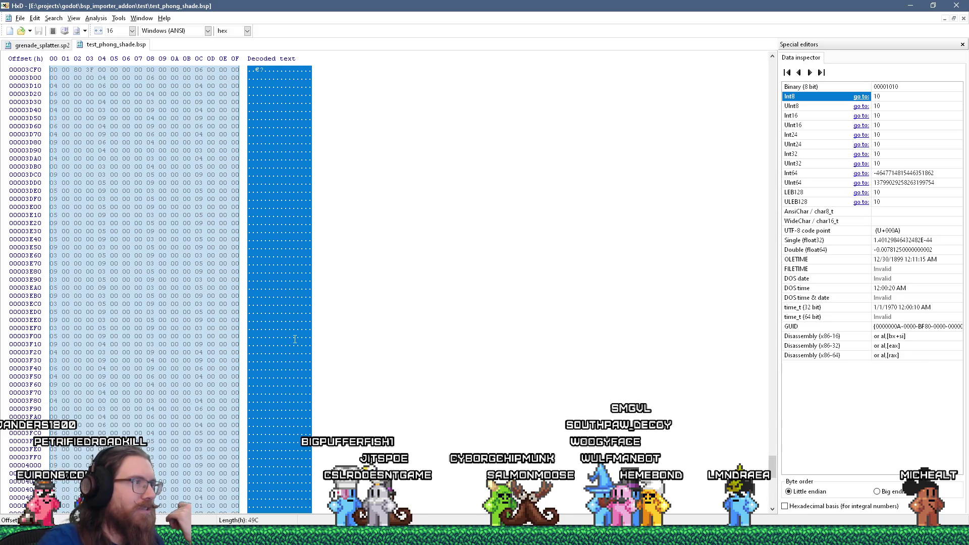
{"action": "scroll", "coordinate": [293, 343], "scroll_direction": "up", "scroll_amount": 17}
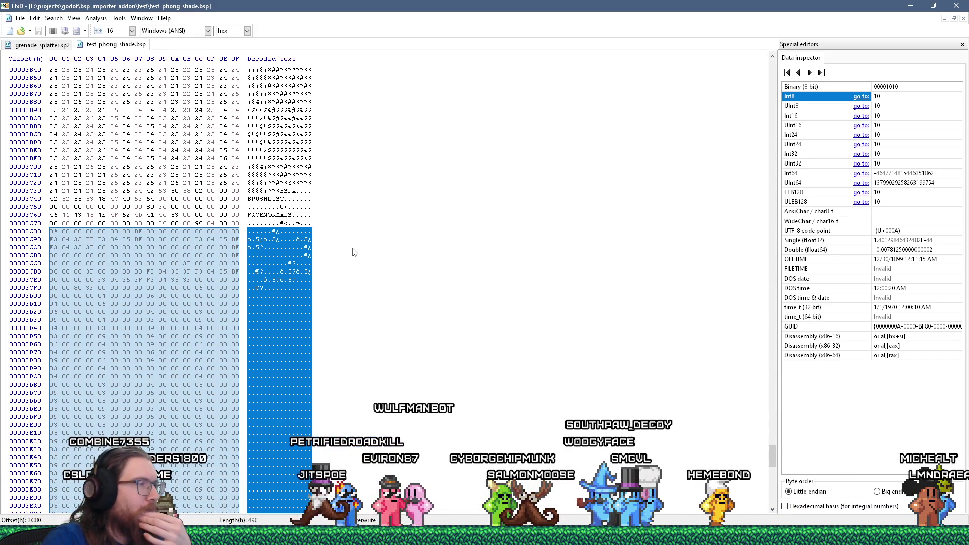
{"action": "left_click", "coordinate": [273, 232]}
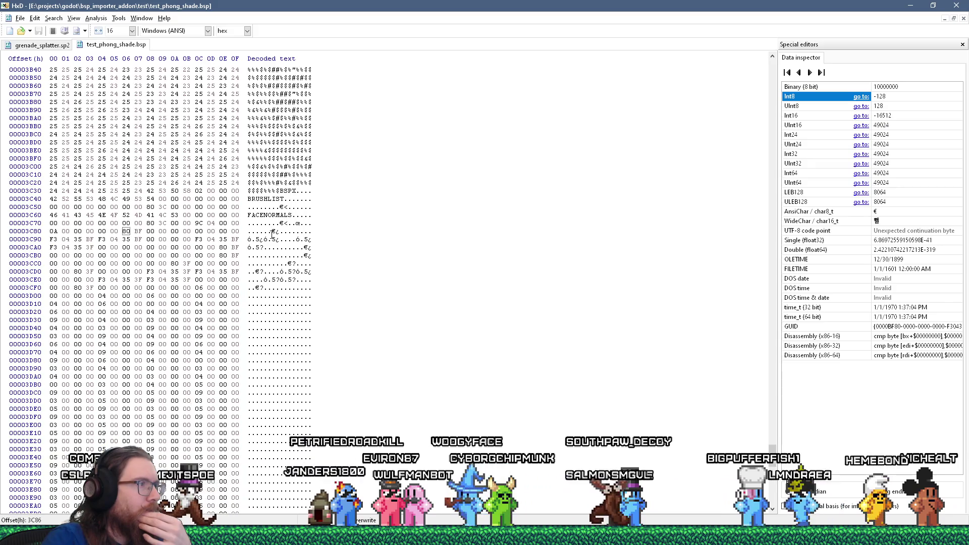
{"action": "left_click_drag", "start_coordinate": [249, 231], "coordinate": [268, 232]}
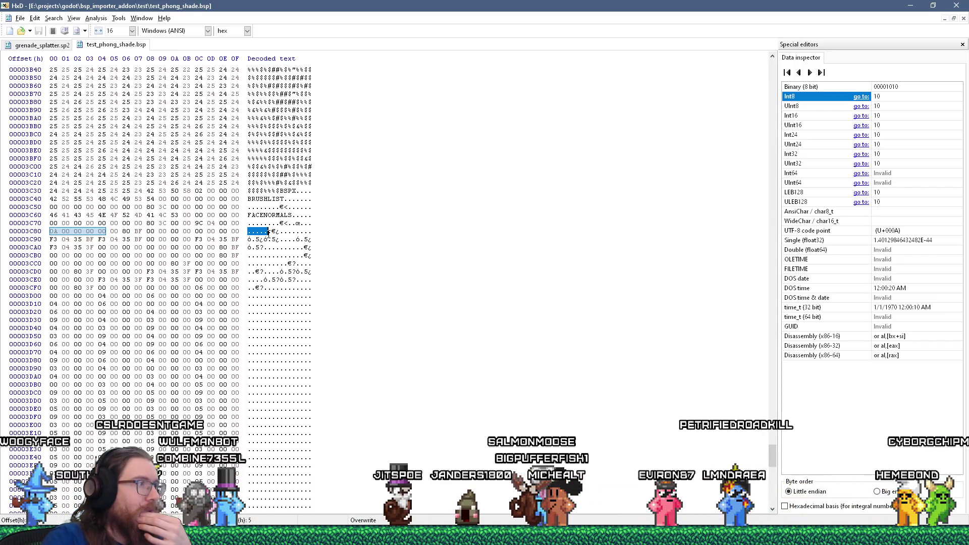
{"action": "left_click", "coordinate": [289, 232], "text": "shift"}
{"action": "left_click", "coordinate": [285, 232], "text": "shift"}
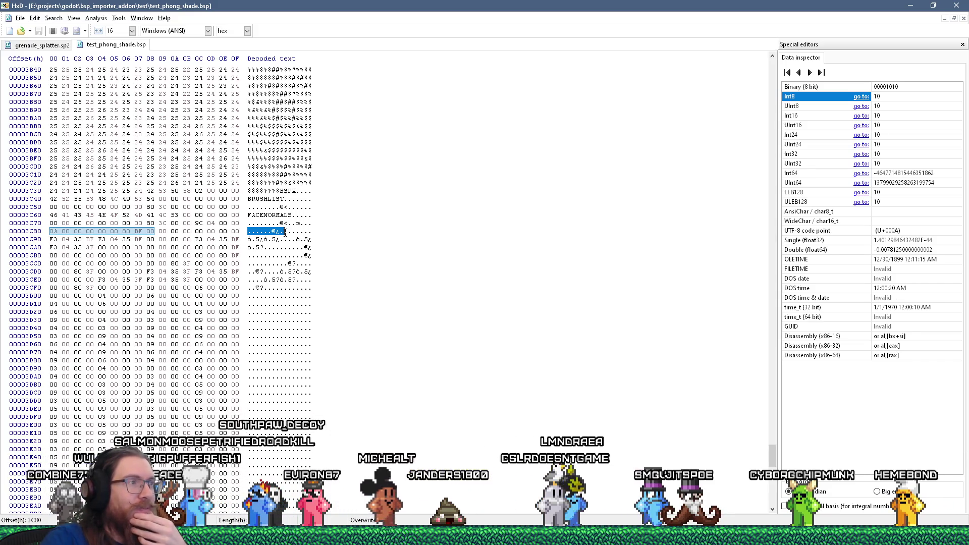
{"action": "left_click_drag", "start_coordinate": [285, 232], "coordinate": [315, 232]}
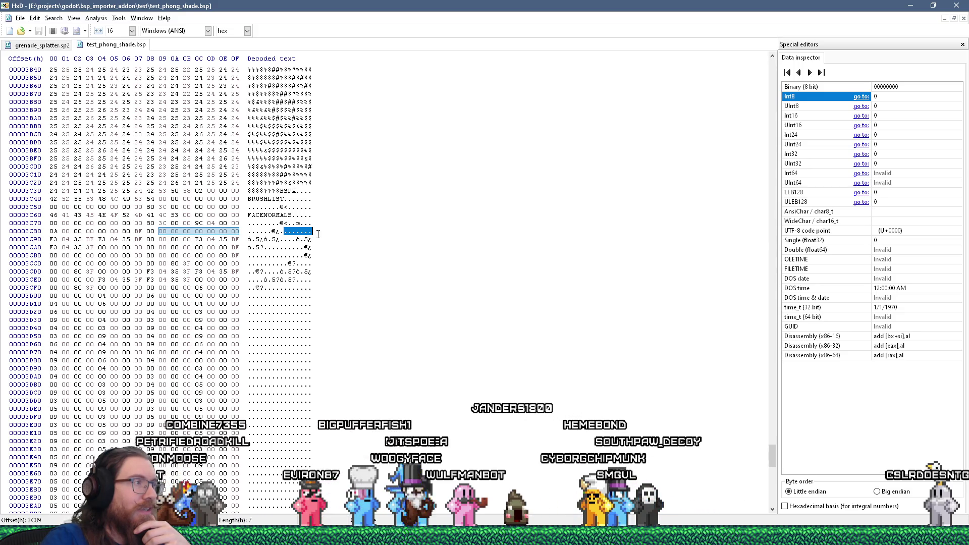
{"action": "left_click_drag", "start_coordinate": [283, 231], "coordinate": [268, 233]}
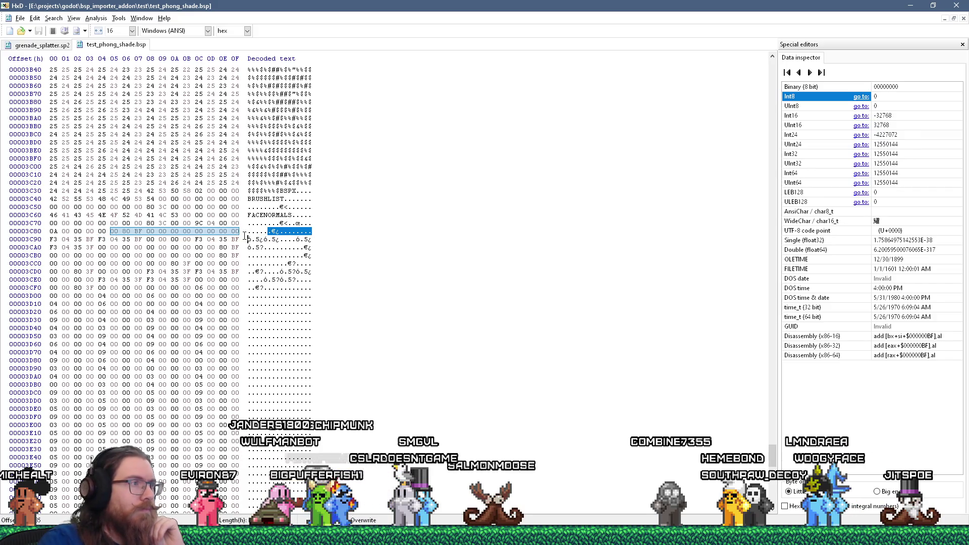
{"action": "left_click_drag", "start_coordinate": [245, 236], "coordinate": [248, 233]}
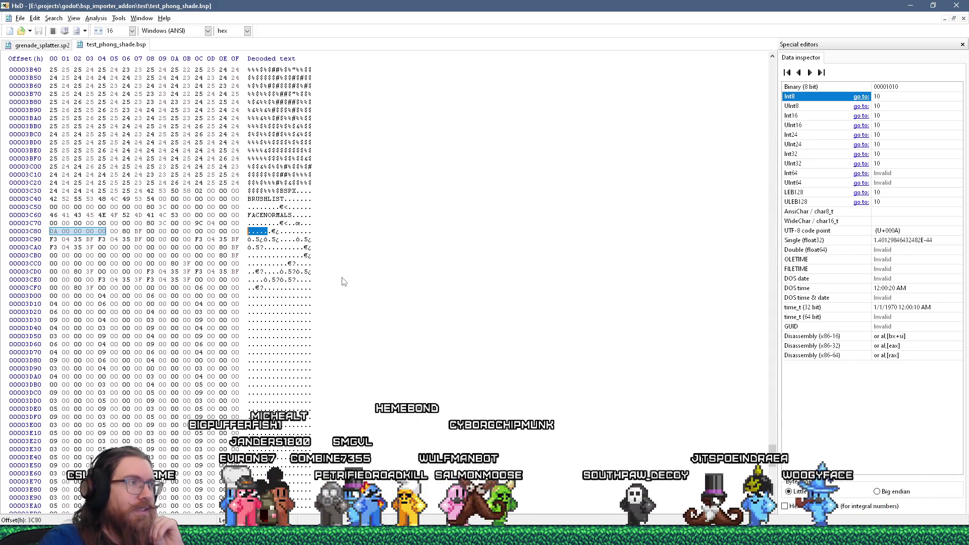
{"action": "left_click_drag", "start_coordinate": [268, 231], "coordinate": [289, 231]}
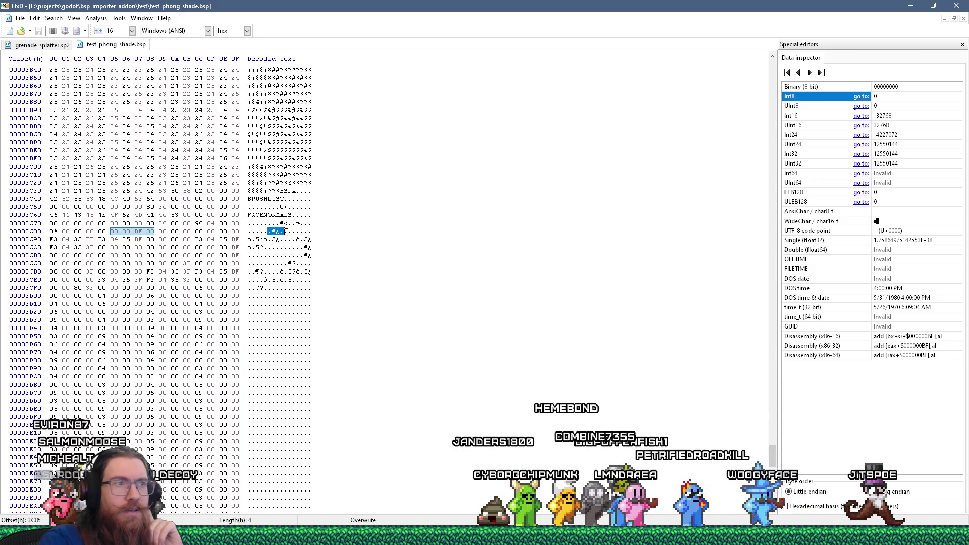
{"action": "left_click", "coordinate": [285, 232]}
{"action": "left_click_drag", "start_coordinate": [53, 231], "coordinate": [77, 231]}
{"action": "left_click", "coordinate": [265, 231]}
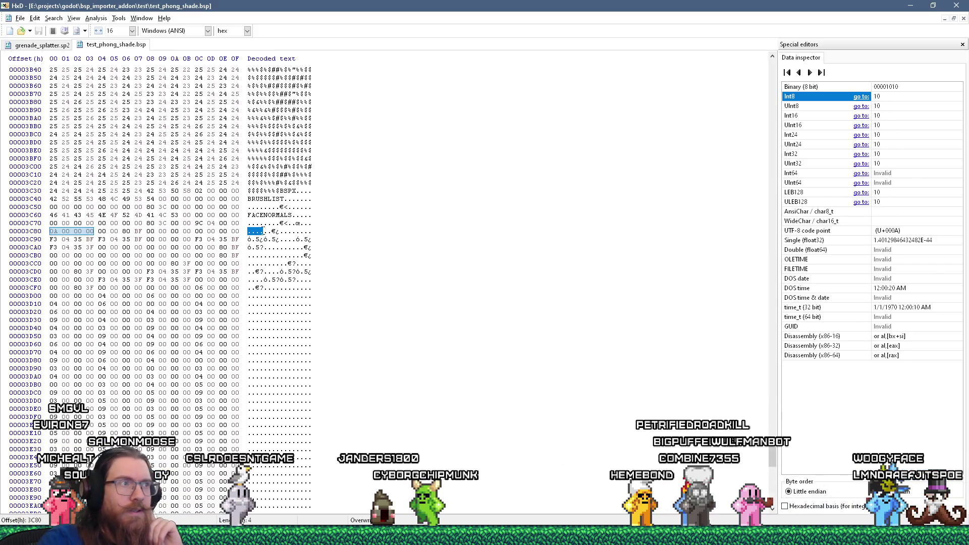
{"action": "left_click_drag", "start_coordinate": [264, 231], "coordinate": [282, 230]}
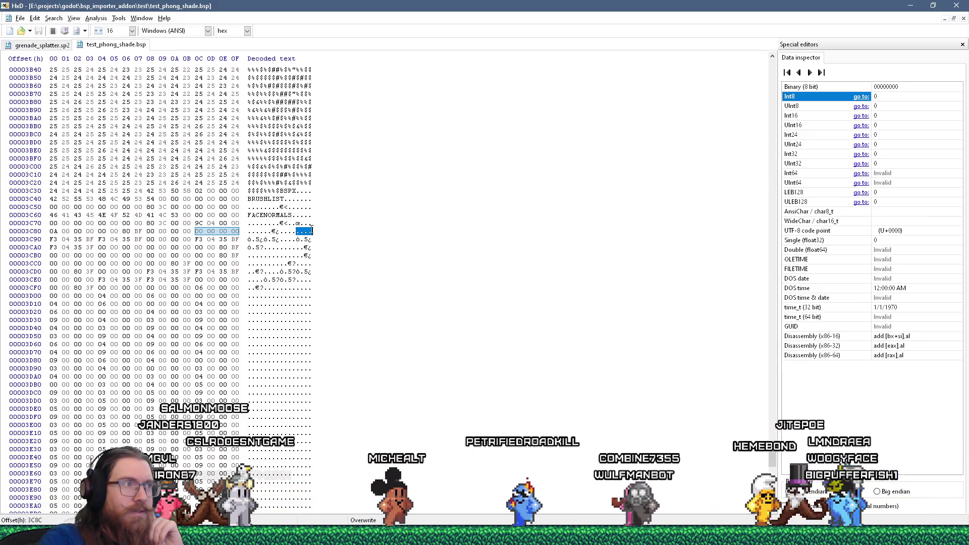
{"action": "left_click", "coordinate": [310, 232]}
{"action": "left_click_drag", "start_coordinate": [248, 231], "coordinate": [312, 232]}
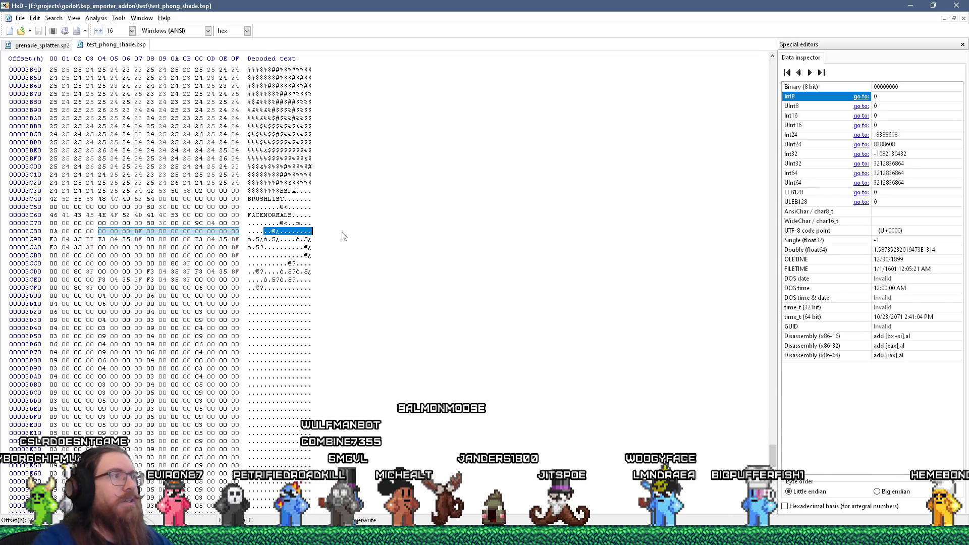
{"action": "key", "text": "alt+Tab"}
Step: Append 'then in floats -1 0 0' to the Notepad note, then return to HxD row 3C90
{"action": "left_click", "coordinate": [796, 117]}
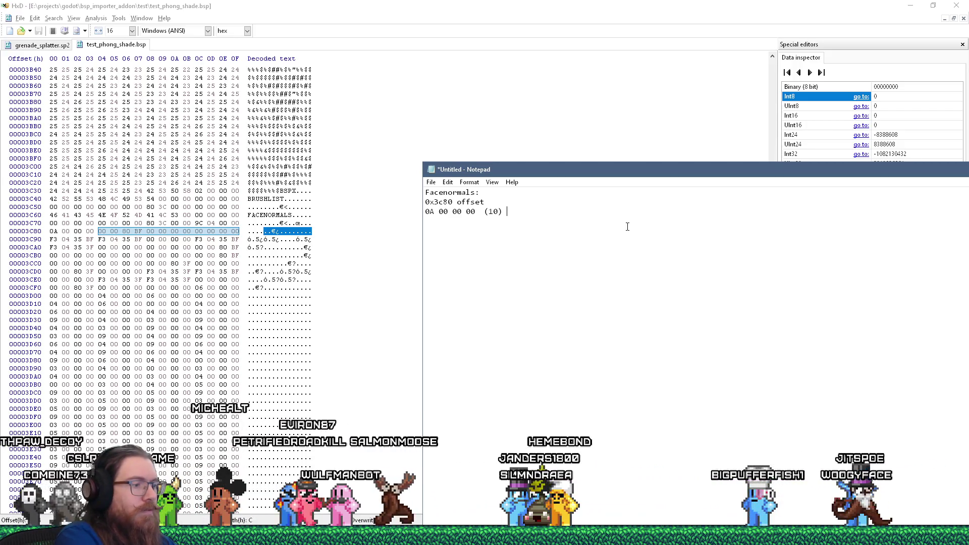
{"action": "type", "text": "then in floats -1 0 0"}
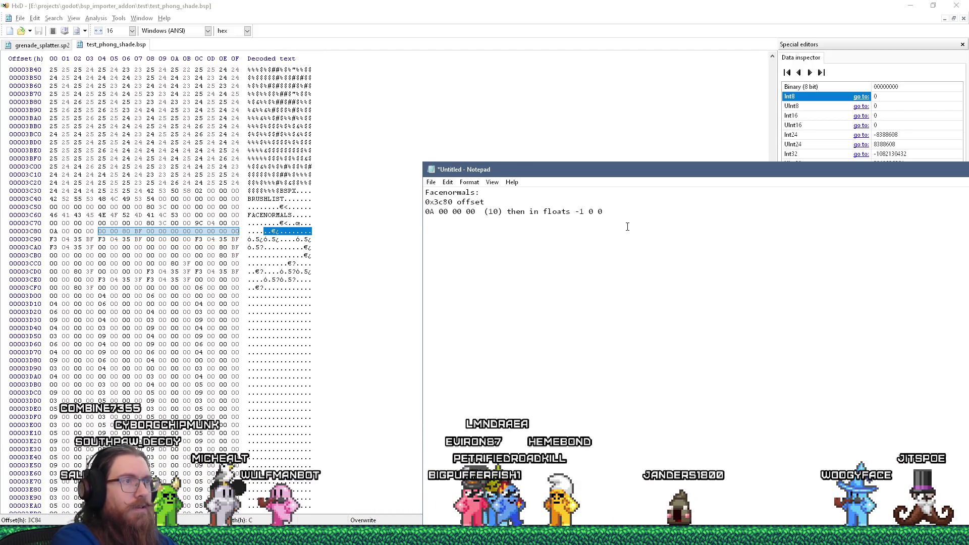
{"action": "key", "text": "alt+Tab"}
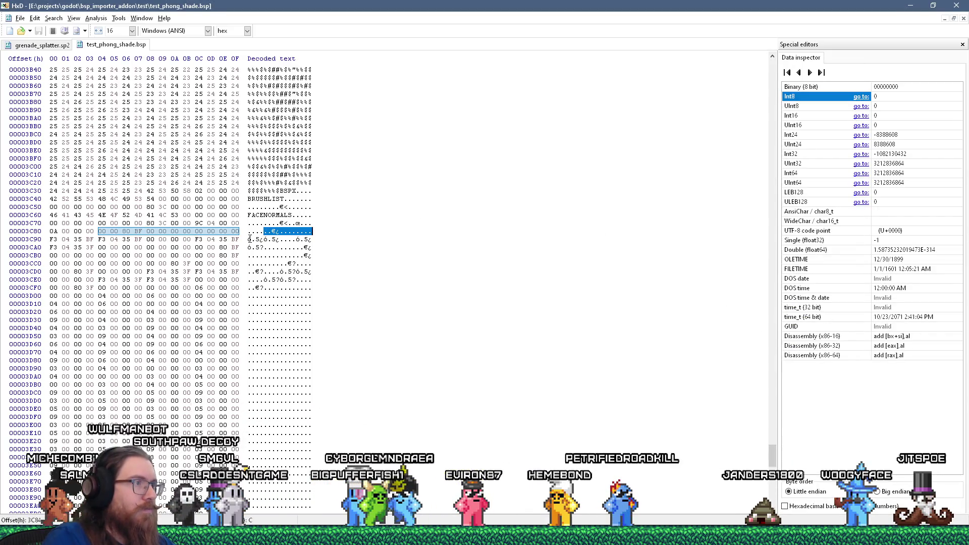
{"action": "left_click", "coordinate": [249, 239]}
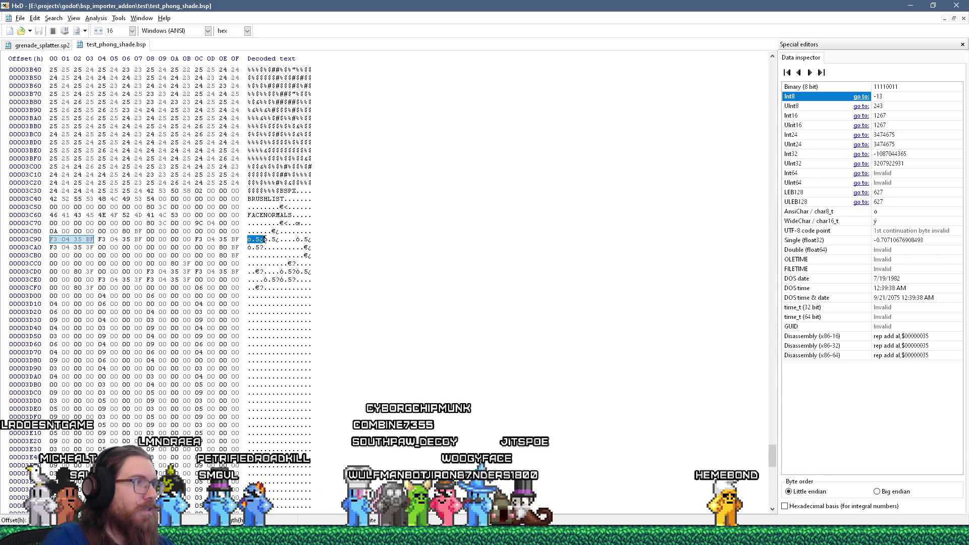
{"action": "left_click_drag", "start_coordinate": [264, 240], "coordinate": [277, 239]}
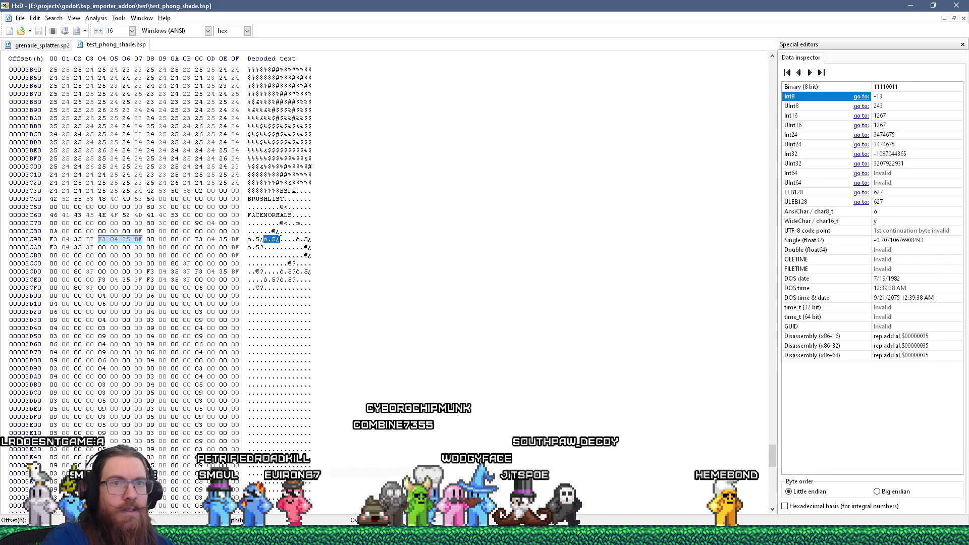
{"action": "left_click_drag", "start_coordinate": [280, 239], "coordinate": [298, 241]}
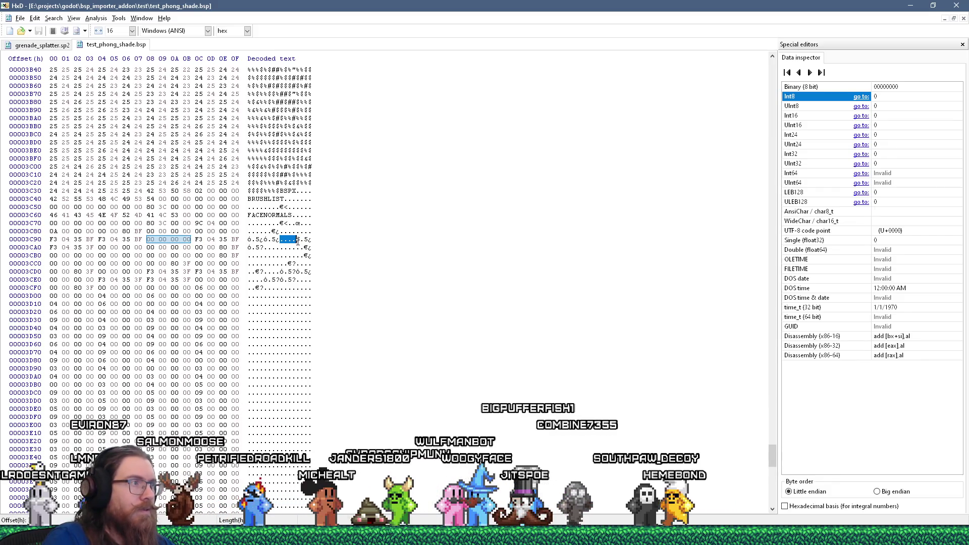
{"action": "left_click", "coordinate": [298, 241]}
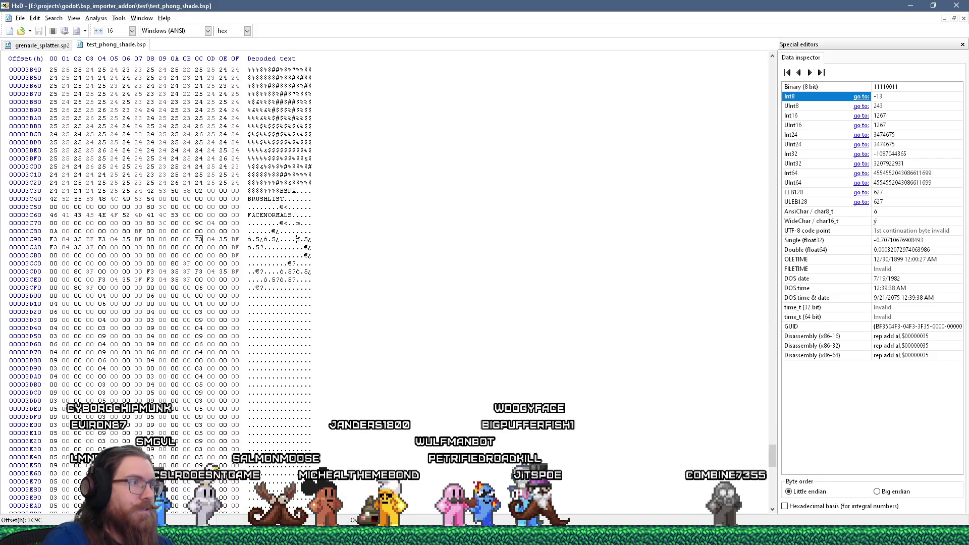
{"action": "left_click_drag", "start_coordinate": [297, 240], "coordinate": [313, 240]}
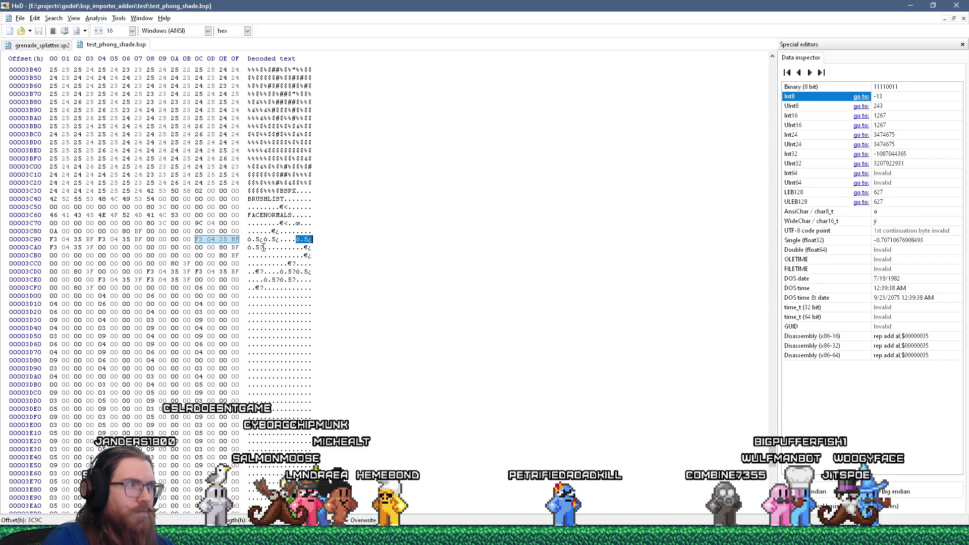
{"action": "left_click", "coordinate": [264, 247]}
{"action": "left_click_drag", "start_coordinate": [270, 248], "coordinate": [280, 248]}
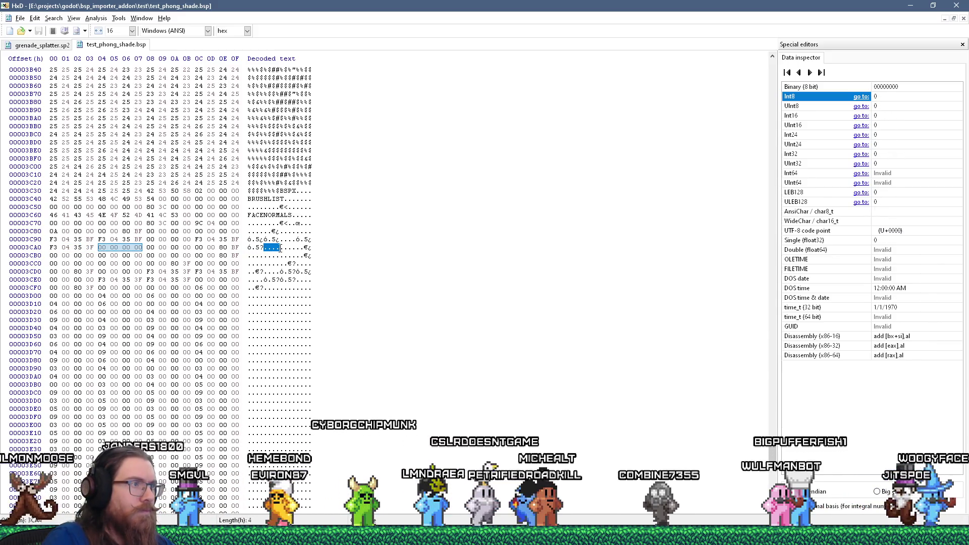
{"action": "left_click_drag", "start_coordinate": [296, 247], "coordinate": [316, 248]}
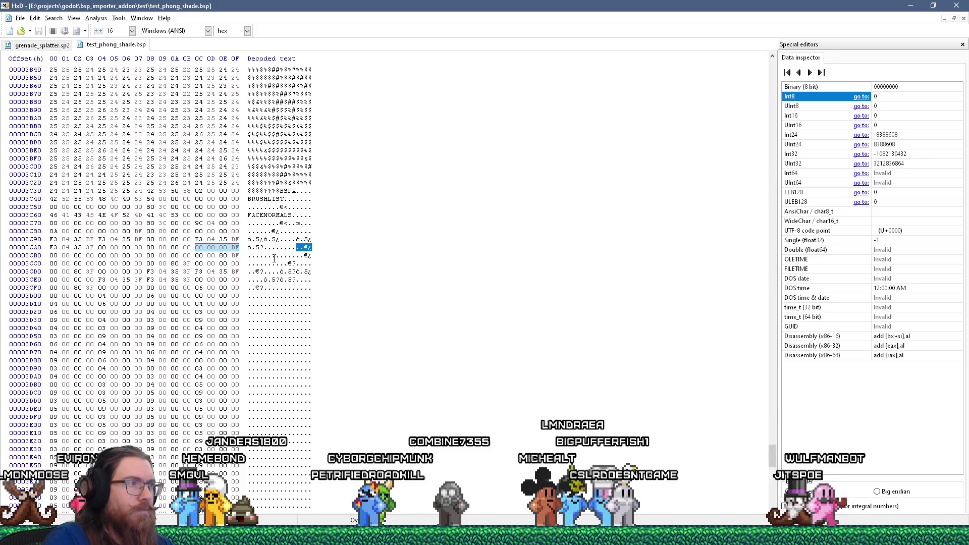
{"action": "left_click_drag", "start_coordinate": [248, 255], "coordinate": [265, 256]}
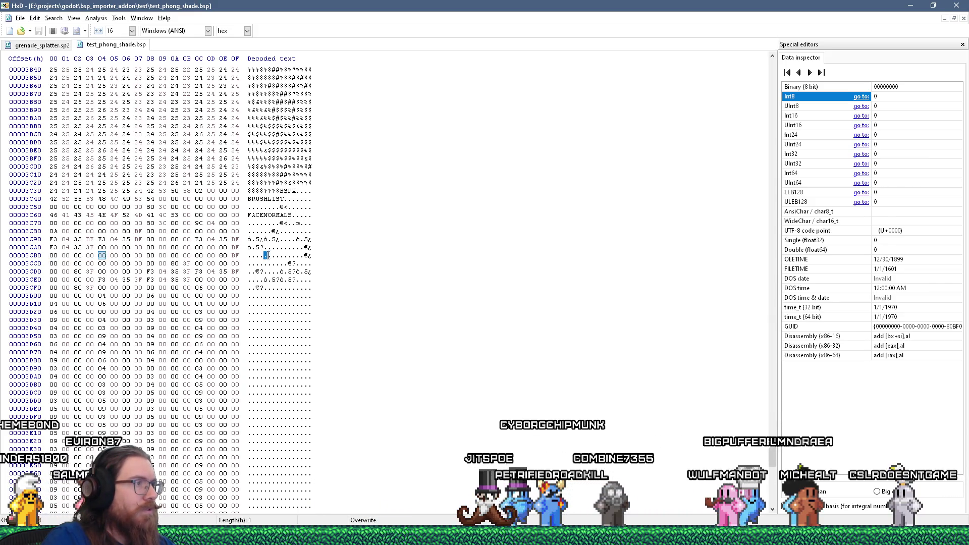
{"action": "left_click_drag", "start_coordinate": [281, 256], "coordinate": [317, 260]}
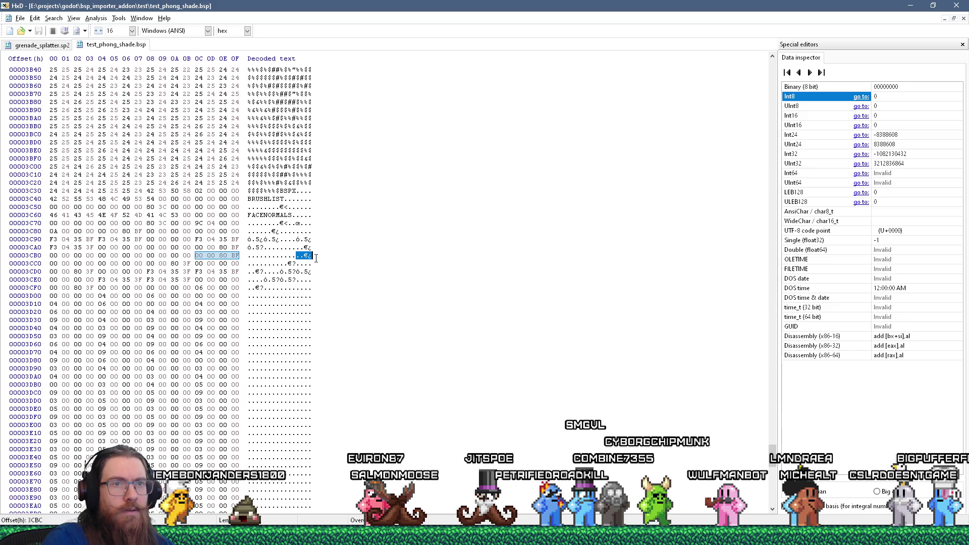
{"action": "key", "text": "alt+Tab"}
{"action": "key", "text": "alt+Tab"}
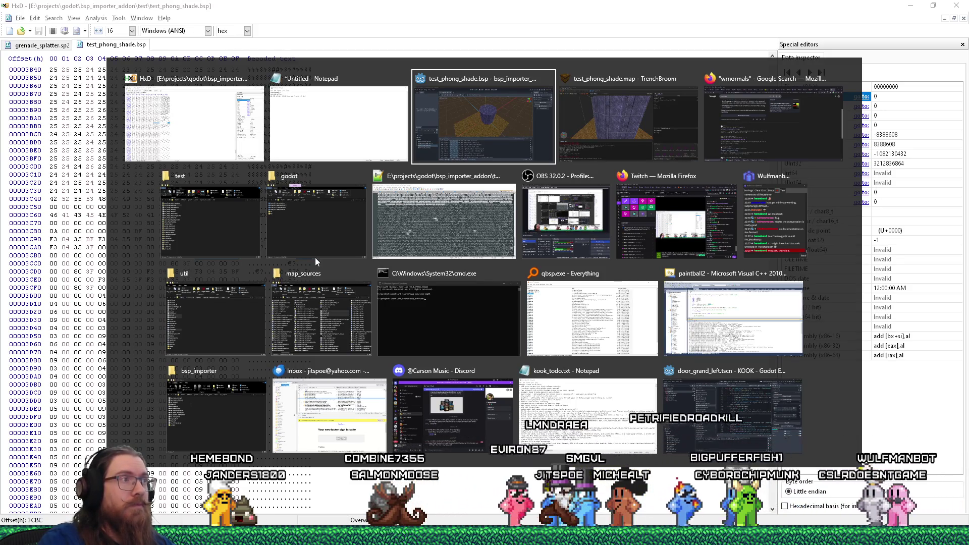
Step: Cycle through the Godot door_grand_left window to reach the bsp_importer_addon project
{"action": "key", "text": "alt+shift+Tab"}
{"action": "key", "text": "alt+shift+Tab"}
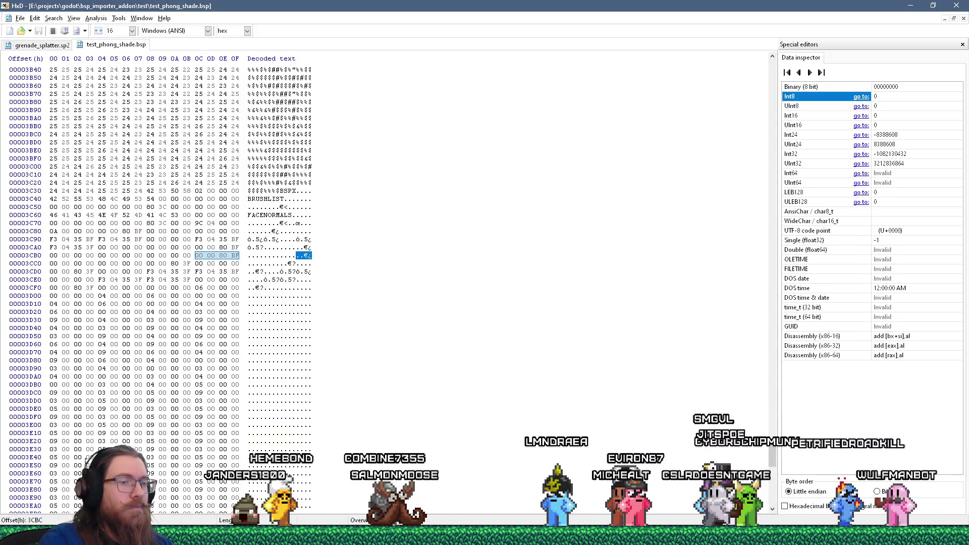
{"action": "mouse_move", "coordinate": [621, 535]}
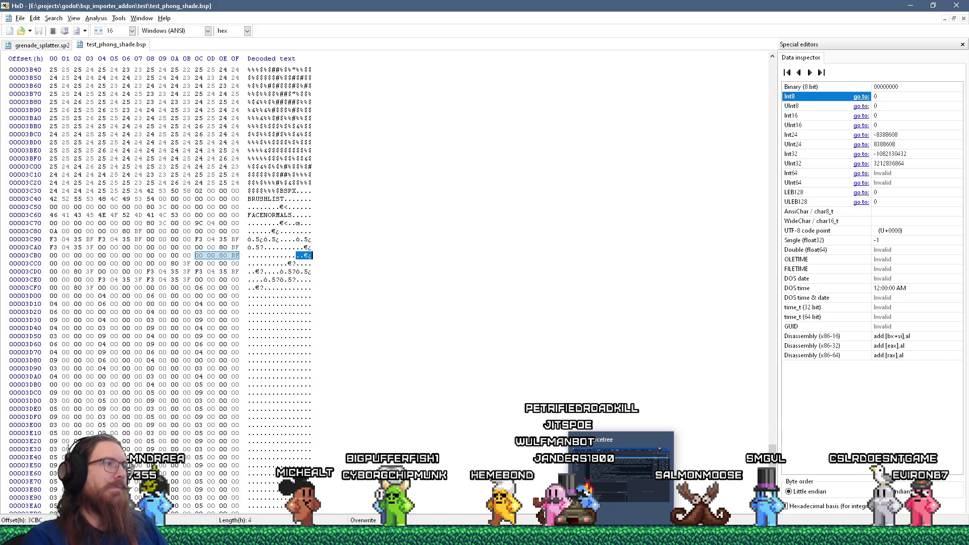
{"action": "key", "text": "alt+Tab"}
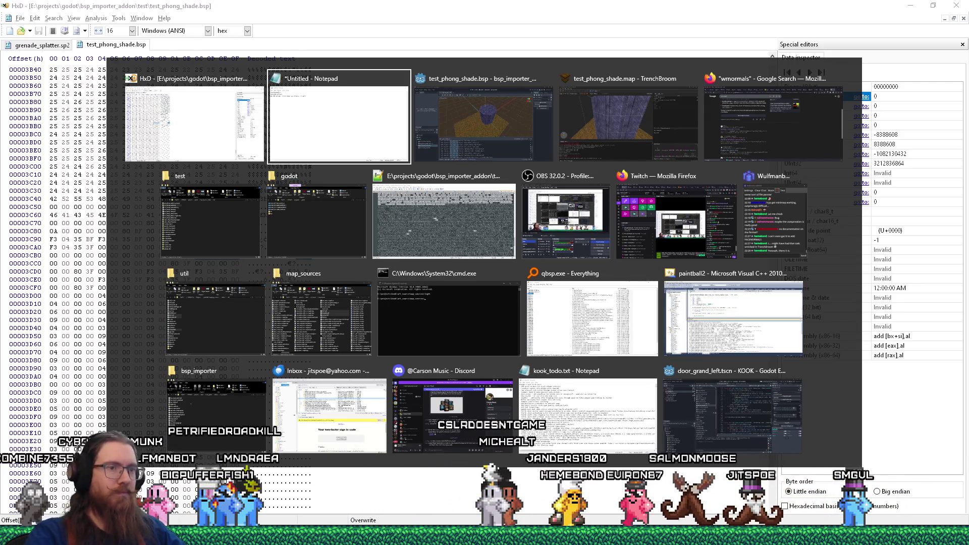
{"action": "left_click", "coordinate": [711, 396]}
{"action": "scroll", "coordinate": [551, 300], "scroll_direction": "up", "scroll_amount": 2}
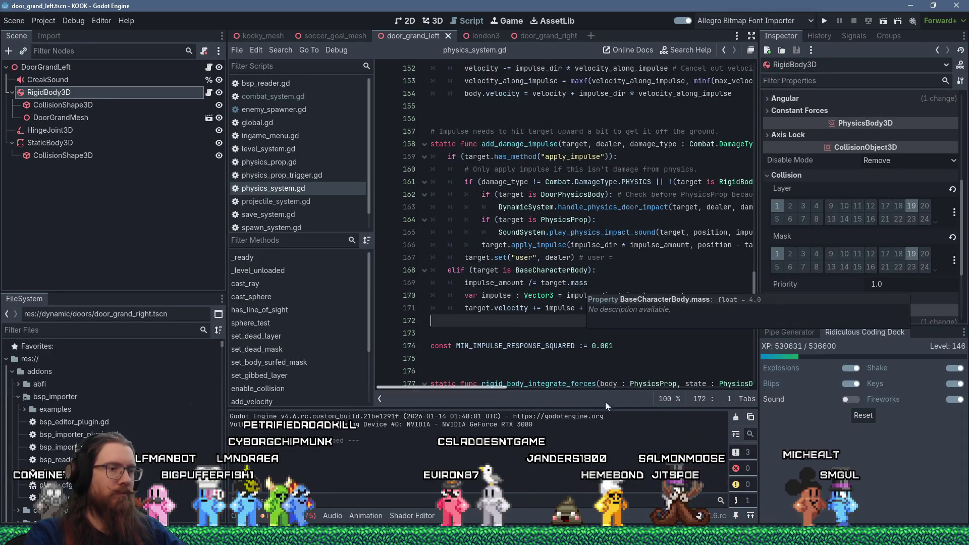
{"action": "key", "text": "alt+Tab"}
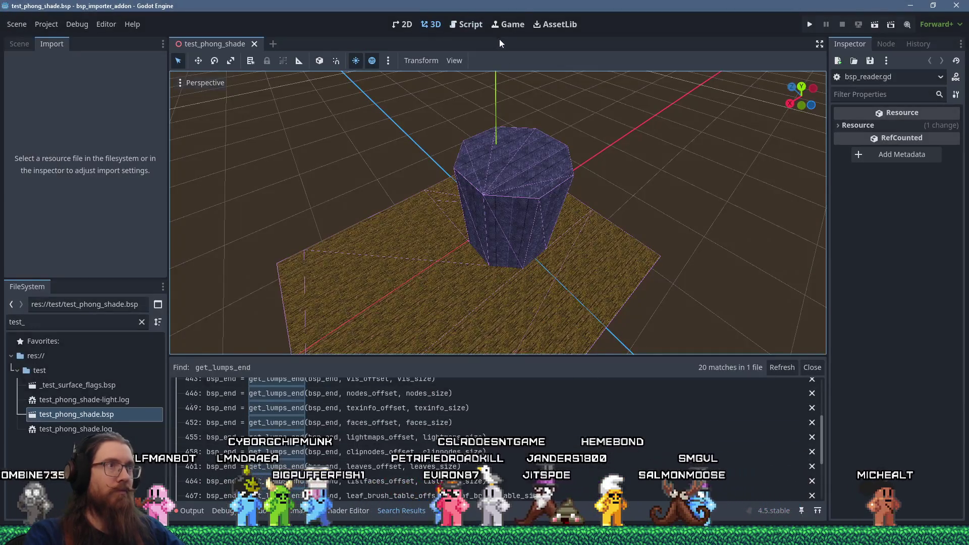
Step: In bsp_reader.gd, read the unknown value with file.get_32() and check the FileAccess docs
{"action": "left_click", "coordinate": [507, 25]}
{"action": "left_click", "coordinate": [469, 26]}
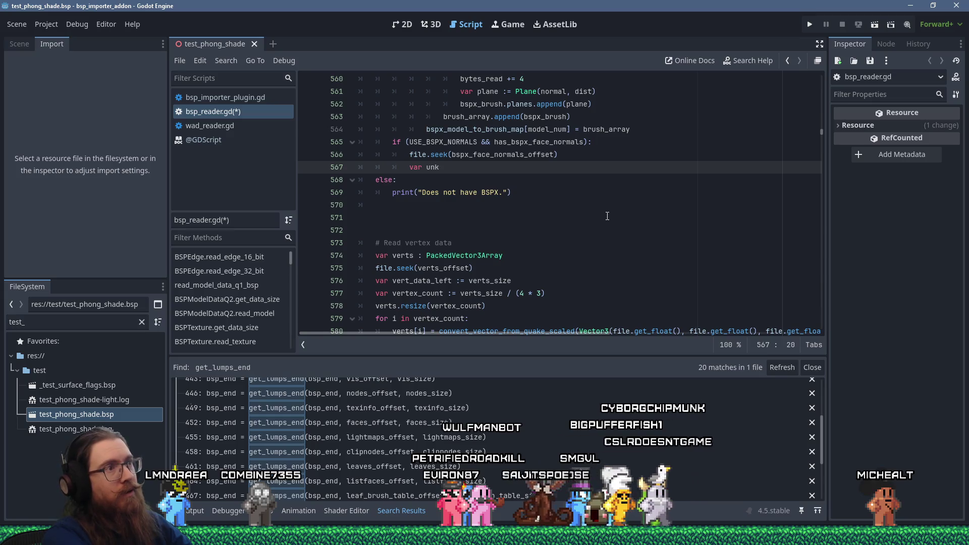
{"action": "type", "text": "nown := "}
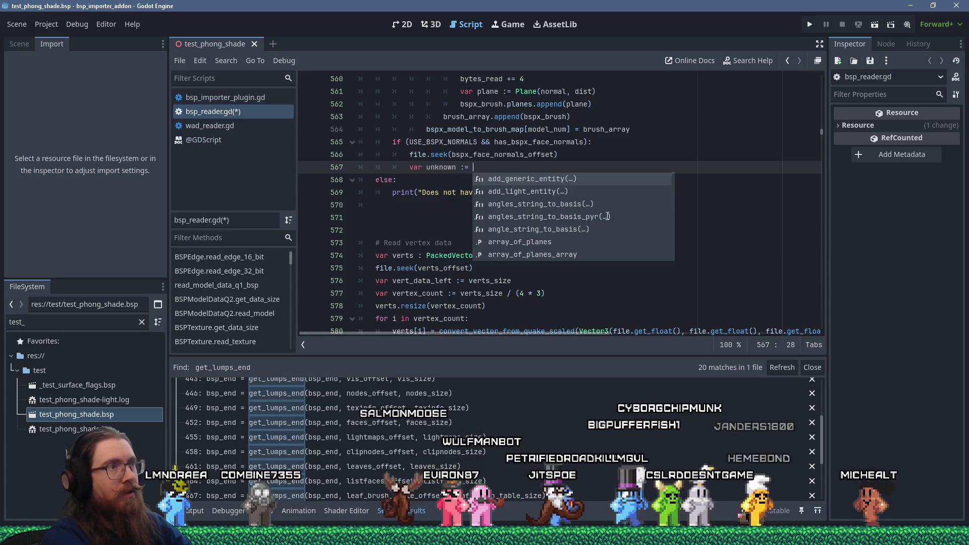
{"action": "type", "text": "file.get"}
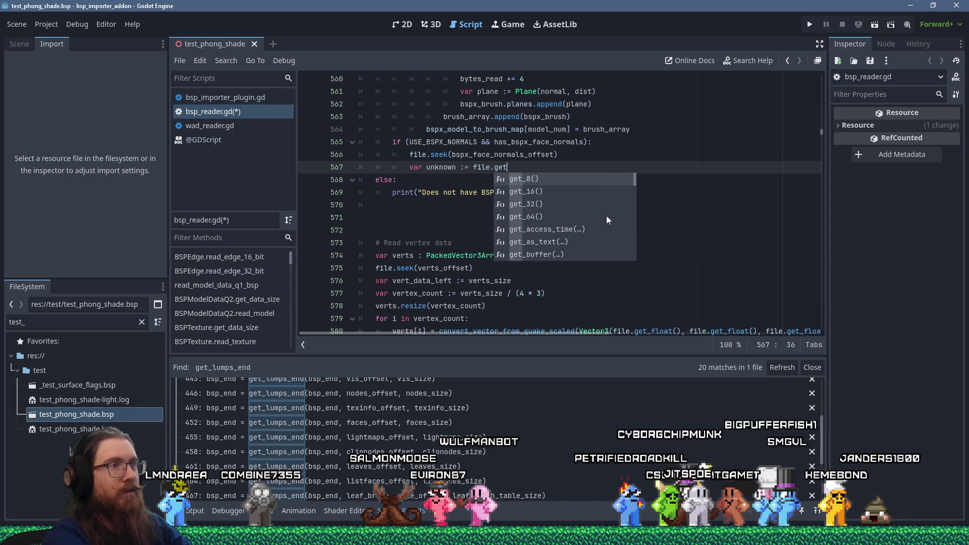
{"action": "type", "text": "_"}
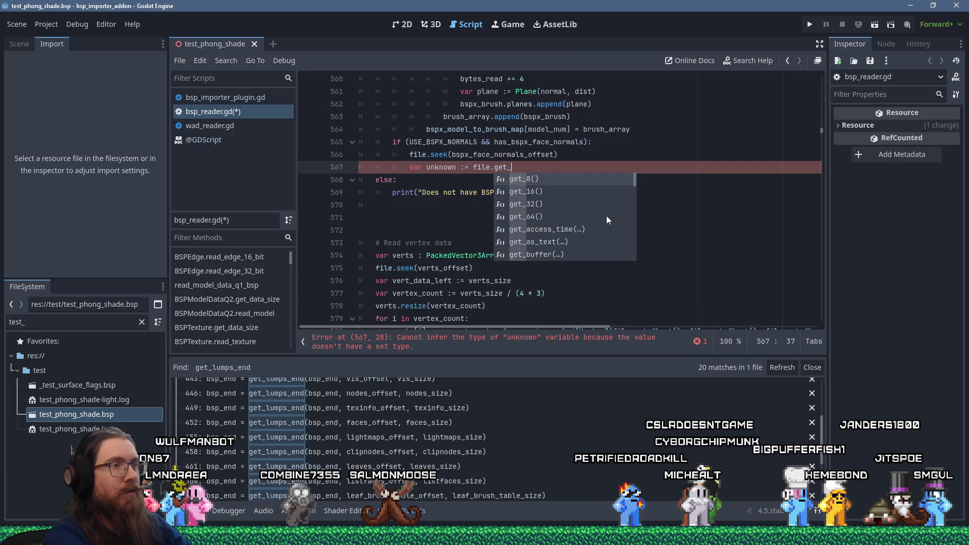
{"action": "type", "text": "32()"}
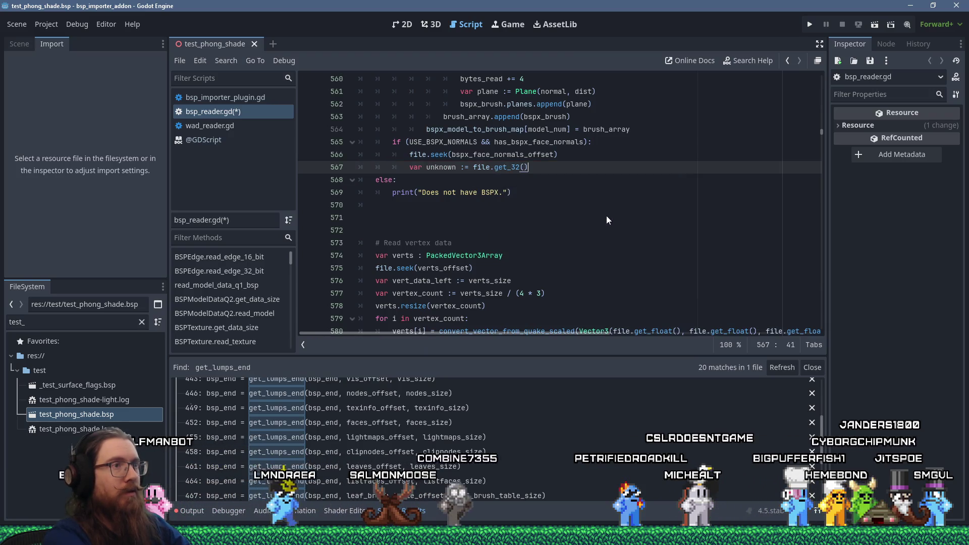
{"action": "left_click", "coordinate": [502, 168], "text": "ctrl"}
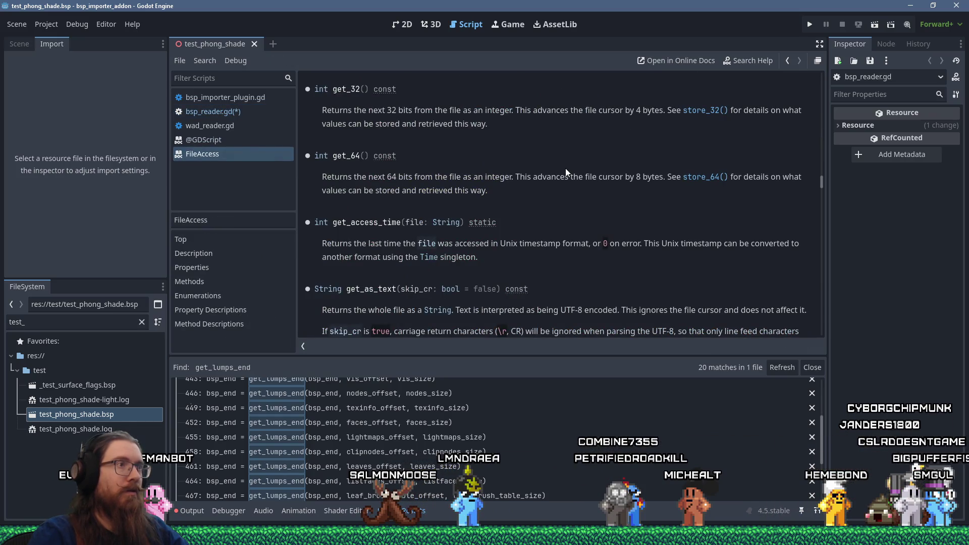
{"action": "key", "text": "ctrl+w"}
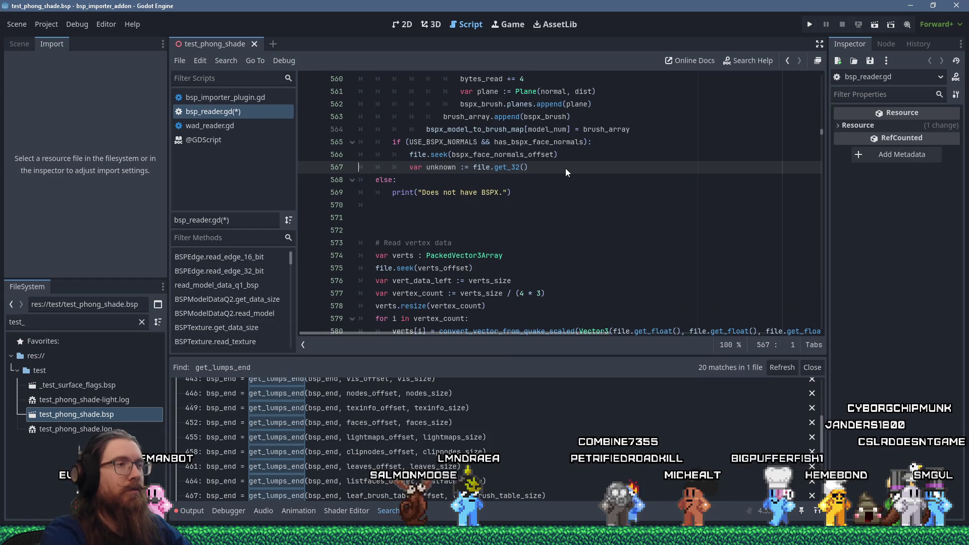
Step: Comment line 567 with '# Not sure what this is… Version number, maybe?'
{"action": "left_click", "coordinate": [547, 167]}
{"action": "type", "text": "# Not s"}
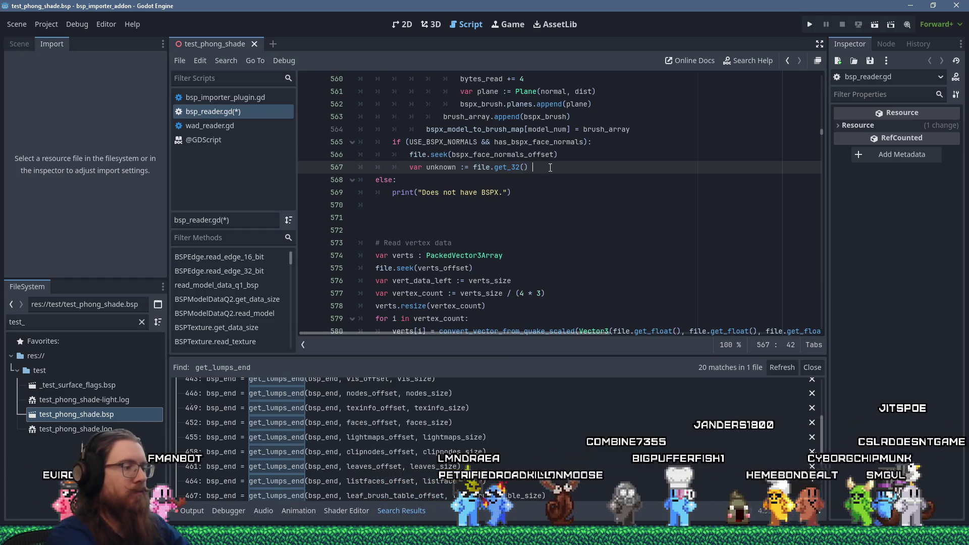
{"action": "type", "text": "ure what this is.  Was 10 as afor my test"}
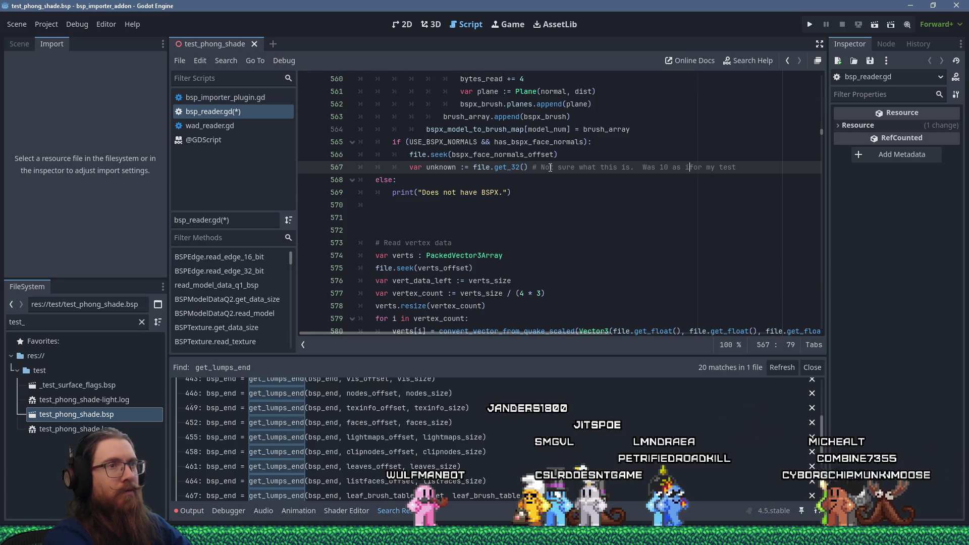
{"action": "type", "text": "n integer"}
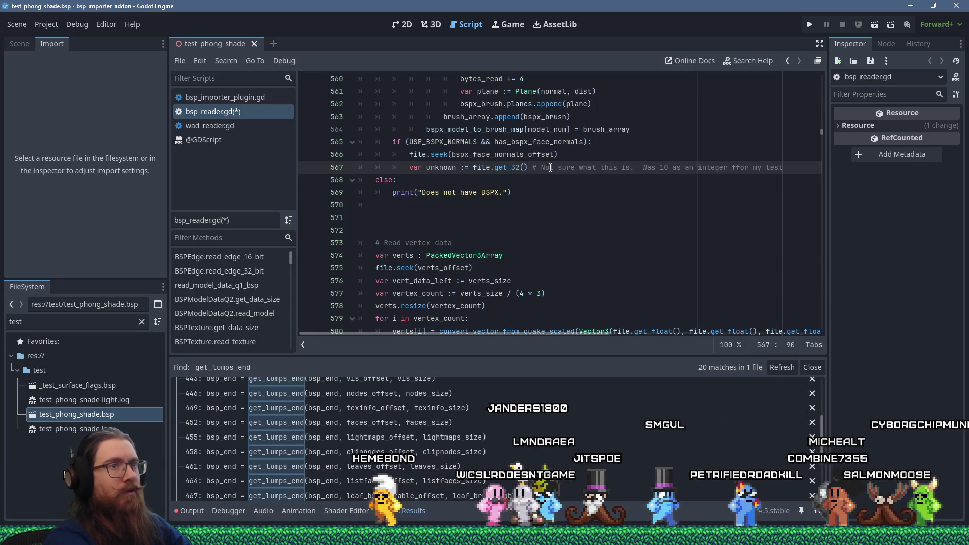
{"action": "key", "text": "End"}
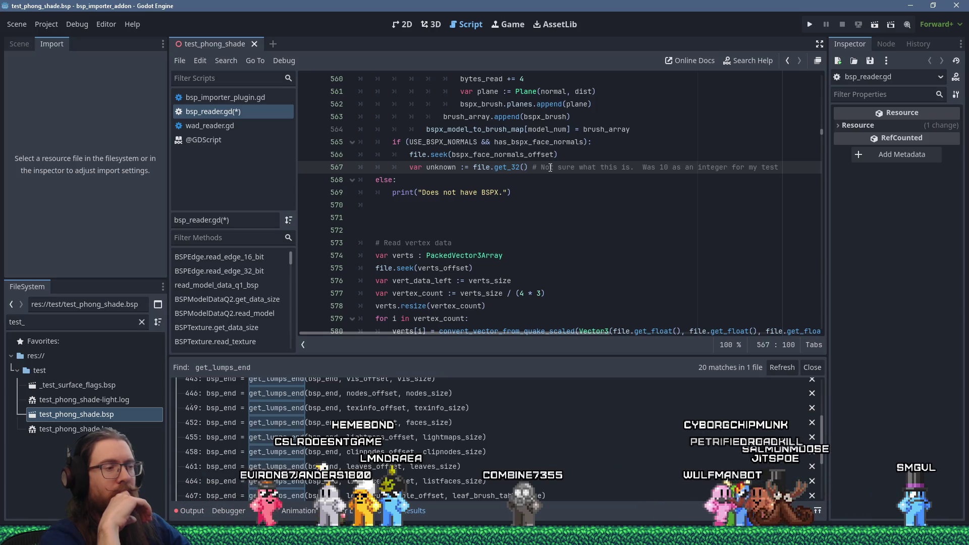
{"action": "type", "text": "sion number, maybe?"}
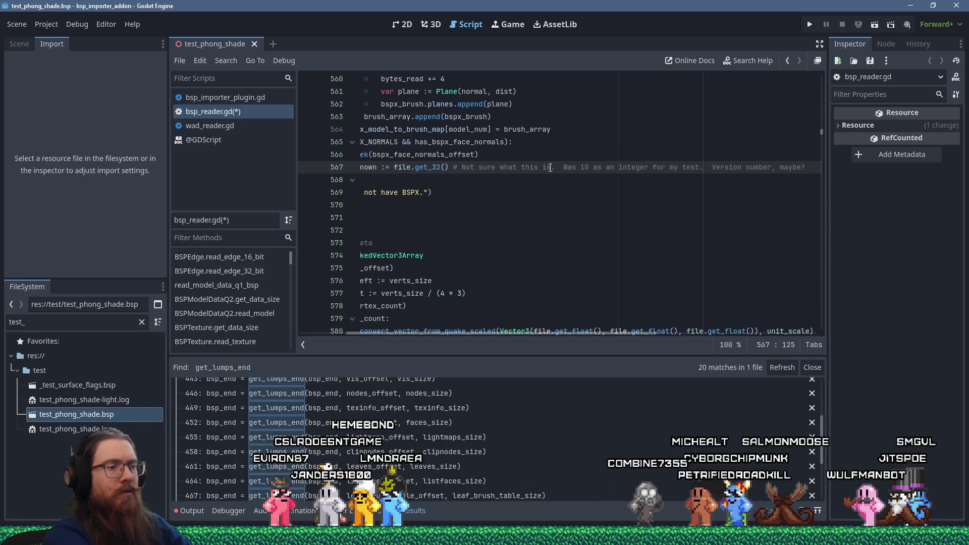
{"action": "key", "text": "Return"}
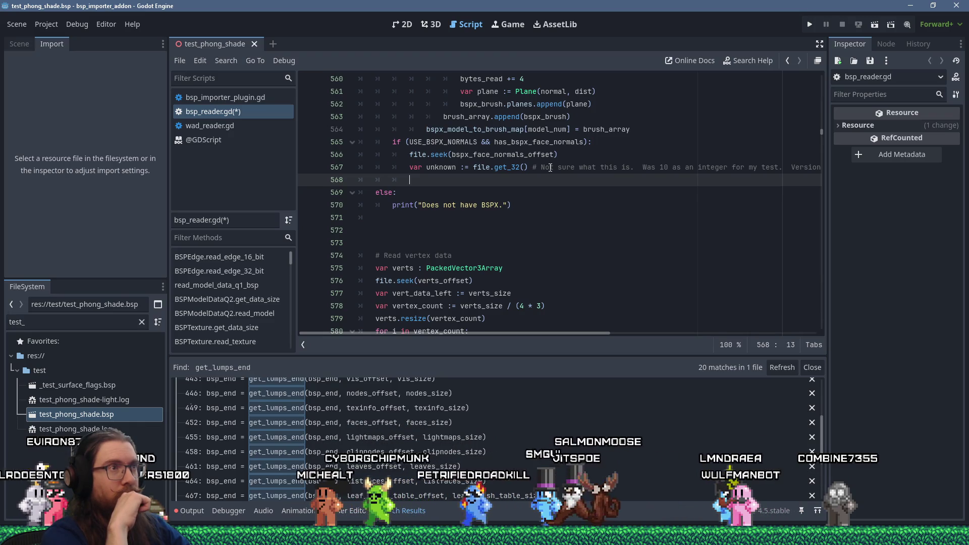
{"action": "scroll", "coordinate": [550, 167], "scroll_direction": "up", "scroll_amount": 3}
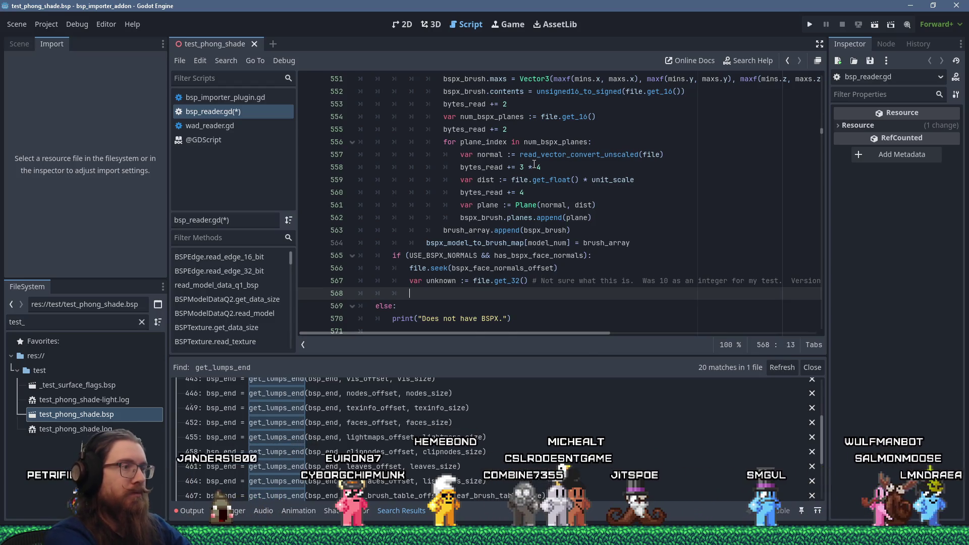
Step: Search bsp_reader.gd for 'normal' and step through the matches
{"action": "key", "text": "ctrl+f"}
{"action": "type", "text": "normal"}
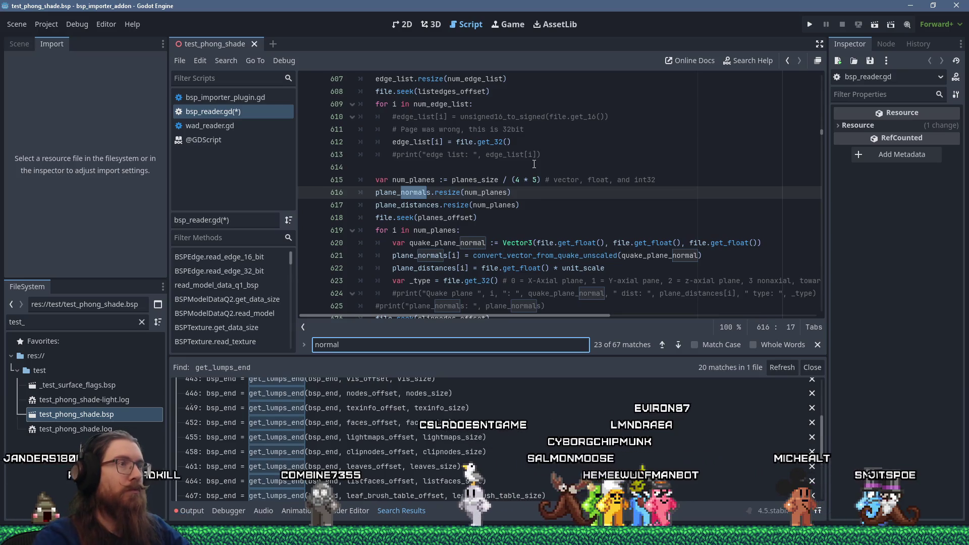
{"action": "scroll", "coordinate": [534, 164], "scroll_direction": "down", "scroll_amount": 3}
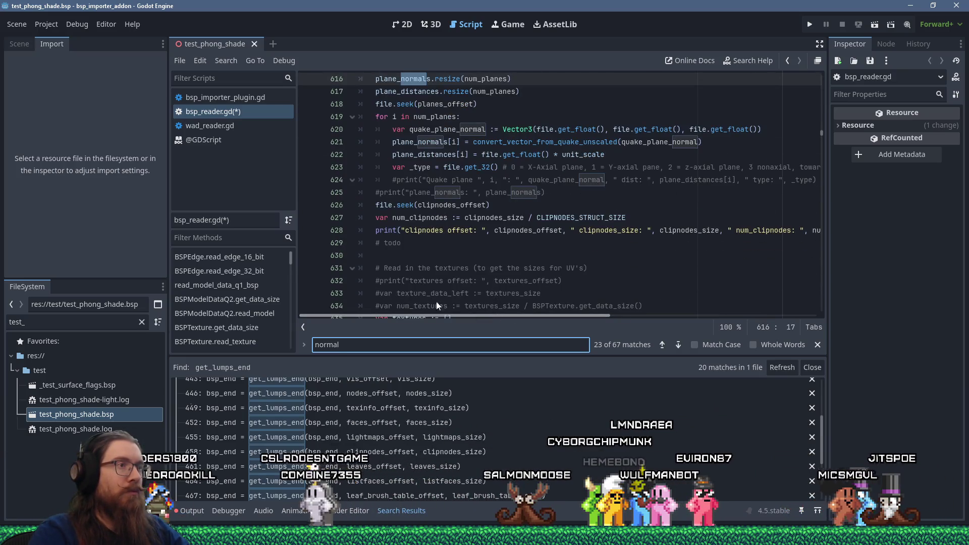
{"action": "scroll", "coordinate": [440, 307], "scroll_direction": "up", "scroll_amount": 19}
{"action": "scroll", "coordinate": [413, 270], "scroll_direction": "up", "scroll_amount": 4}
{"action": "scroll", "coordinate": [413, 270], "scroll_direction": "down", "scroll_amount": 9}
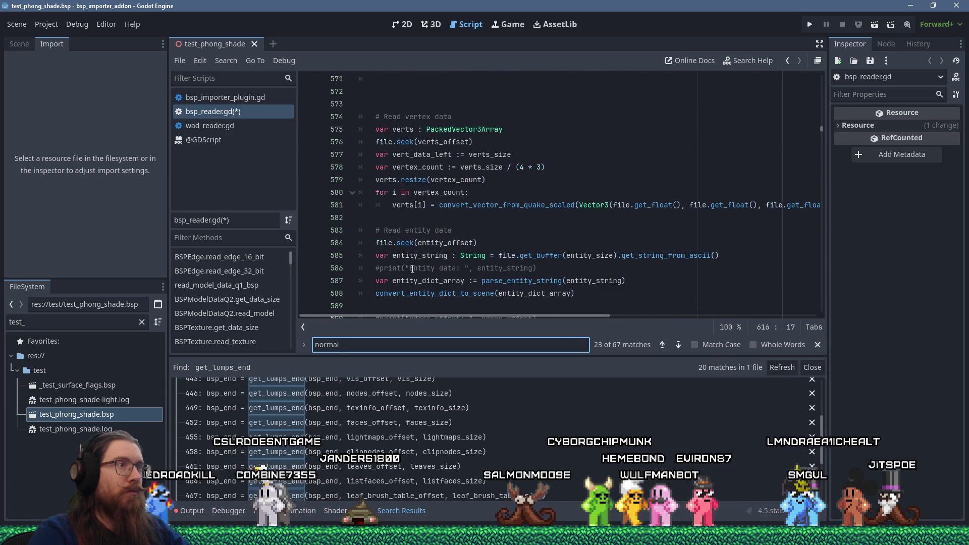
{"action": "scroll", "coordinate": [413, 269], "scroll_direction": "up", "scroll_amount": 20}
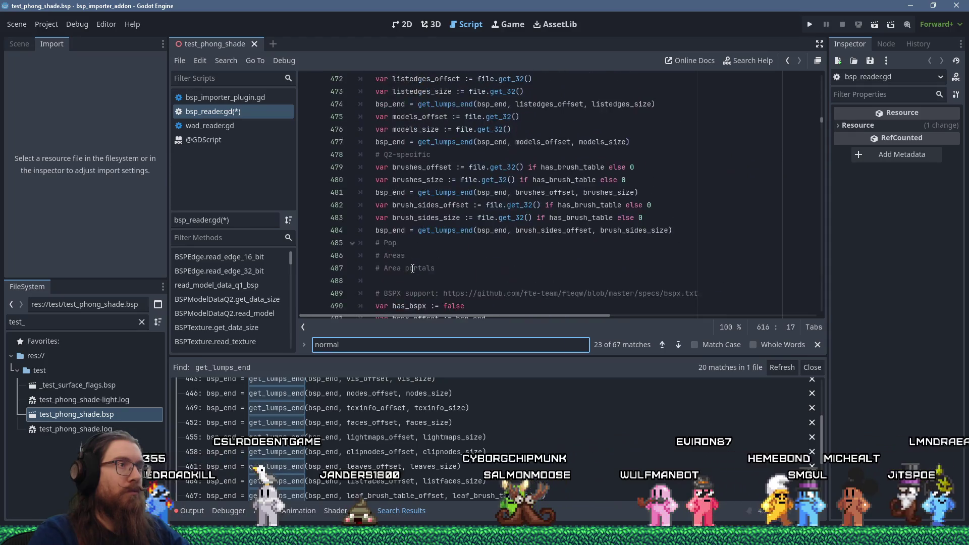
{"action": "scroll", "coordinate": [413, 269], "scroll_direction": "up", "scroll_amount": 20}
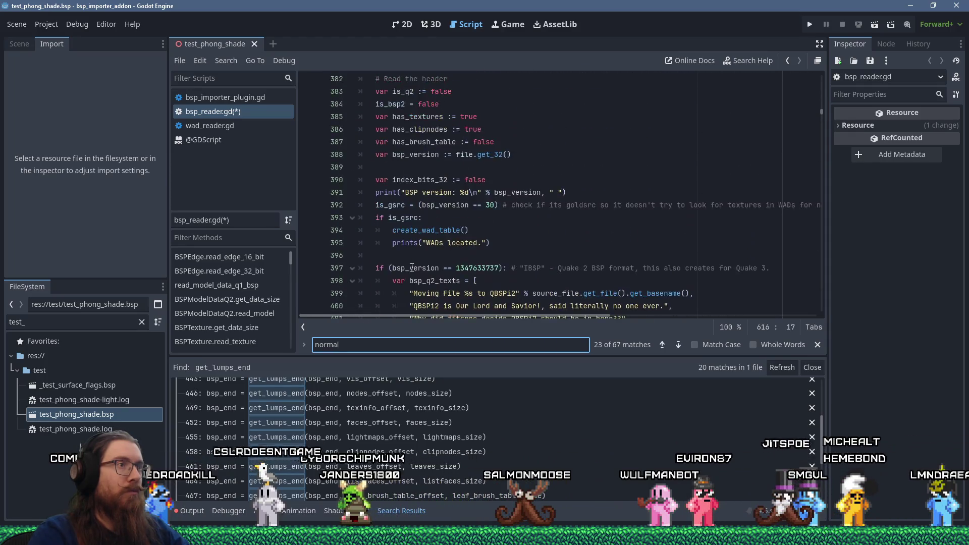
{"action": "scroll", "coordinate": [412, 268], "scroll_direction": "up", "scroll_amount": 5}
{"action": "key", "text": "Return"}
{"action": "key", "text": "Return"}
{"action": "key", "text": "Return"}
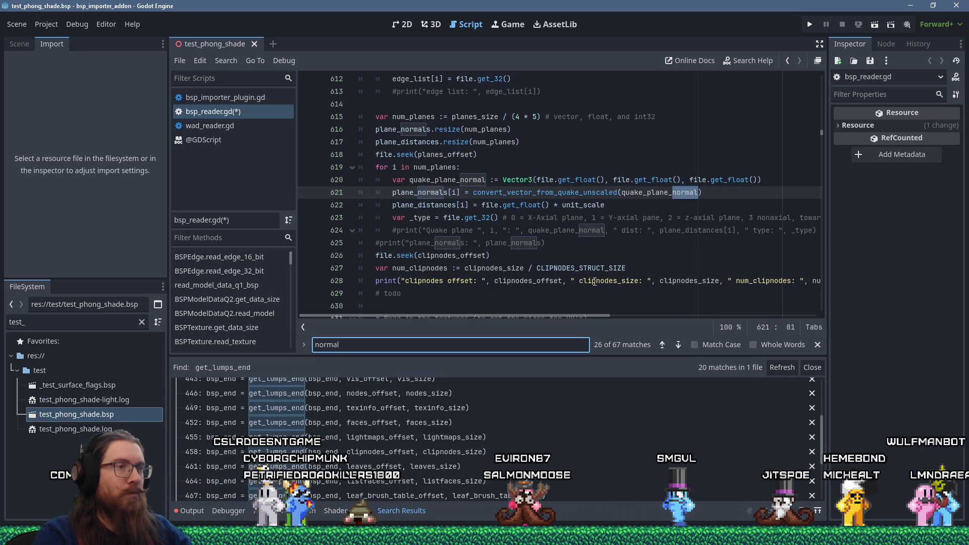
{"action": "key", "text": "Return"}
{"action": "key", "text": "Return"}
{"action": "key", "text": "Return"}
{"action": "key", "text": "Return"}
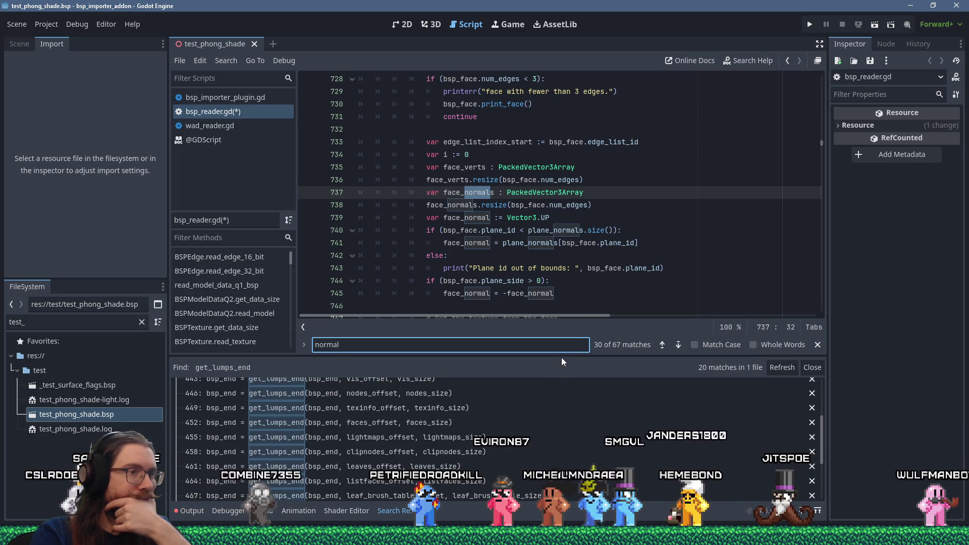
Step: Enlarge the code area and locate the face_normal plane-normal assignment on line 741
{"action": "left_click_drag", "start_coordinate": [562, 356], "coordinate": [561, 396]}
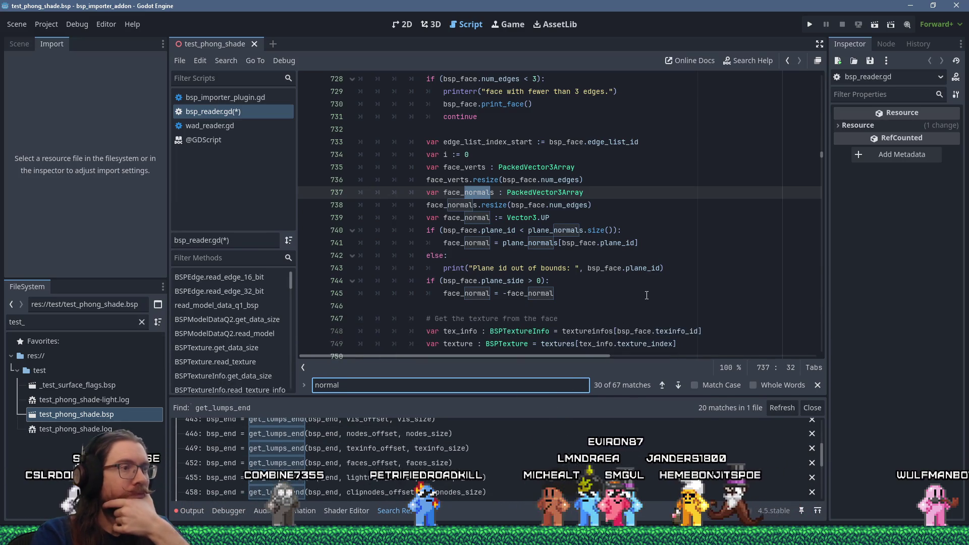
{"action": "scroll", "coordinate": [647, 295], "scroll_direction": "down", "scroll_amount": 2}
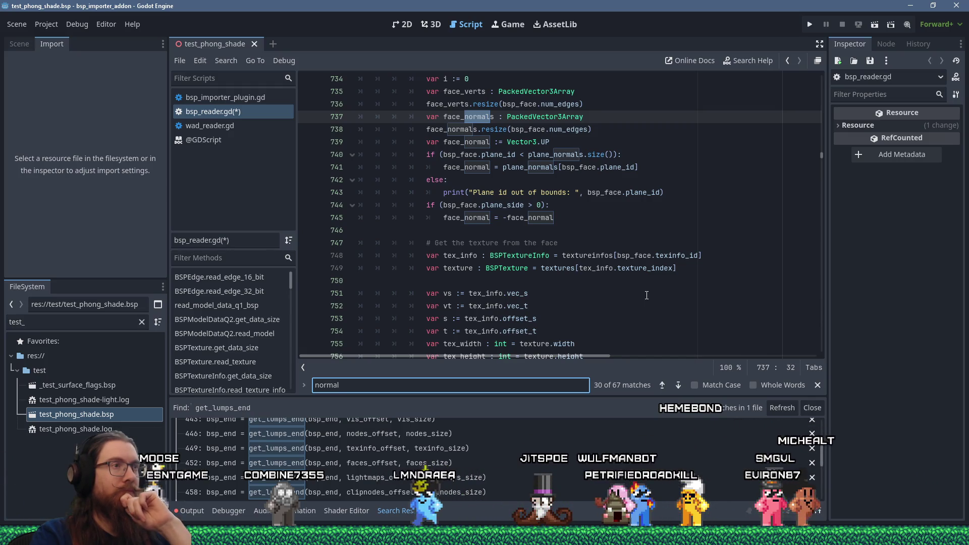
{"action": "left_click", "coordinate": [472, 141]}
{"action": "double_click", "coordinate": [472, 141]}
{"action": "left_click", "coordinate": [467, 155]}
{"action": "double_click", "coordinate": [466, 169]}
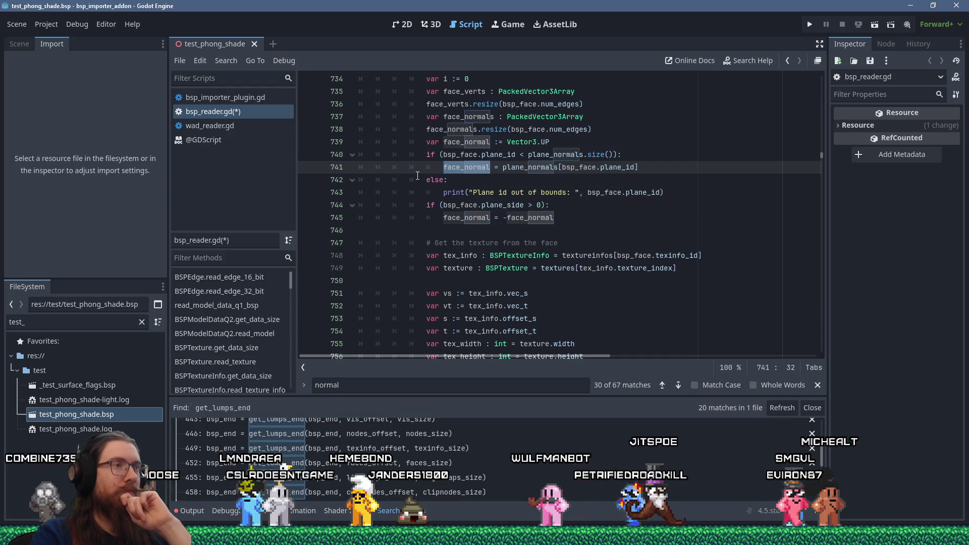
{"action": "left_click", "coordinate": [430, 154]}
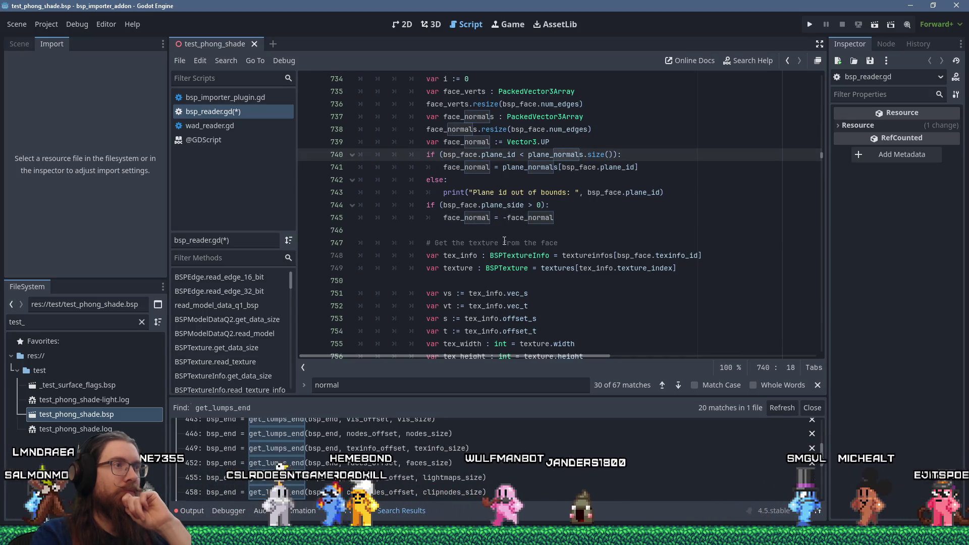
{"action": "scroll", "coordinate": [505, 241], "scroll_direction": "up", "scroll_amount": 2}
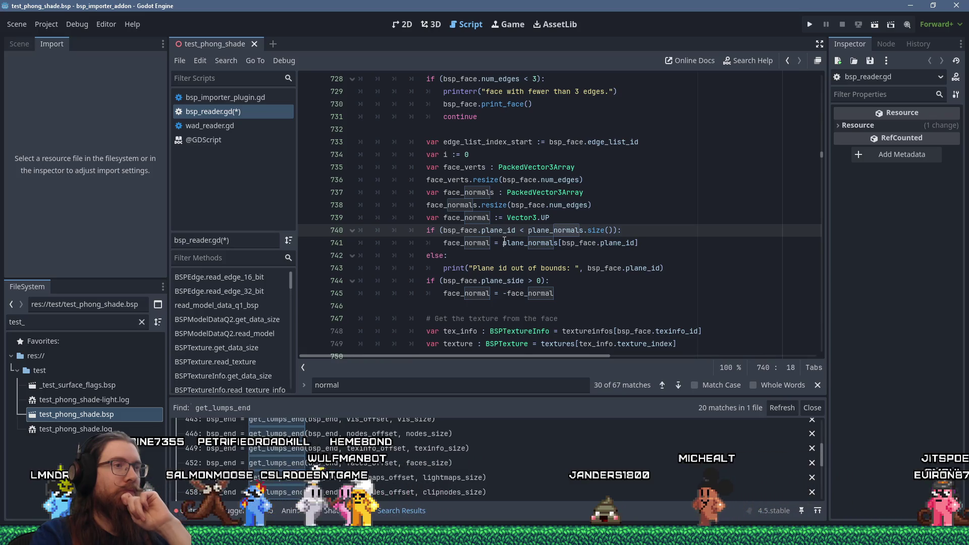
{"action": "left_click", "coordinate": [676, 244]}
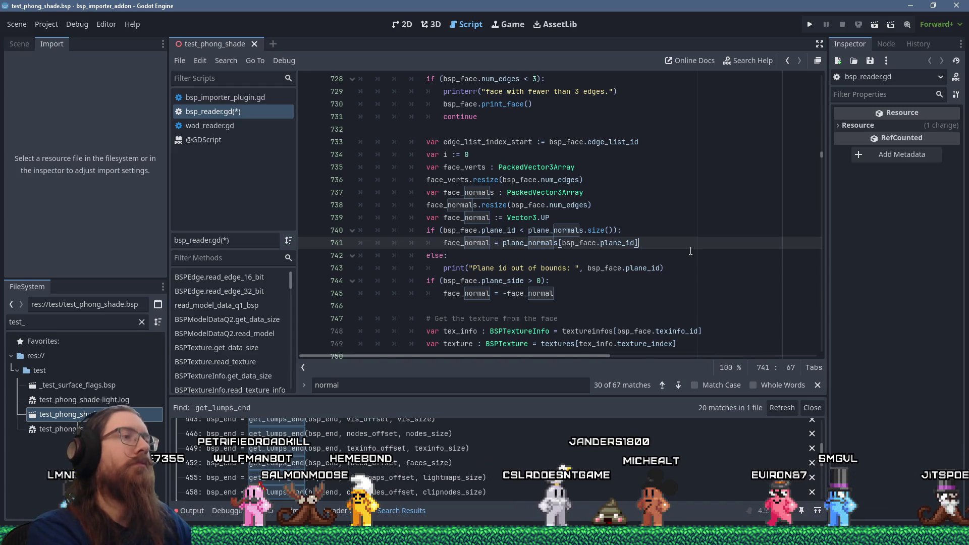
Step: Insert print("Read face normal.") after the plane_normals lookup on line 742, then review the face loop
{"action": "key", "text": "Return"}
{"action": "type", "text": "print"}
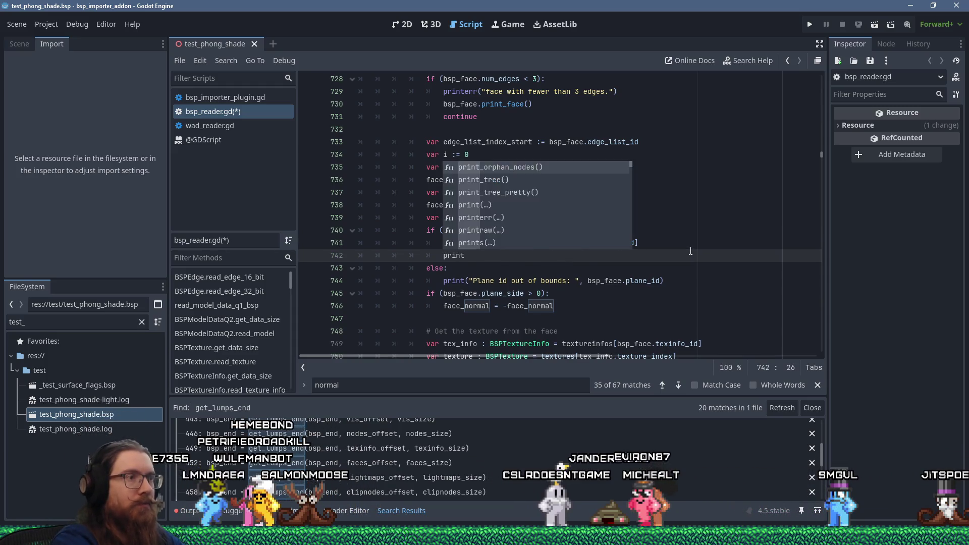
{"action": "type", "text": "(\"Read face nor"}
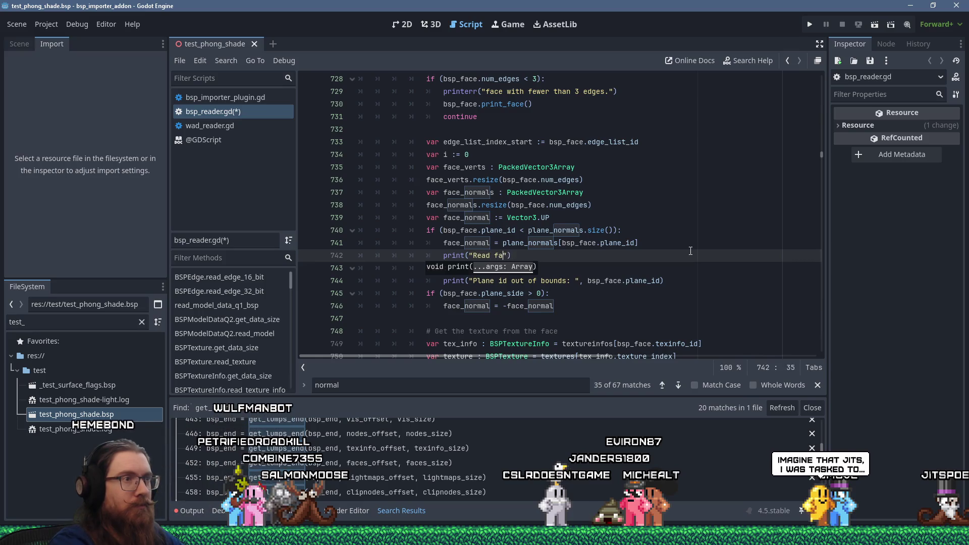
{"action": "type", "text": "mal."}
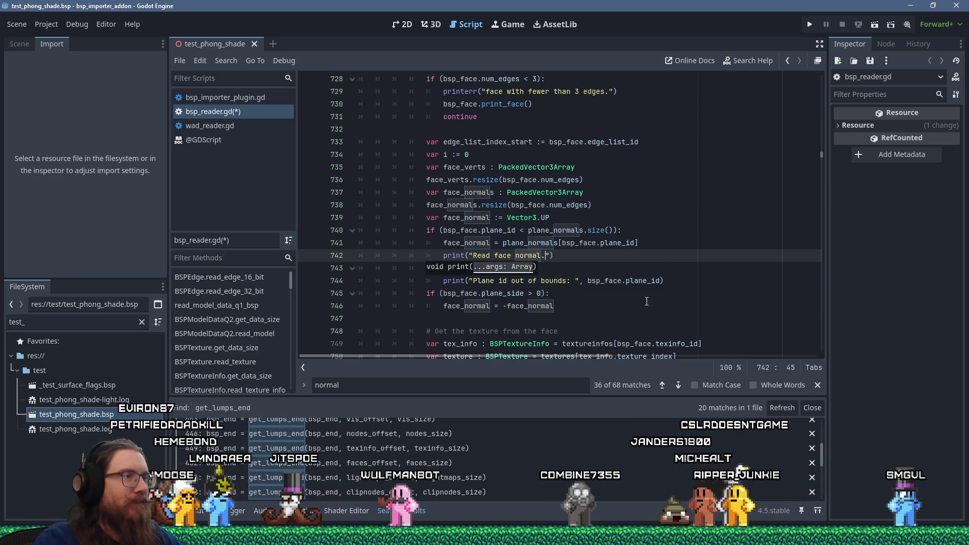
{"action": "left_click", "coordinate": [535, 264]}
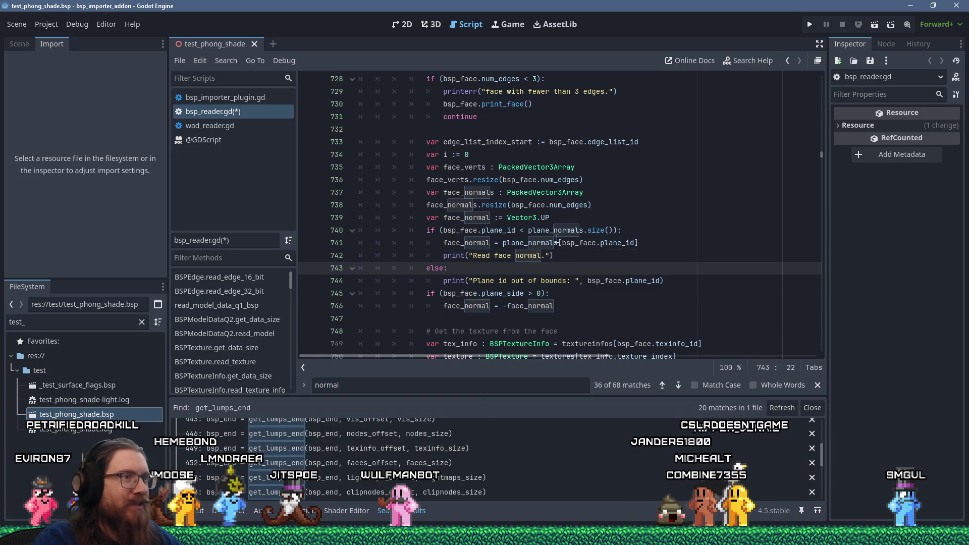
{"action": "left_click", "coordinate": [562, 254]}
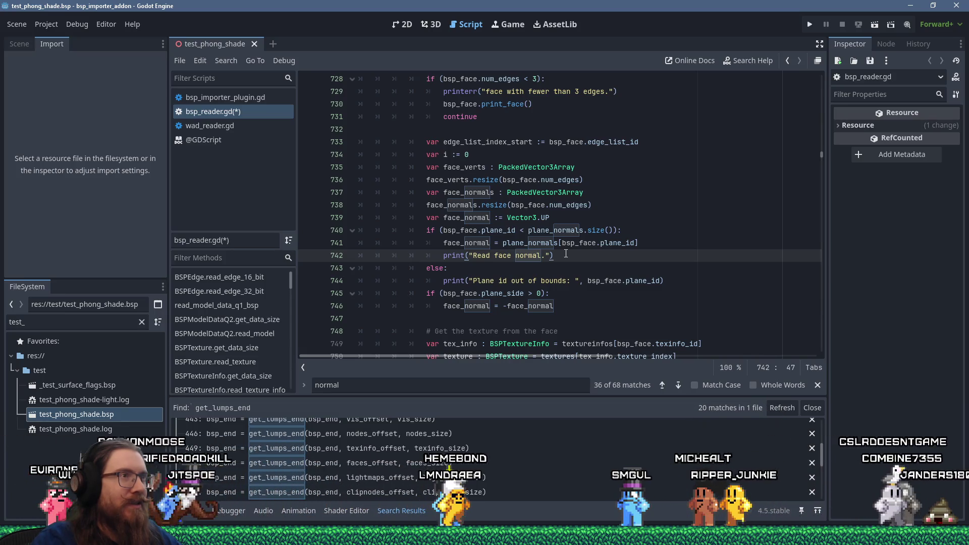
{"action": "scroll", "coordinate": [566, 254], "scroll_direction": "up", "scroll_amount": 2}
{"action": "scroll", "coordinate": [566, 254], "scroll_direction": "up", "scroll_amount": 4}
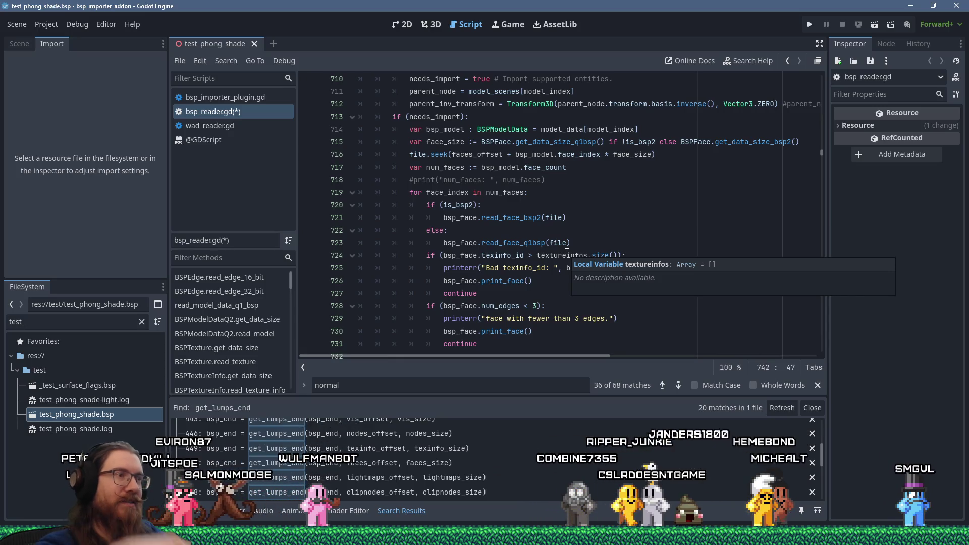
{"action": "scroll", "coordinate": [579, 187], "scroll_direction": "down", "scroll_amount": 1}
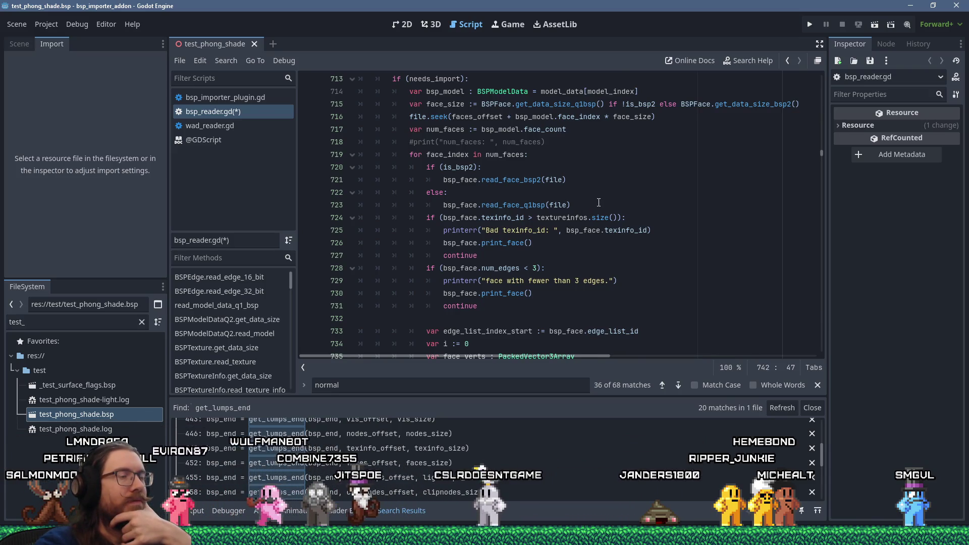
{"action": "scroll", "coordinate": [599, 203], "scroll_direction": "down", "scroll_amount": 2}
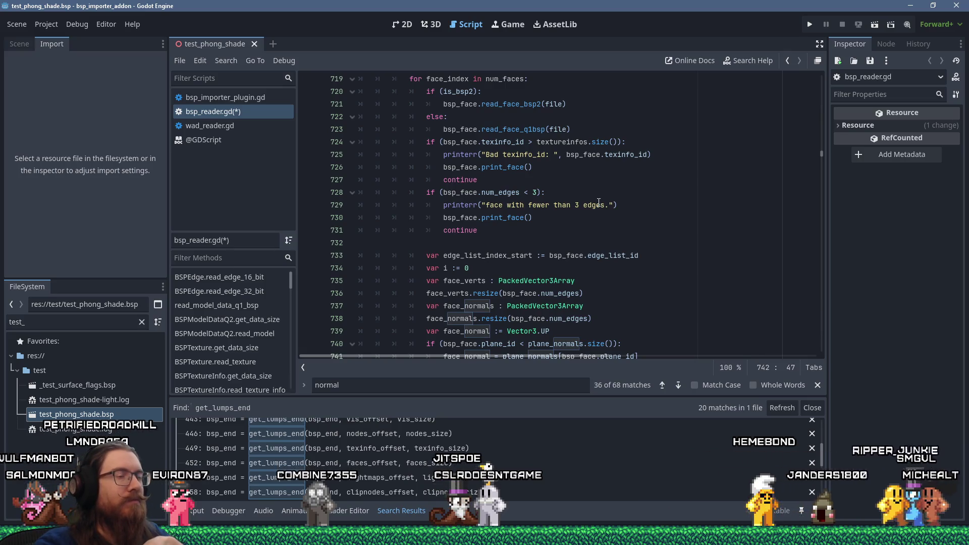
{"action": "scroll", "coordinate": [599, 202], "scroll_direction": "down", "scroll_amount": 2}
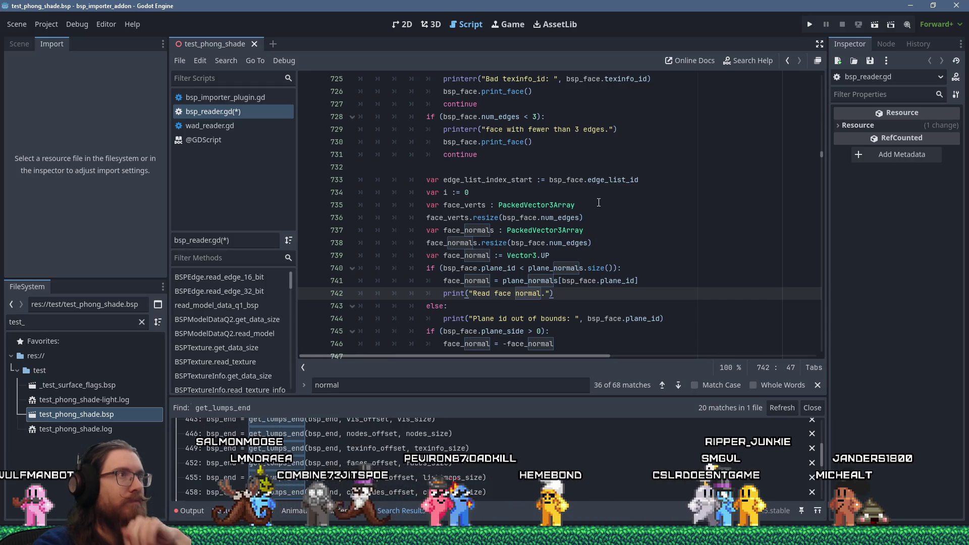
Step: Save bsp_reader.gd, dismiss the unknown-format alert, and reimport test_phong_shade.bsp
{"action": "key", "text": "ctrl+s"}
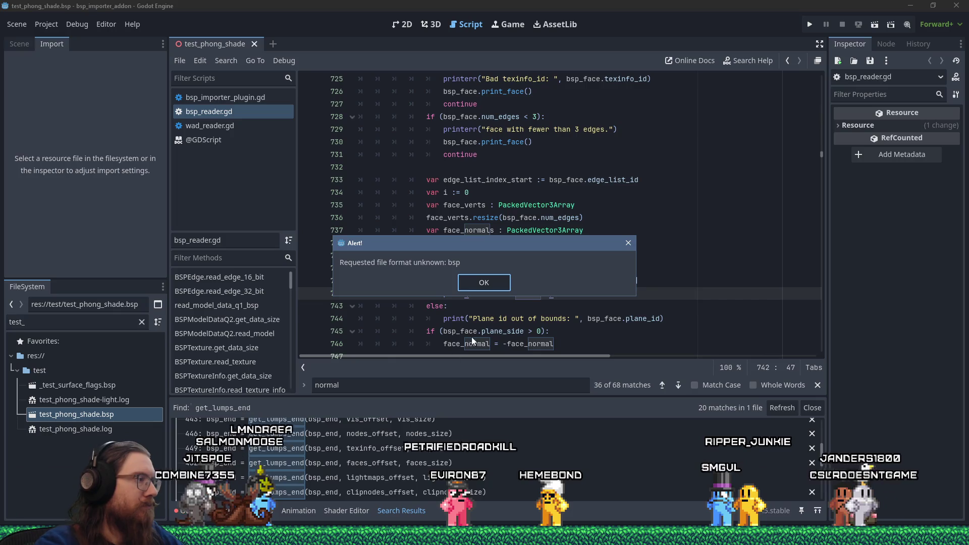
{"action": "left_click", "coordinate": [467, 282]}
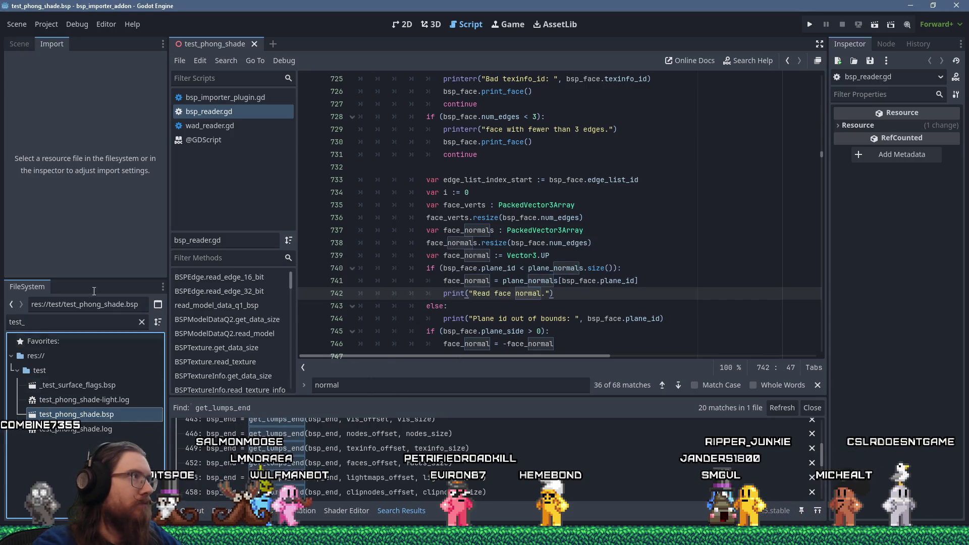
{"action": "left_click", "coordinate": [67, 413]}
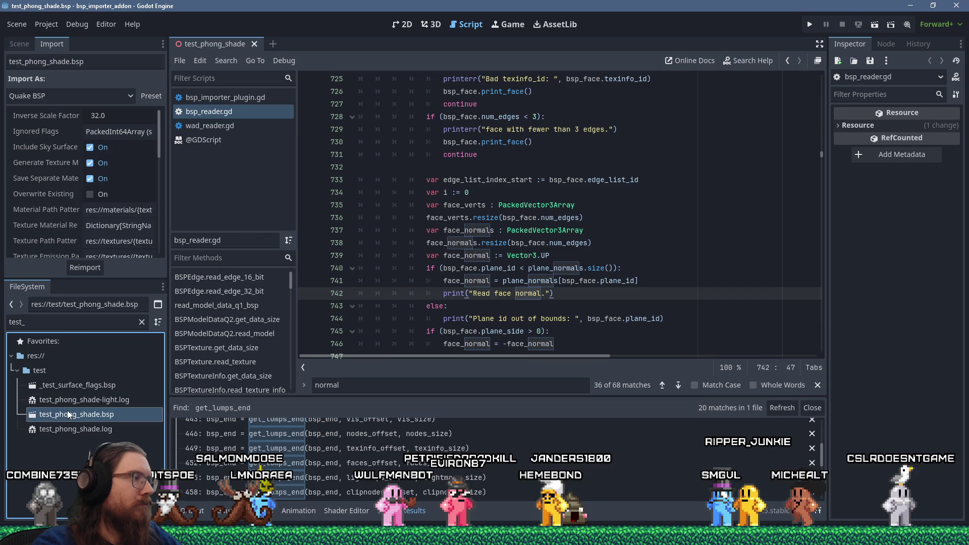
{"action": "left_click", "coordinate": [91, 269]}
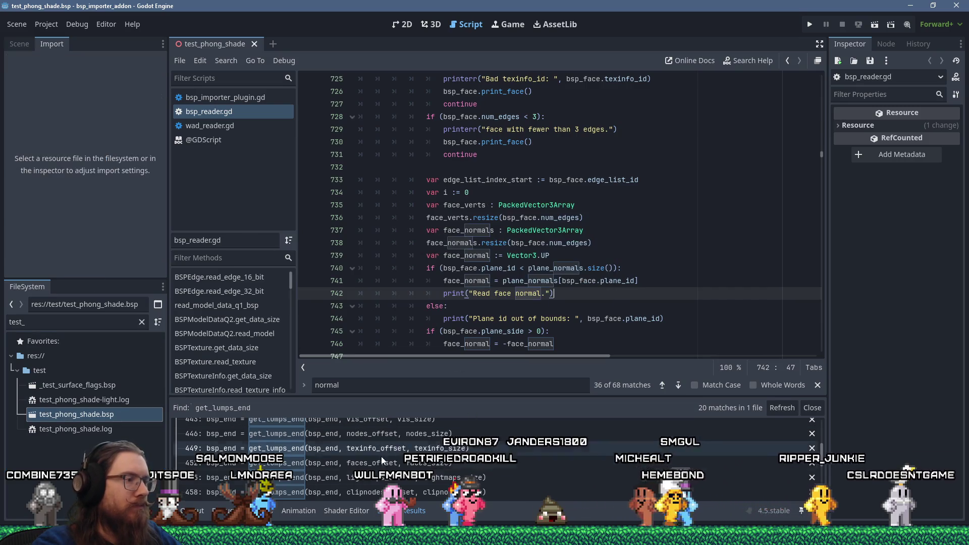
Step: Check the Output log and highlight the BSPX FACENORMALS entry from the import
{"action": "left_click", "coordinate": [199, 510]}
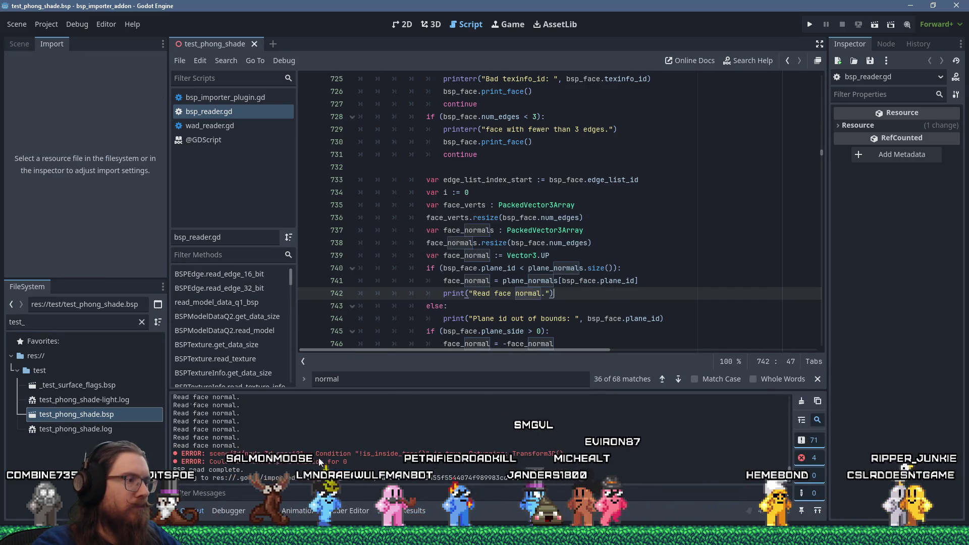
{"action": "scroll", "coordinate": [320, 462], "scroll_direction": "up", "scroll_amount": 10}
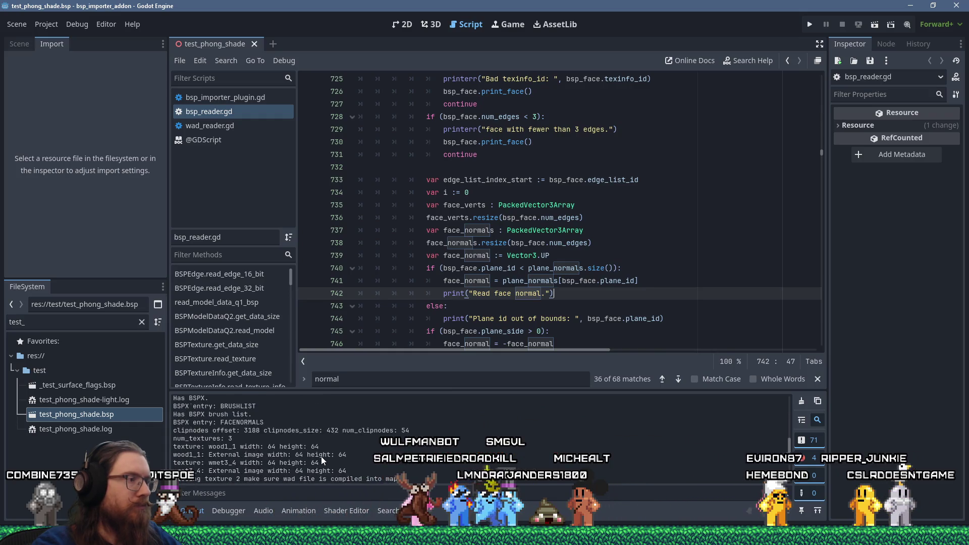
{"action": "scroll", "coordinate": [321, 456], "scroll_direction": "up", "scroll_amount": 3}
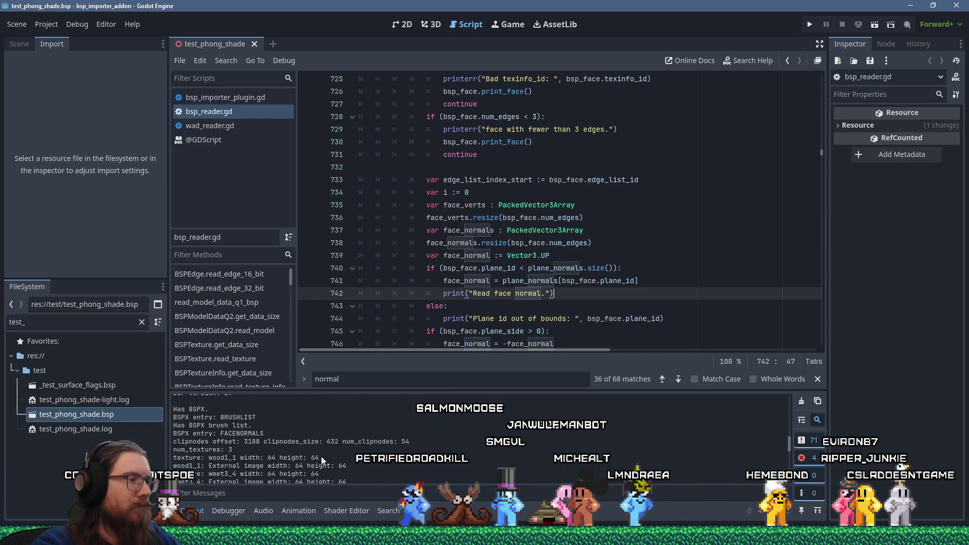
{"action": "left_click_drag", "start_coordinate": [186, 433], "coordinate": [288, 435]}
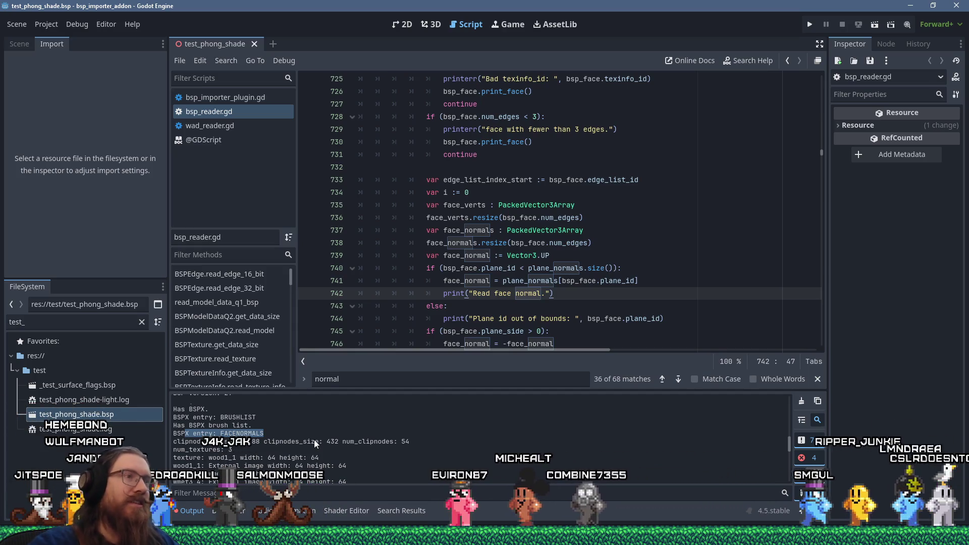
{"action": "scroll", "coordinate": [317, 438], "scroll_direction": "up", "scroll_amount": 2}
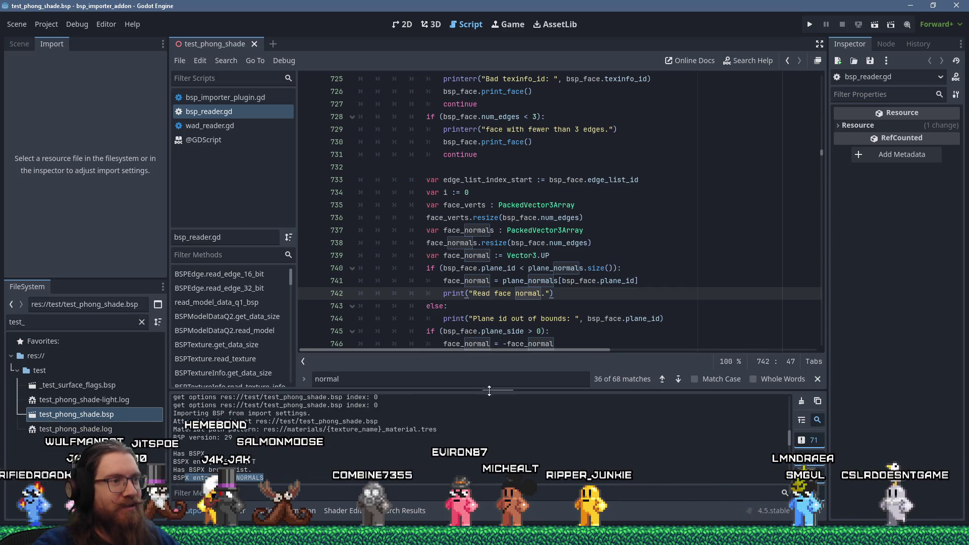
{"action": "scroll", "coordinate": [515, 325], "scroll_direction": "up", "scroll_amount": 5}
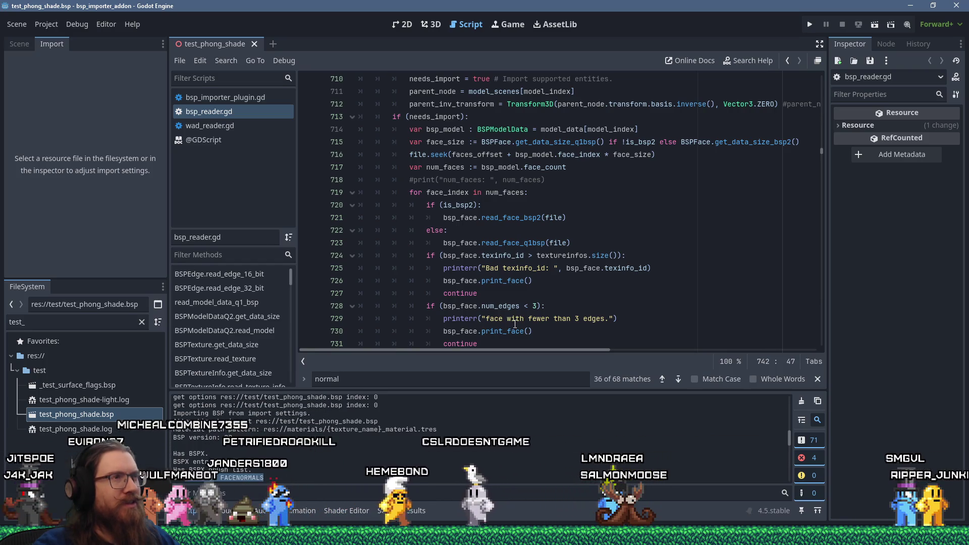
{"action": "scroll", "coordinate": [515, 324], "scroll_direction": "up", "scroll_amount": 2}
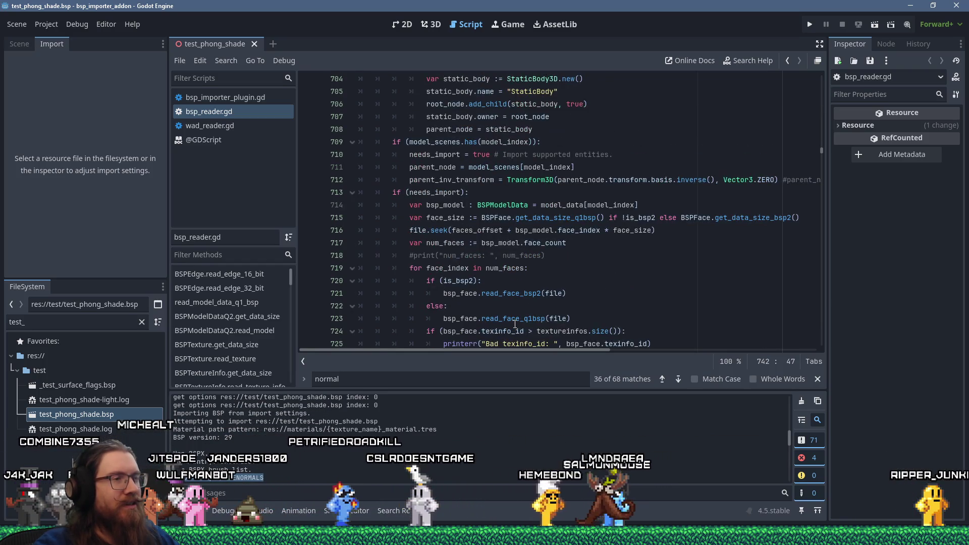
{"action": "mouse_move", "coordinate": [515, 324]}
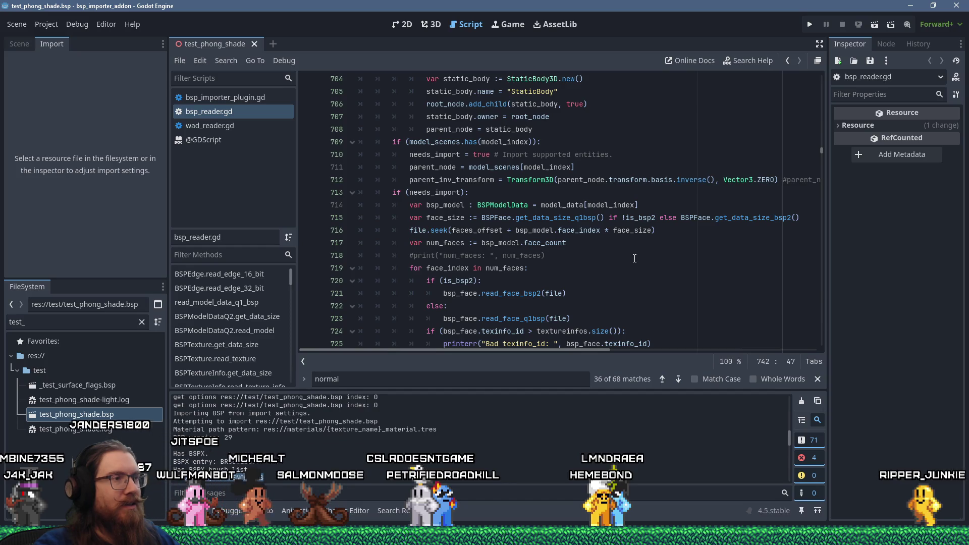
{"action": "scroll", "coordinate": [634, 258], "scroll_direction": "down", "scroll_amount": 2}
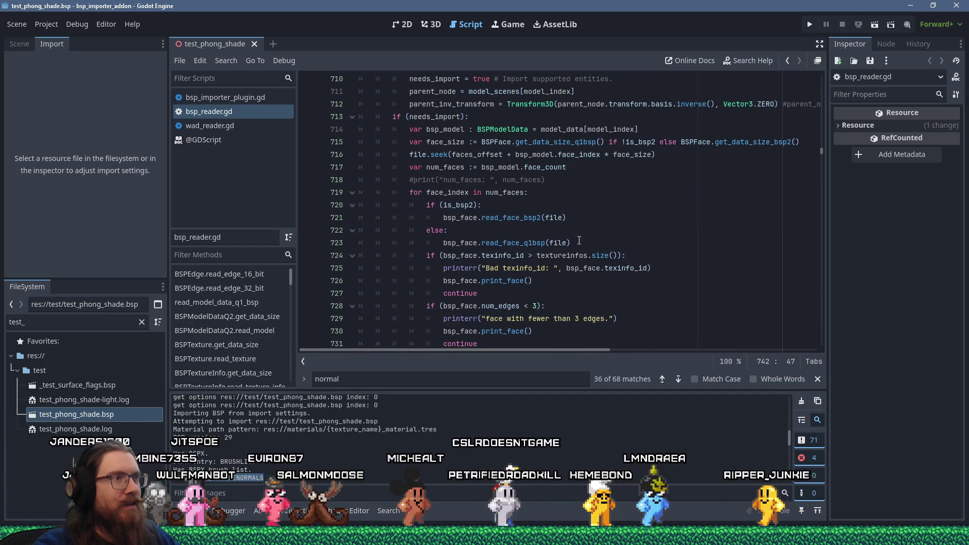
{"action": "scroll", "coordinate": [570, 197], "scroll_direction": "down", "scroll_amount": 2}
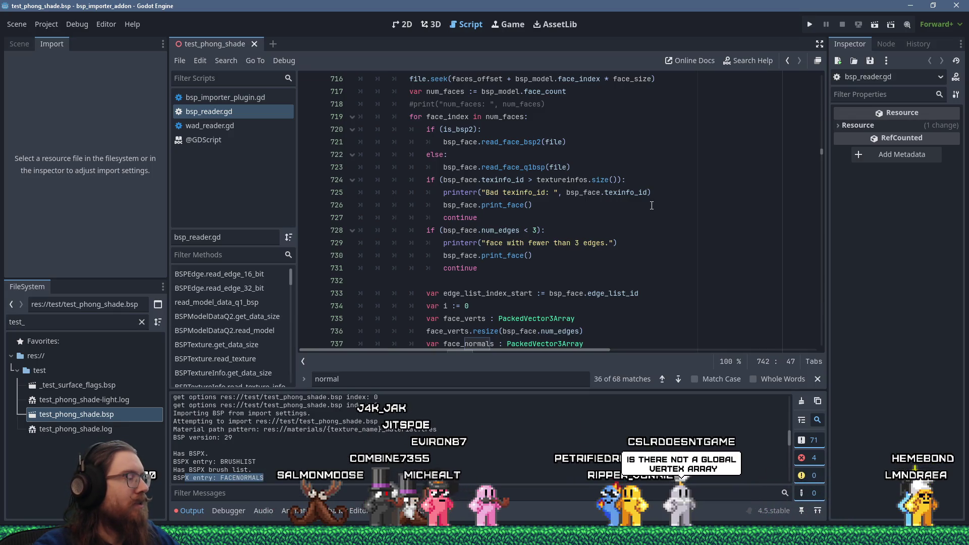
{"action": "scroll", "coordinate": [652, 207], "scroll_direction": "down", "scroll_amount": 4}
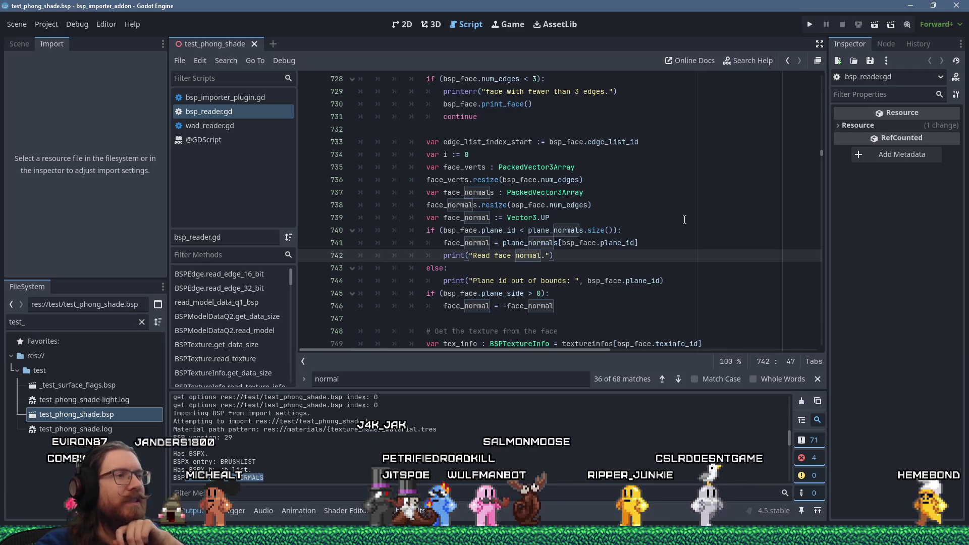
{"action": "scroll", "coordinate": [685, 220], "scroll_direction": "down", "scroll_amount": 6}
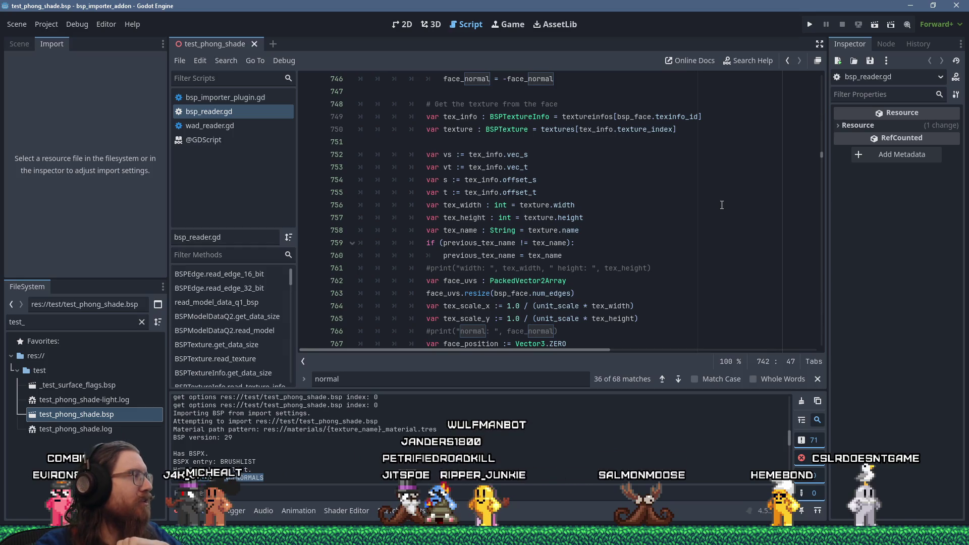
{"action": "scroll", "coordinate": [721, 205], "scroll_direction": "up", "scroll_amount": 3}
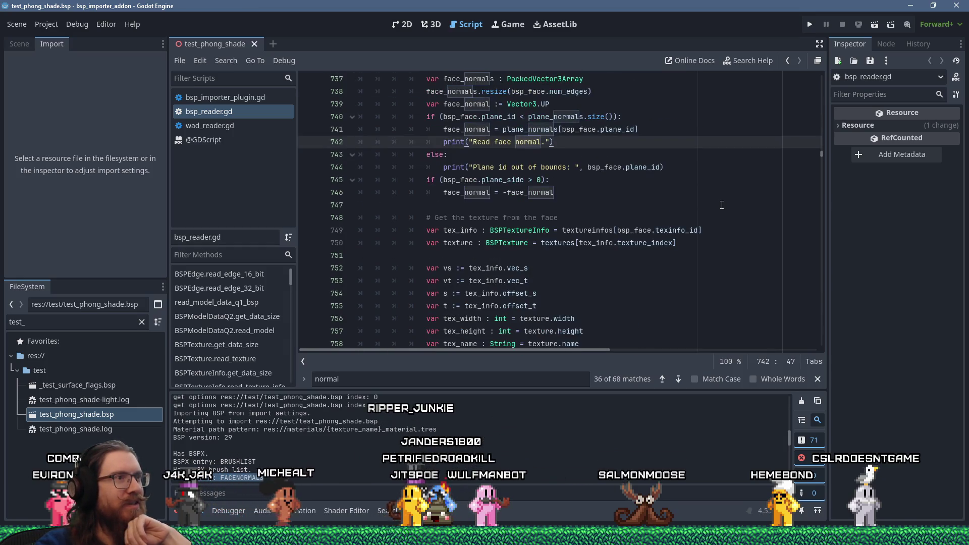
{"action": "scroll", "coordinate": [722, 204], "scroll_direction": "up", "scroll_amount": 3}
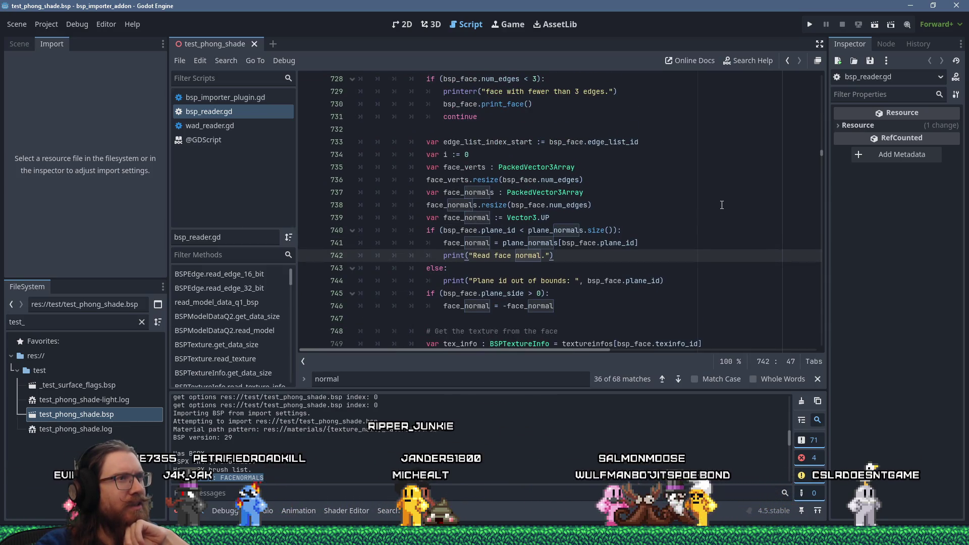
{"action": "scroll", "coordinate": [721, 204], "scroll_direction": "up", "scroll_amount": 2}
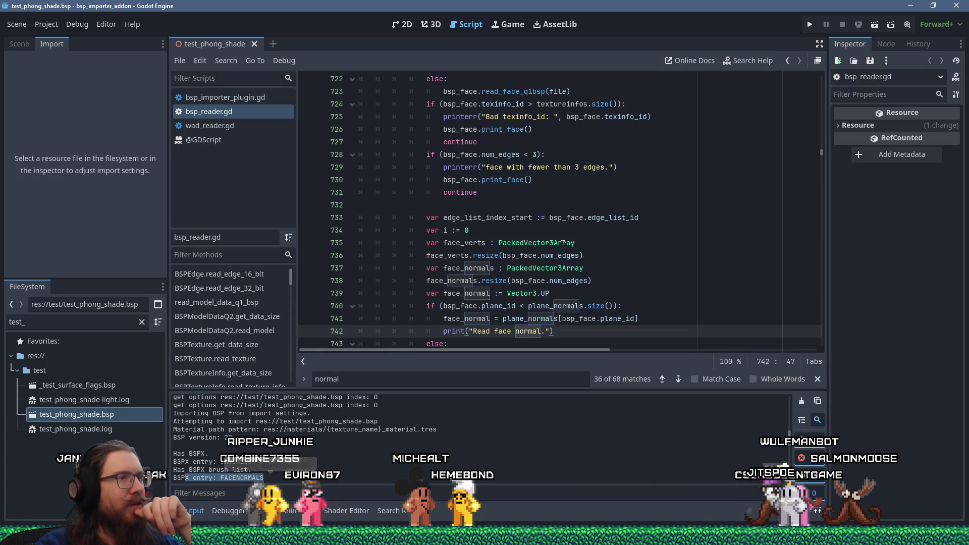
{"action": "double_click", "coordinate": [456, 257]}
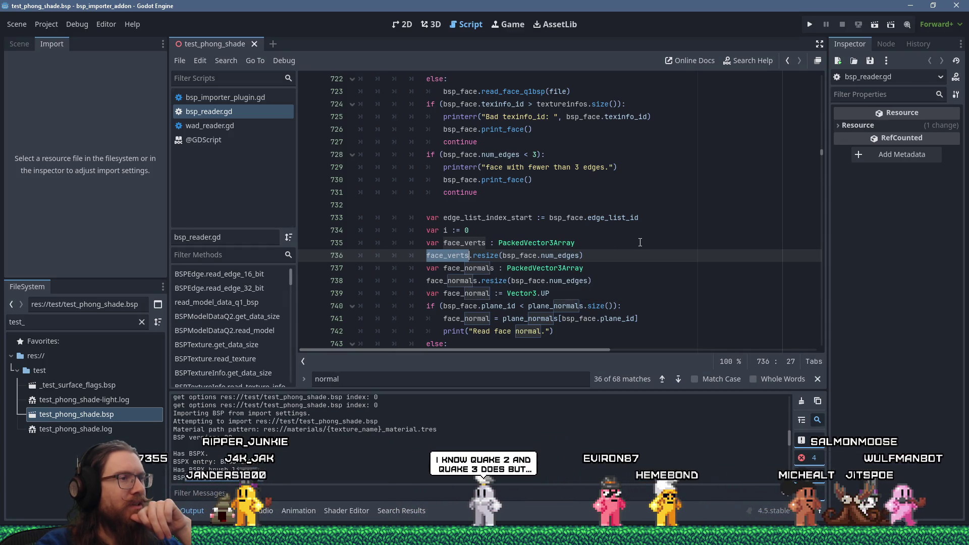
{"action": "scroll", "coordinate": [640, 242], "scroll_direction": "down", "scroll_amount": 1}
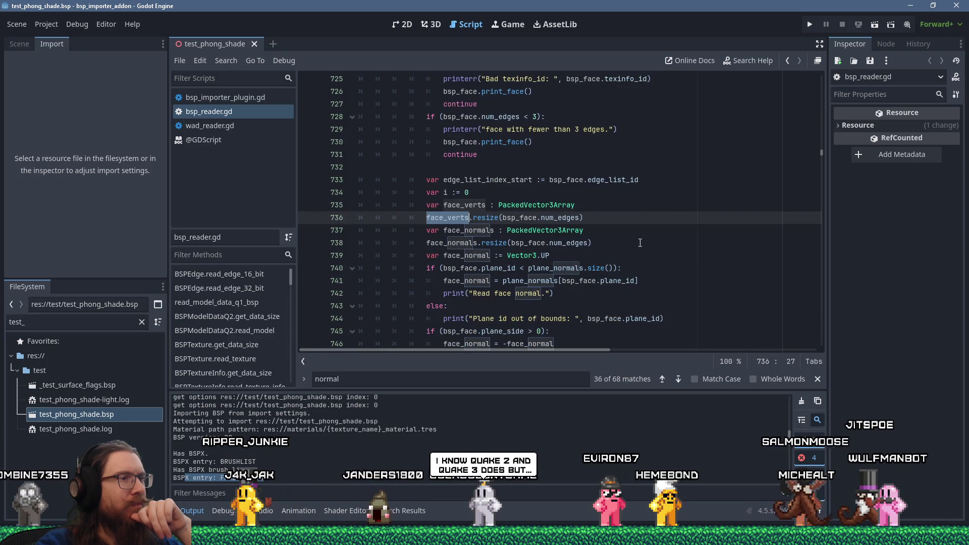
{"action": "scroll", "coordinate": [640, 243], "scroll_direction": "down", "scroll_amount": 1}
{"action": "scroll", "coordinate": [640, 244], "scroll_direction": "down", "scroll_amount": 1}
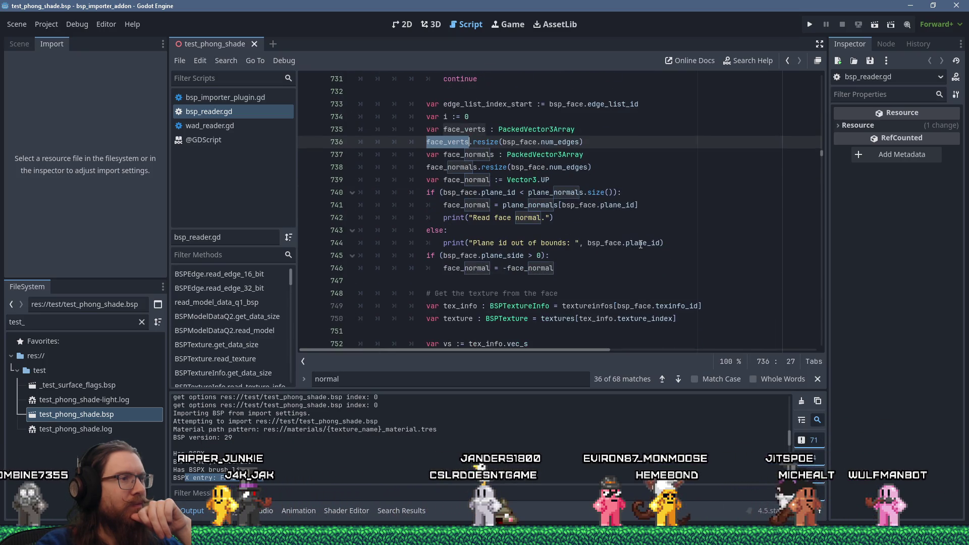
{"action": "scroll", "coordinate": [640, 244], "scroll_direction": "down", "scroll_amount": 2}
{"action": "scroll", "coordinate": [640, 244], "scroll_direction": "down", "scroll_amount": 3}
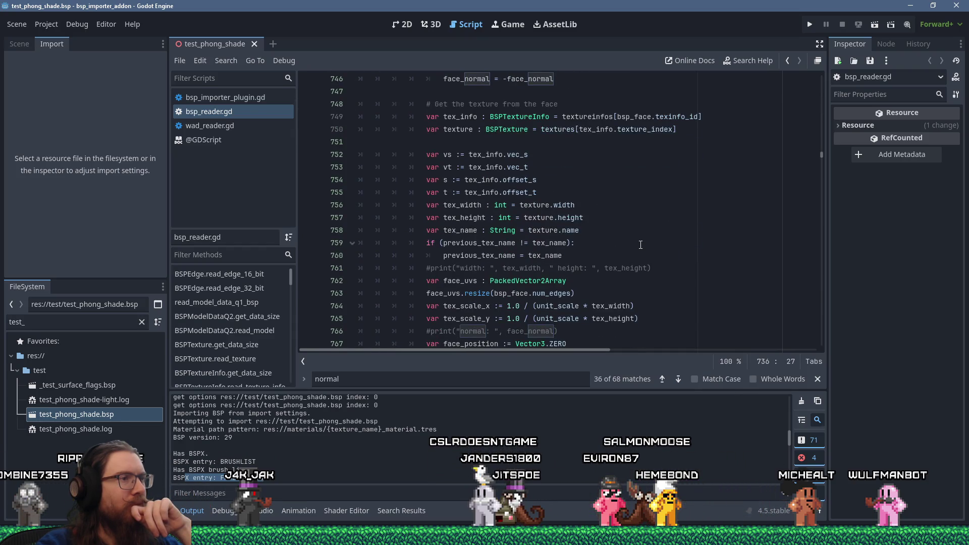
{"action": "scroll", "coordinate": [640, 244], "scroll_direction": "down", "scroll_amount": 1}
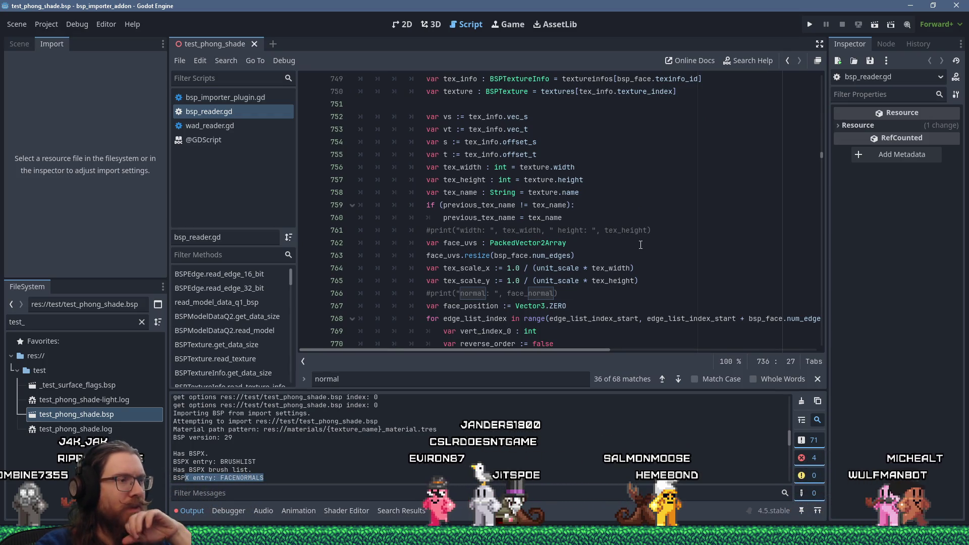
{"action": "scroll", "coordinate": [640, 244], "scroll_direction": "down", "scroll_amount": 1}
{"action": "scroll", "coordinate": [639, 244], "scroll_direction": "down", "scroll_amount": 2}
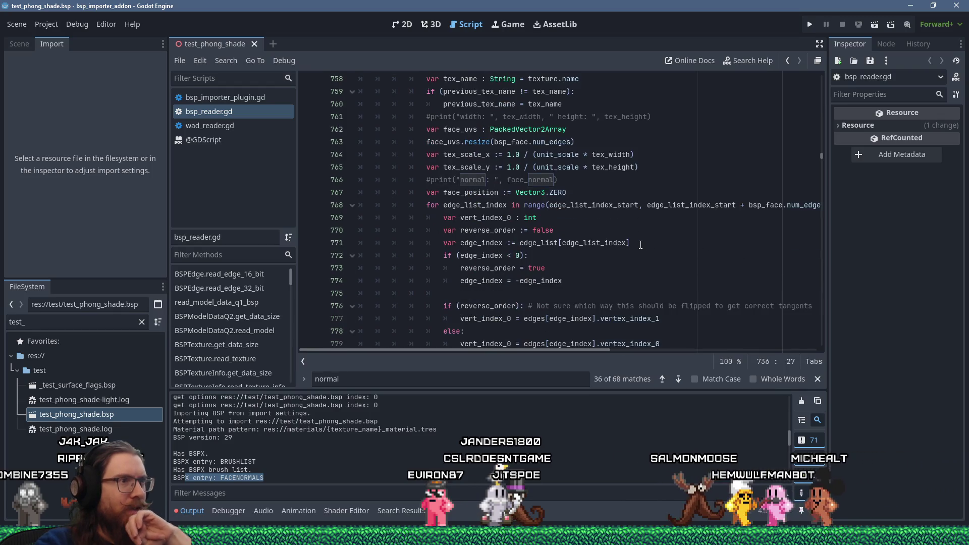
{"action": "scroll", "coordinate": [640, 245], "scroll_direction": "down", "scroll_amount": 3}
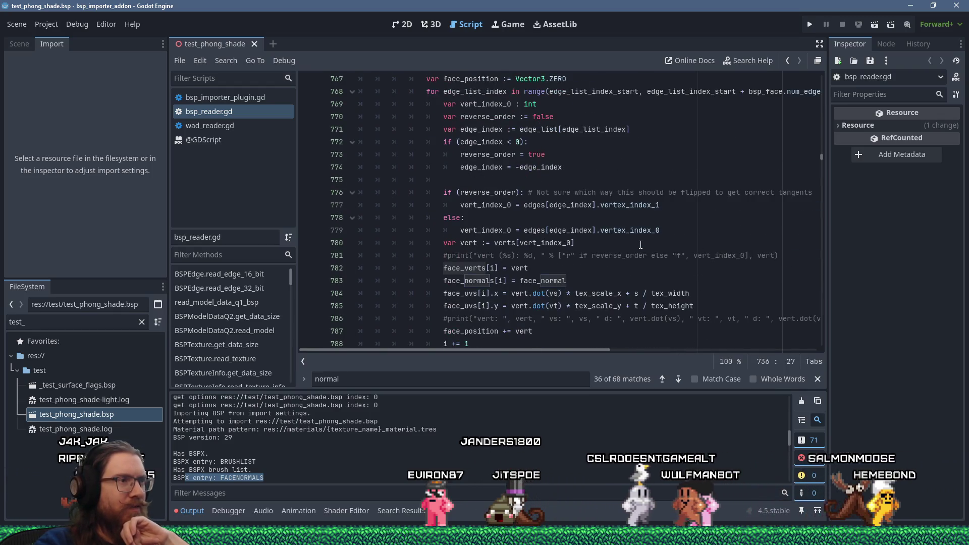
{"action": "double_click", "coordinate": [520, 267]}
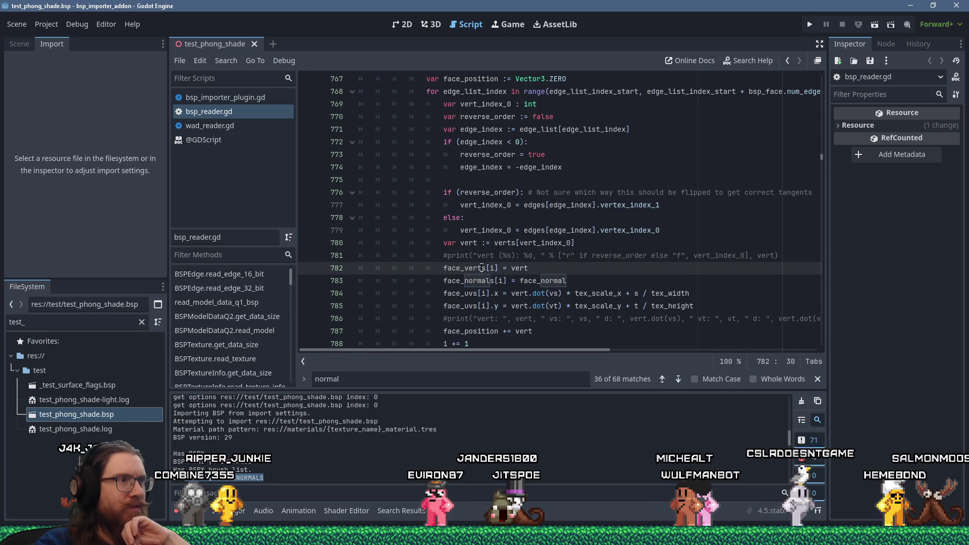
{"action": "double_click", "coordinate": [504, 243]}
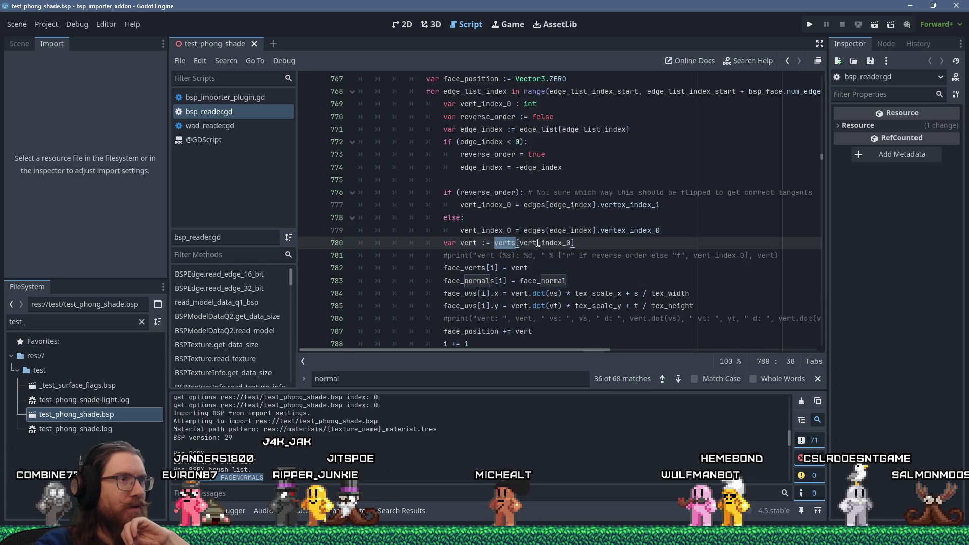
{"action": "right_click", "coordinate": [502, 243]}
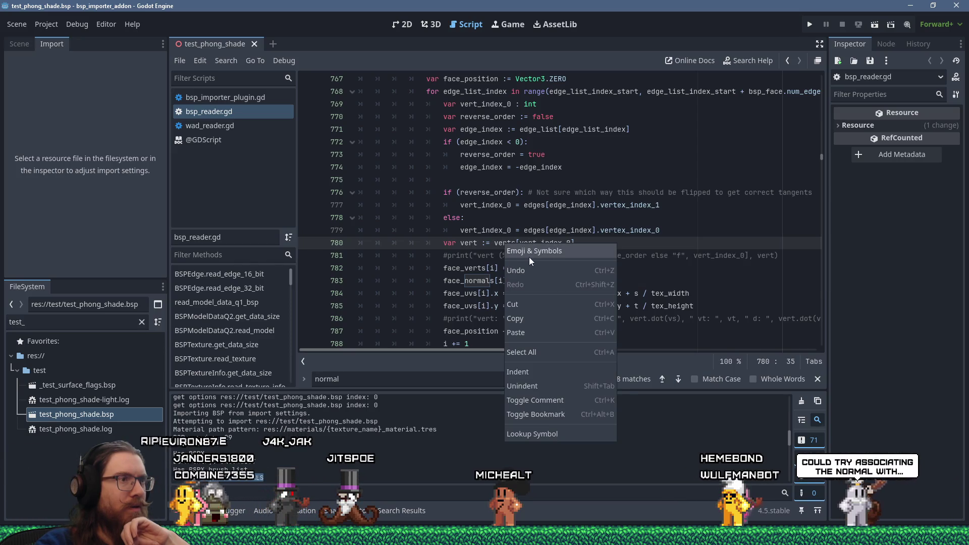
{"action": "left_click", "coordinate": [499, 243]}
{"action": "scroll", "coordinate": [500, 242], "scroll_direction": "up", "scroll_amount": 2}
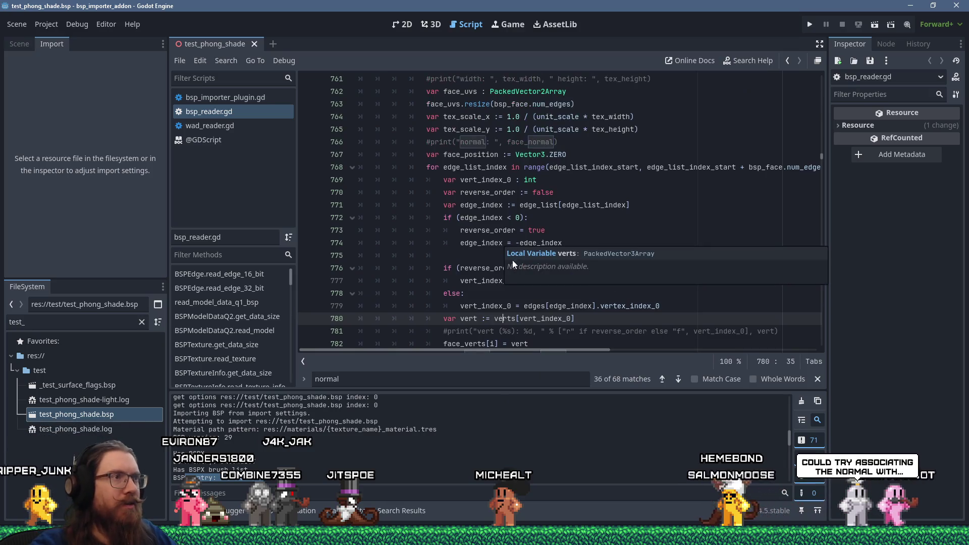
{"action": "key", "text": "Up"}
{"action": "left_click", "coordinate": [505, 318], "text": "ctrl"}
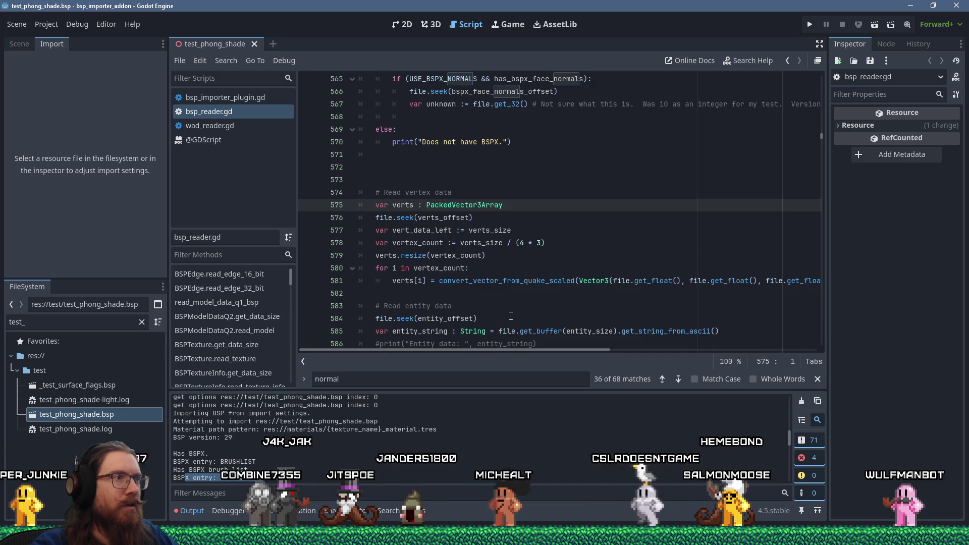
{"action": "scroll", "coordinate": [511, 316], "scroll_direction": "up", "scroll_amount": 5}
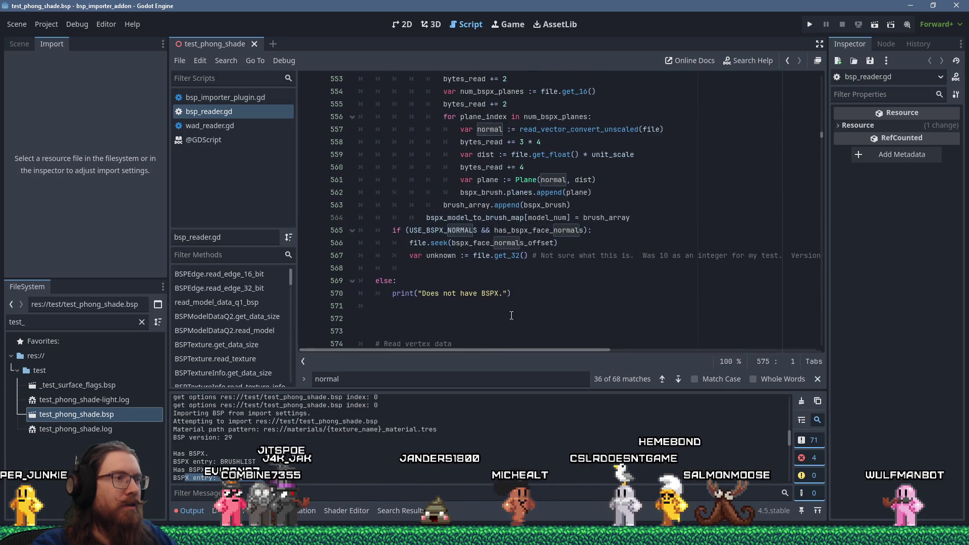
{"action": "scroll", "coordinate": [510, 317], "scroll_direction": "down", "scroll_amount": 9}
{"action": "scroll", "coordinate": [510, 312], "scroll_direction": "up", "scroll_amount": 16}
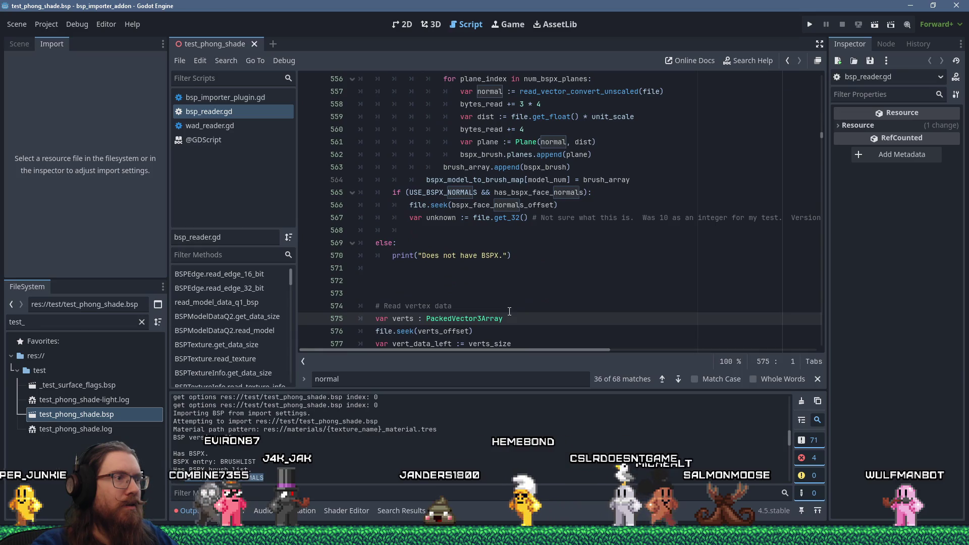
{"action": "scroll", "coordinate": [508, 307], "scroll_direction": "up", "scroll_amount": 20}
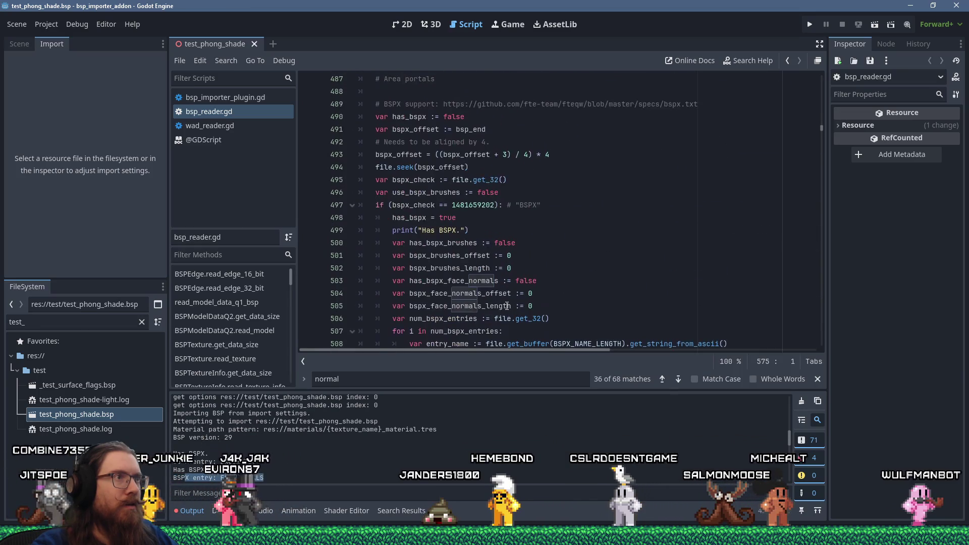
{"action": "scroll", "coordinate": [506, 305], "scroll_direction": "up", "scroll_amount": 13}
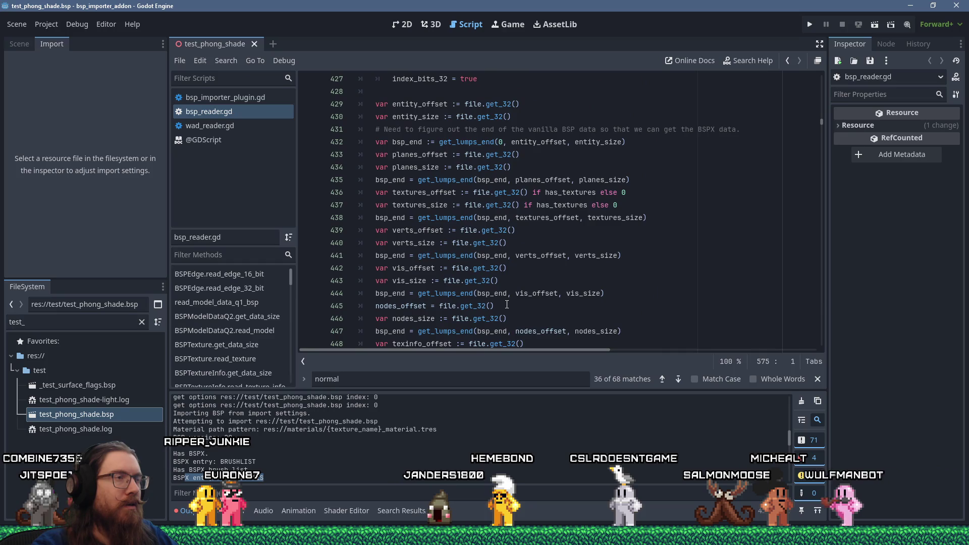
{"action": "scroll", "coordinate": [505, 302], "scroll_direction": "down", "scroll_amount": 16}
{"action": "scroll", "coordinate": [505, 301], "scroll_direction": "down", "scroll_amount": 3}
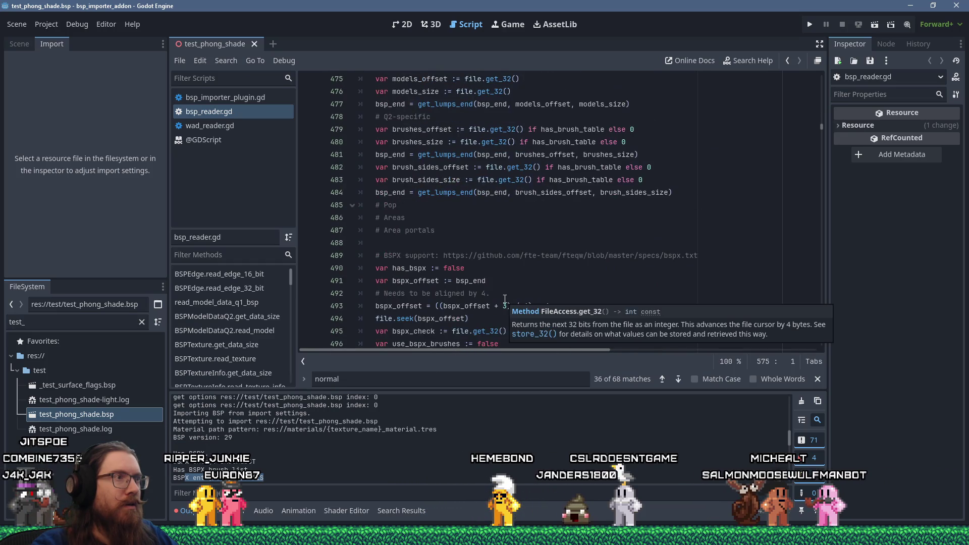
{"action": "scroll", "coordinate": [505, 299], "scroll_direction": "down", "scroll_amount": 5}
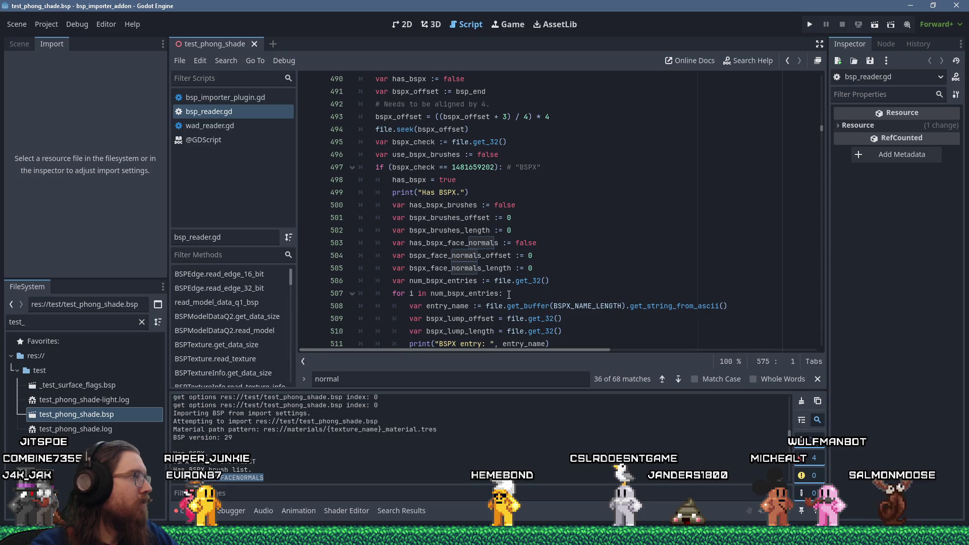
{"action": "scroll", "coordinate": [565, 272], "scroll_direction": "up", "scroll_amount": 5}
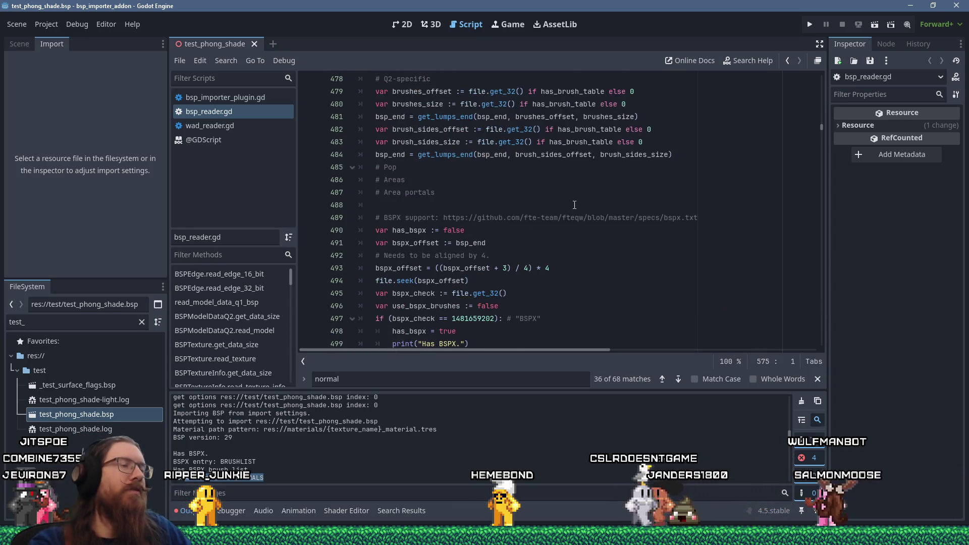
{"action": "scroll", "coordinate": [570, 227], "scroll_direction": "down", "scroll_amount": 8}
{"action": "scroll", "coordinate": [574, 199], "scroll_direction": "up", "scroll_amount": 4}
{"action": "scroll", "coordinate": [574, 199], "scroll_direction": "down", "scroll_amount": 20}
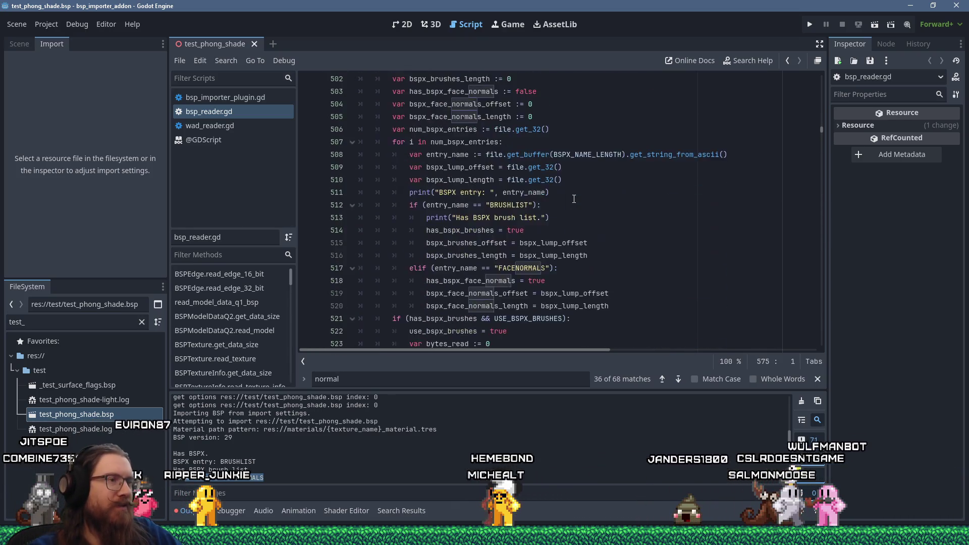
{"action": "scroll", "coordinate": [574, 199], "scroll_direction": "down", "scroll_amount": 2}
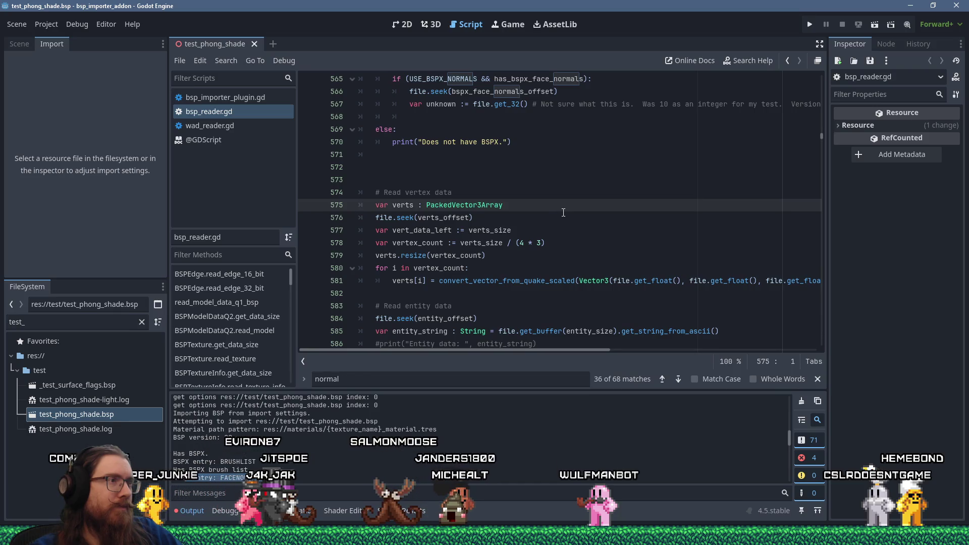
{"action": "scroll", "coordinate": [566, 214], "scroll_direction": "up", "scroll_amount": 4}
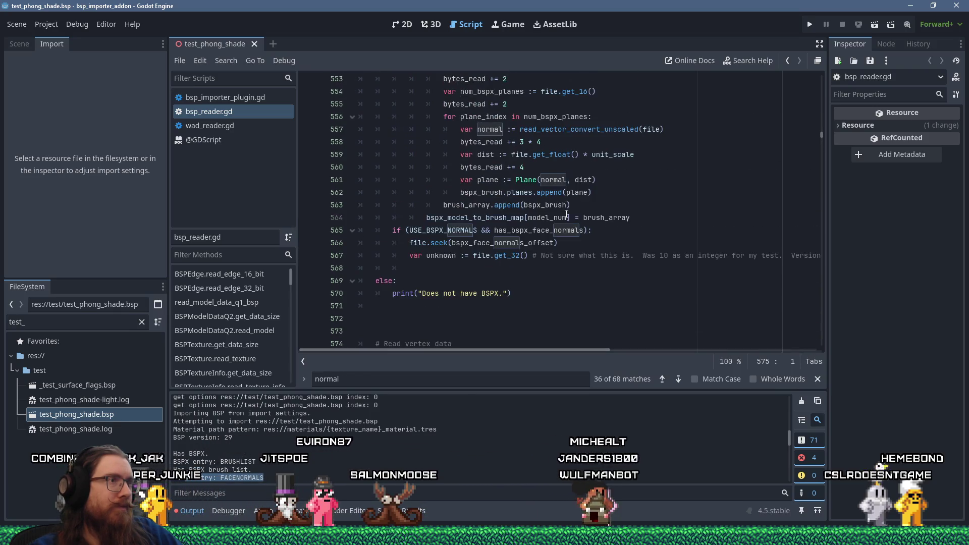
{"action": "scroll", "coordinate": [566, 214], "scroll_direction": "down", "scroll_amount": 2}
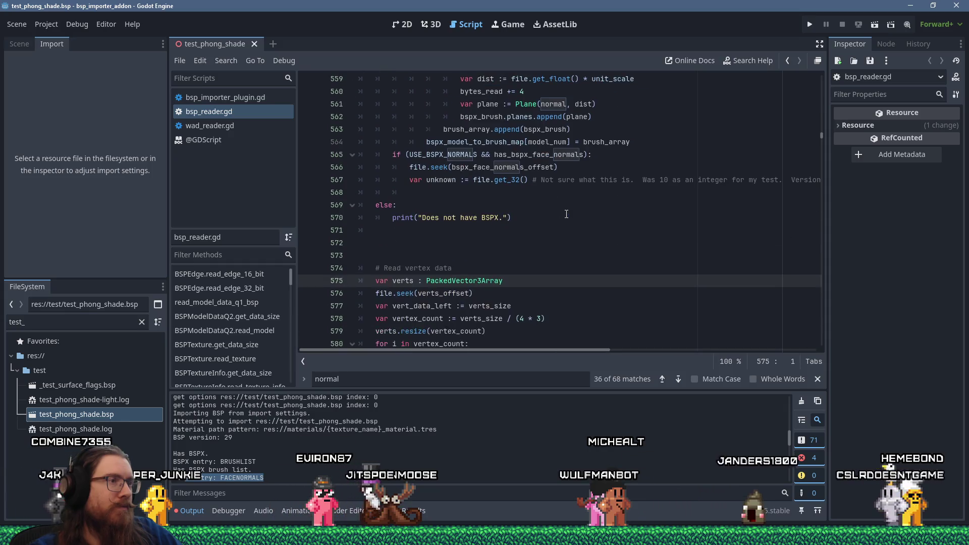
{"action": "left_click", "coordinate": [529, 192]}
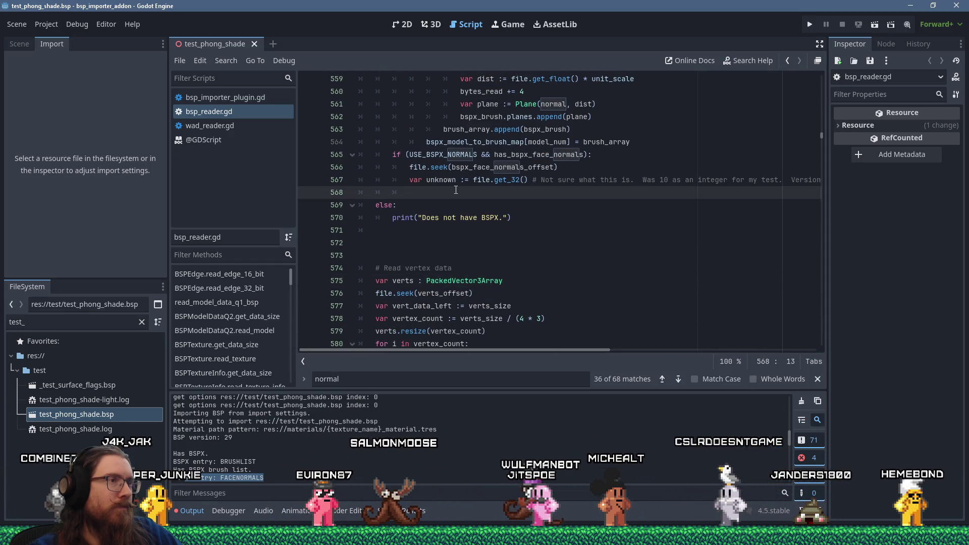
{"action": "scroll", "coordinate": [526, 200], "scroll_direction": "up", "scroll_amount": 1}
{"action": "scroll", "coordinate": [526, 200], "scroll_direction": "up", "scroll_amount": 20}
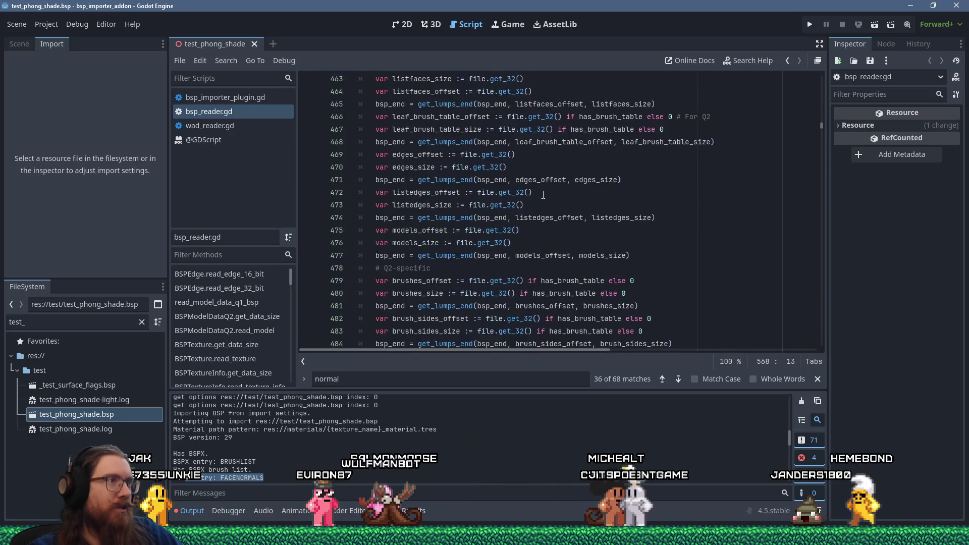
Step: Scroll through the read_bsp header-reading code in bsp_reader.gd
{"action": "scroll", "coordinate": [543, 195], "scroll_direction": "up", "scroll_amount": 20}
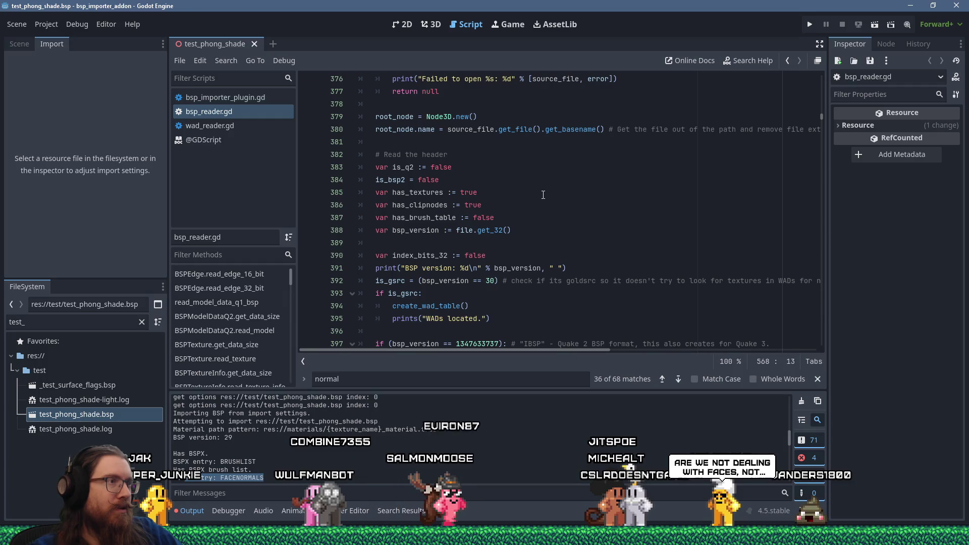
{"action": "scroll", "coordinate": [540, 197], "scroll_direction": "up", "scroll_amount": 5}
{"action": "scroll", "coordinate": [535, 200], "scroll_direction": "down", "scroll_amount": 16}
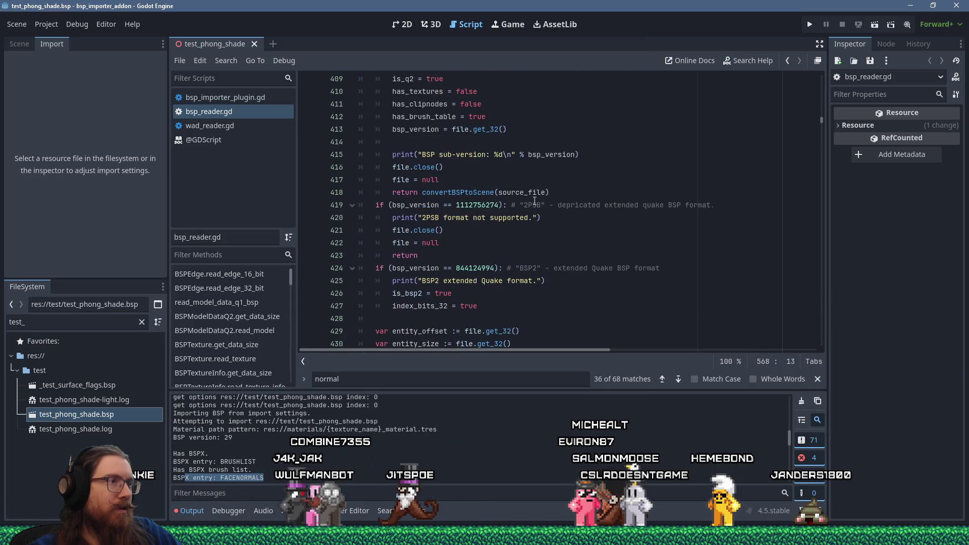
{"action": "scroll", "coordinate": [534, 200], "scroll_direction": "down", "scroll_amount": 4}
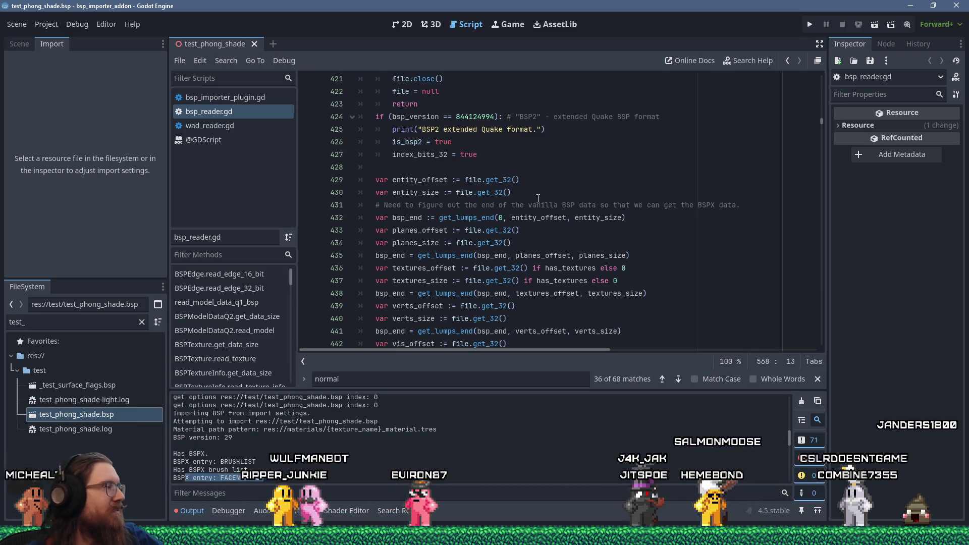
{"action": "scroll", "coordinate": [543, 202], "scroll_direction": "up", "scroll_amount": 8}
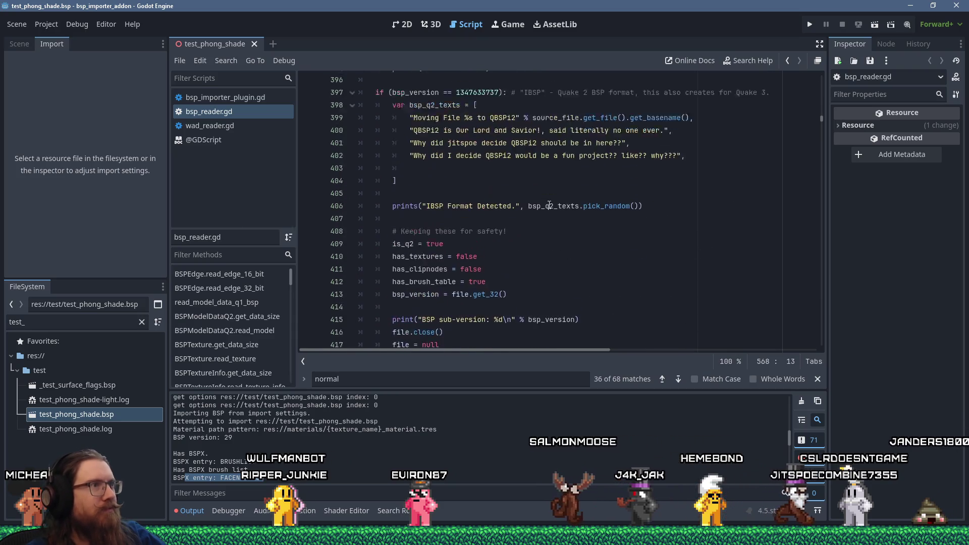
{"action": "scroll", "coordinate": [549, 205], "scroll_direction": "up", "scroll_amount": 17}
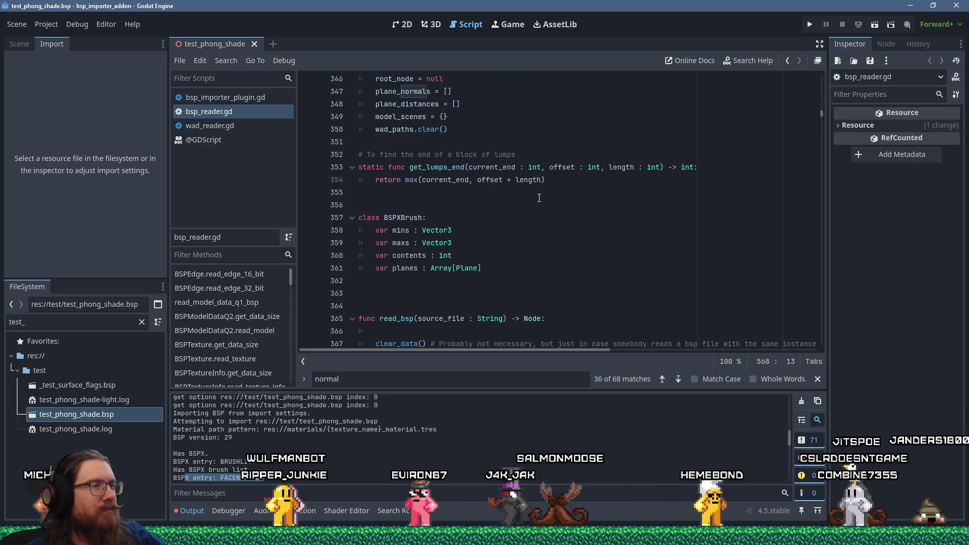
{"action": "scroll", "coordinate": [539, 198], "scroll_direction": "down", "scroll_amount": 8}
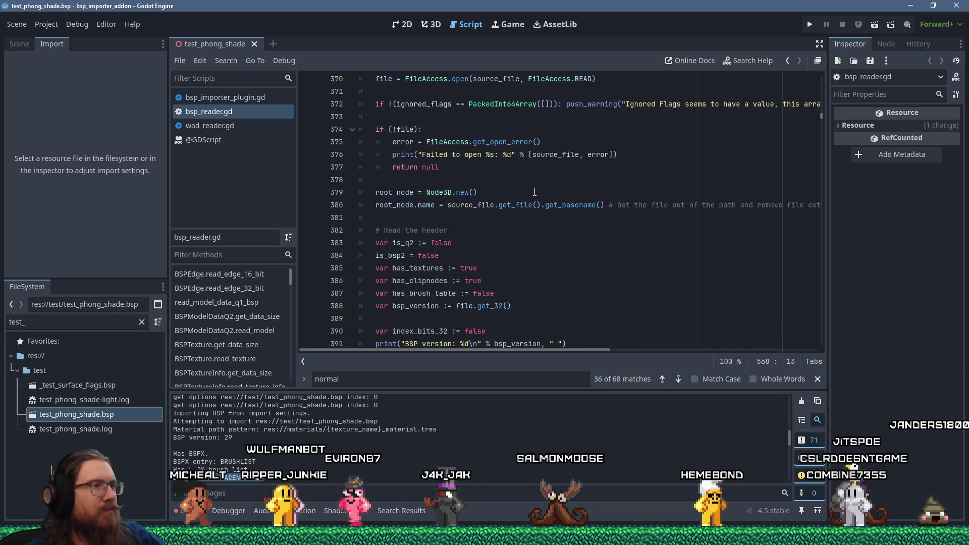
{"action": "scroll", "coordinate": [534, 191], "scroll_direction": "down", "scroll_amount": 2}
{"action": "scroll", "coordinate": [530, 211], "scroll_direction": "up", "scroll_amount": 6}
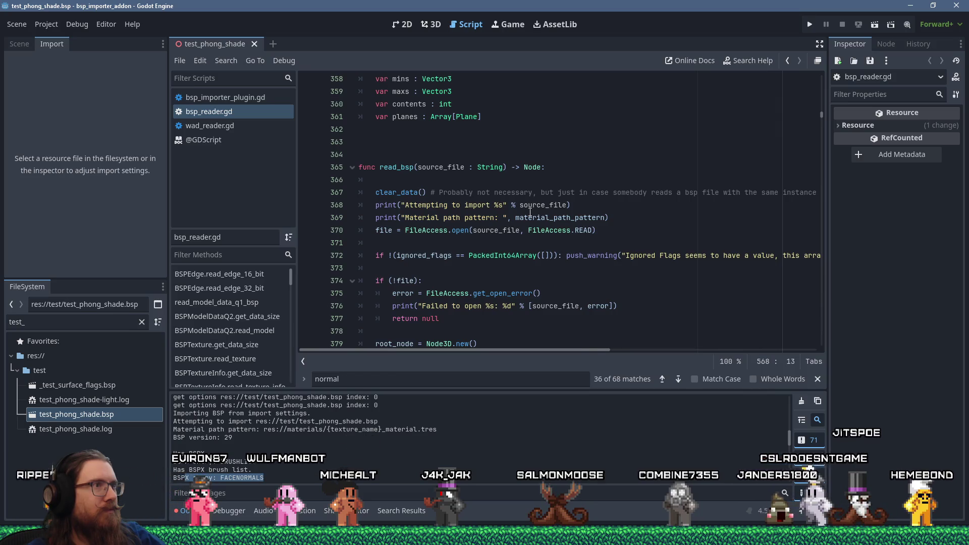
{"action": "scroll", "coordinate": [530, 212], "scroll_direction": "up", "scroll_amount": 1}
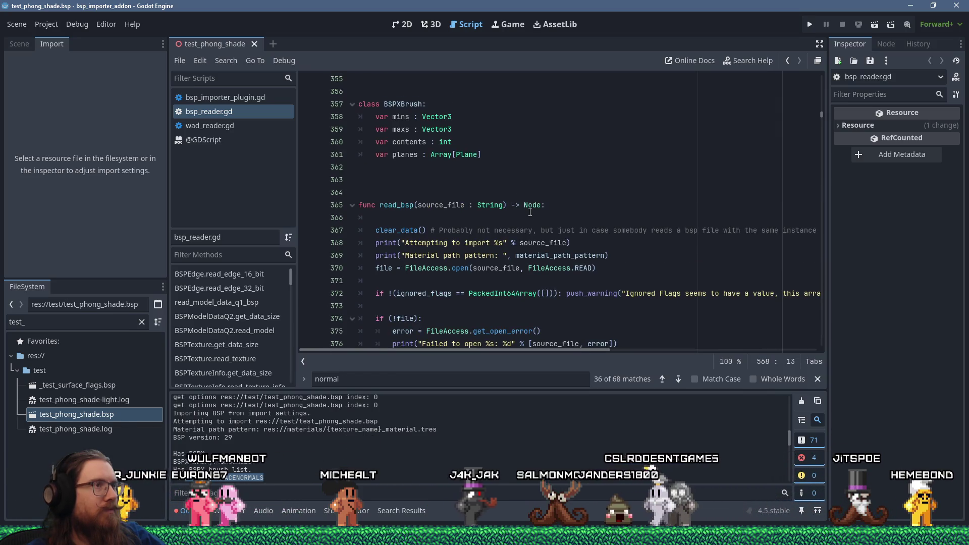
Step: Dismiss the Node class documentation popup and switch to HxD
{"action": "mouse_move", "coordinate": [530, 212]}
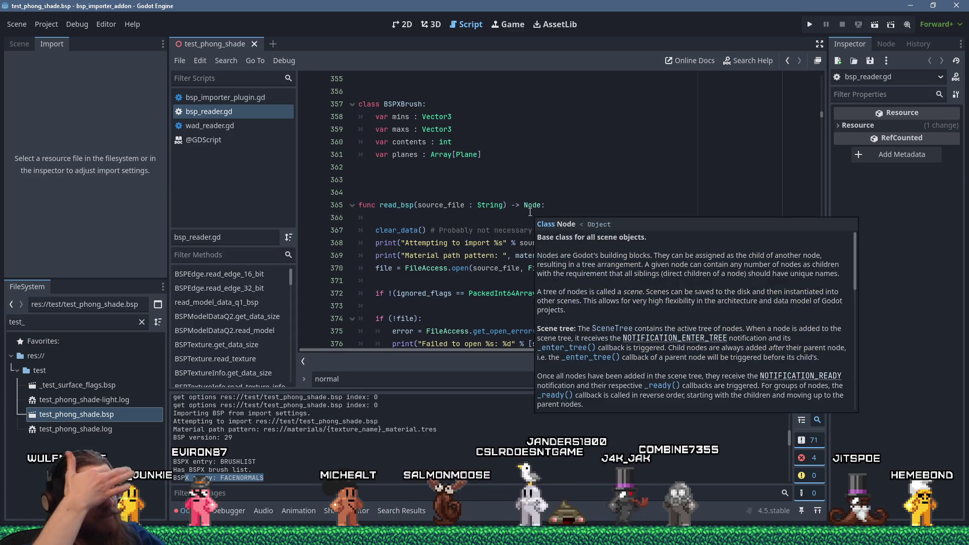
{"action": "left_click", "coordinate": [486, 207]}
{"action": "scroll", "coordinate": [485, 210], "scroll_direction": "down", "scroll_amount": 7}
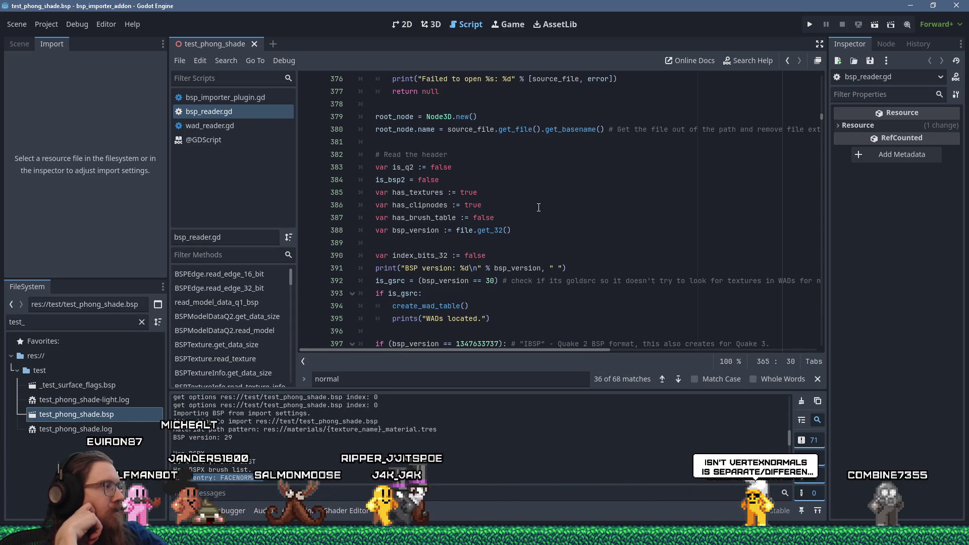
{"action": "key", "text": "alt+Tab"}
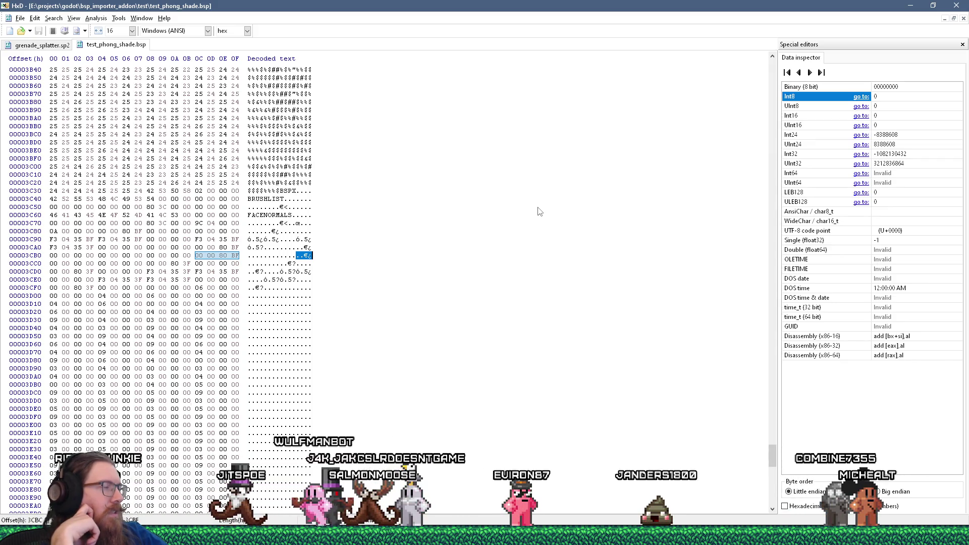
Step: Use Alt+Tab to switch from HxD back to the Godot Engine window
{"action": "key", "text": "alt+Tab"}
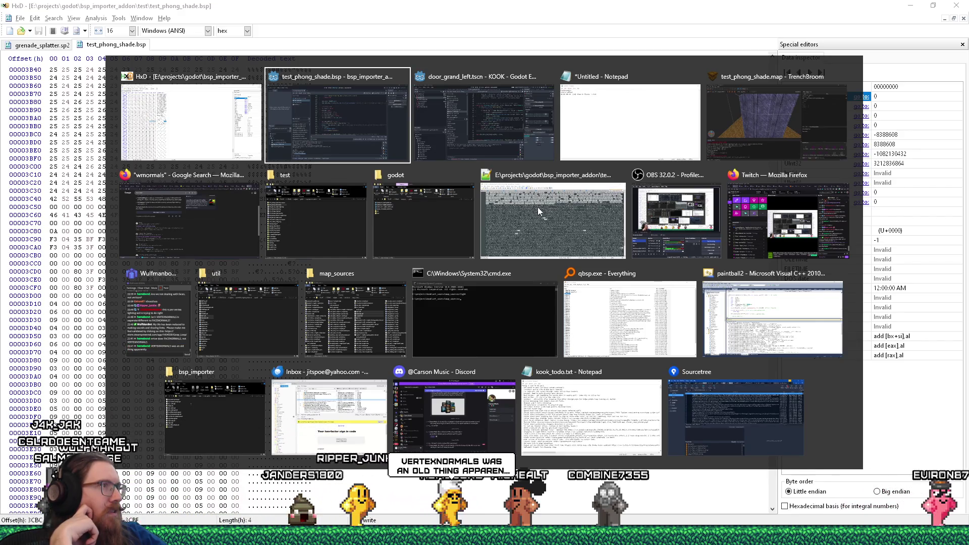
{"action": "key", "text": "Return"}
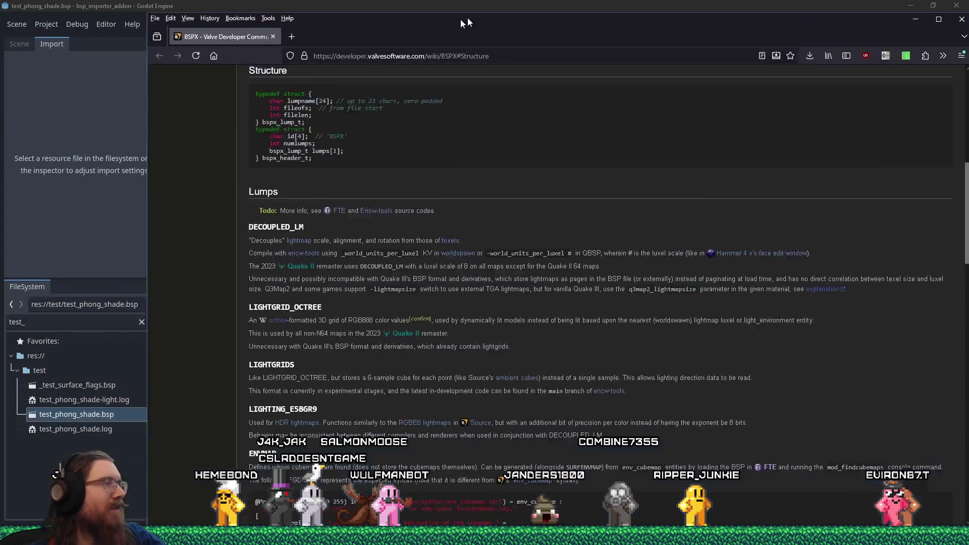
{"action": "left_click_drag", "start_coordinate": [467, 17], "coordinate": [424, 3]}
Step: Read the FACENORMALS todo note and VERTEXNORMALS description on the BSPX wiki, then close it
{"action": "scroll", "coordinate": [645, 337], "scroll_direction": "down", "scroll_amount": 5}
{"action": "scroll", "coordinate": [645, 341], "scroll_direction": "down", "scroll_amount": 5}
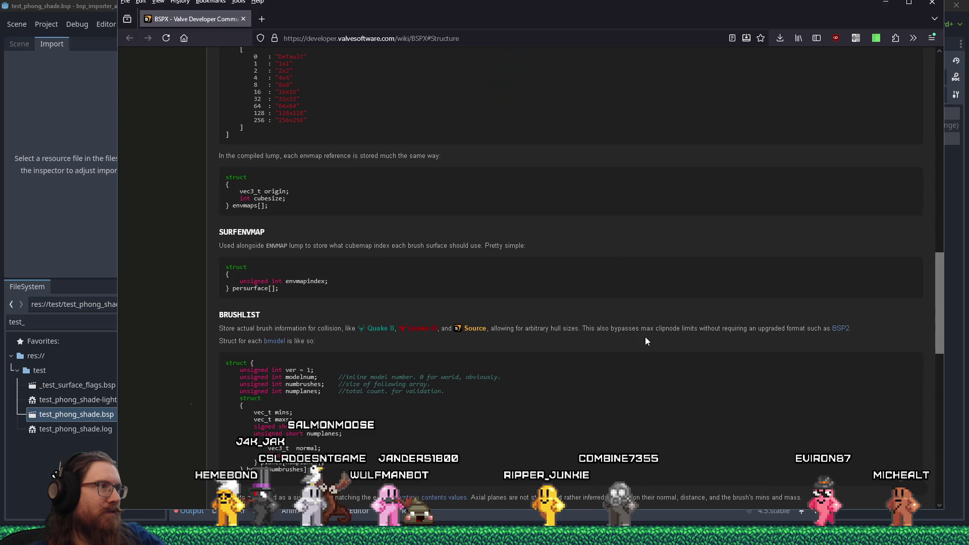
{"action": "scroll", "coordinate": [645, 341], "scroll_direction": "down", "scroll_amount": 5}
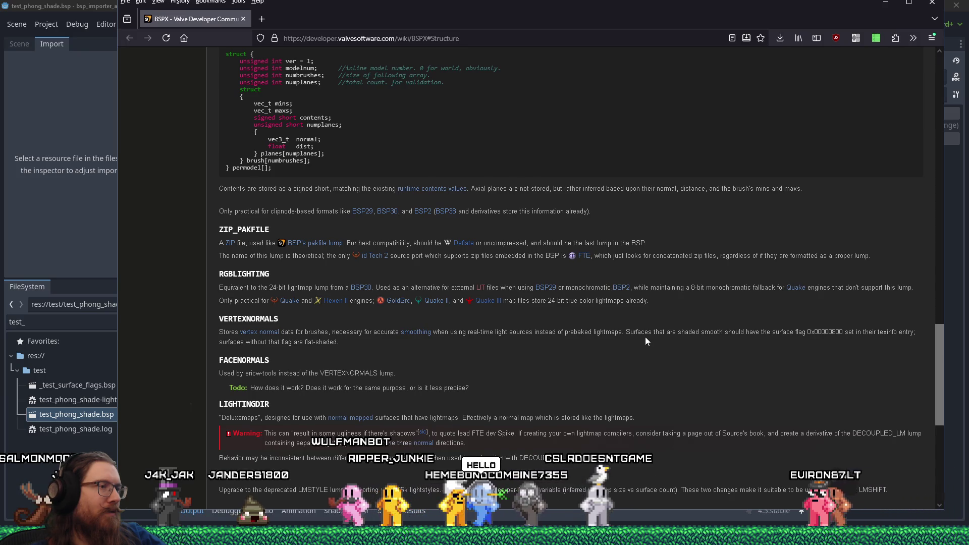
{"action": "scroll", "coordinate": [645, 337], "scroll_direction": "down", "scroll_amount": 2}
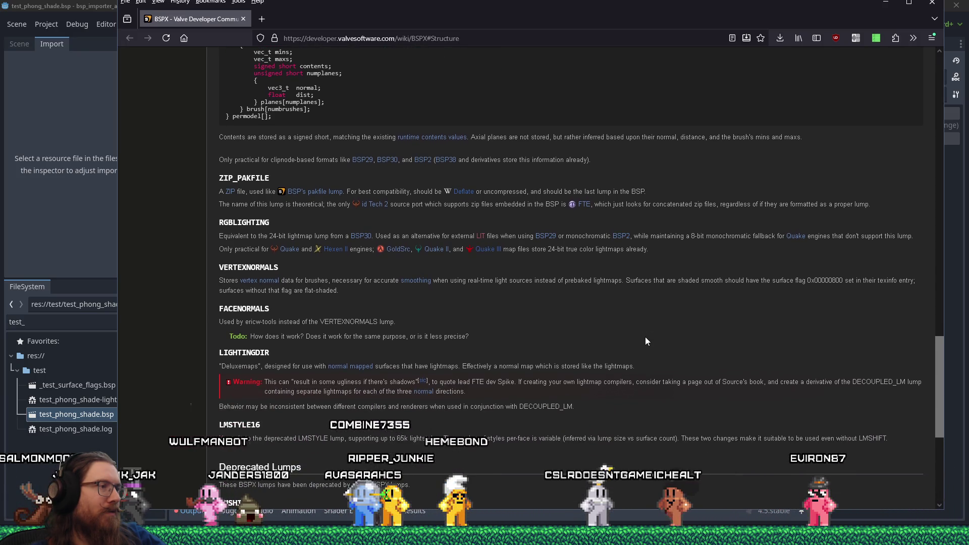
{"action": "left_click_drag", "start_coordinate": [232, 336], "coordinate": [320, 336]}
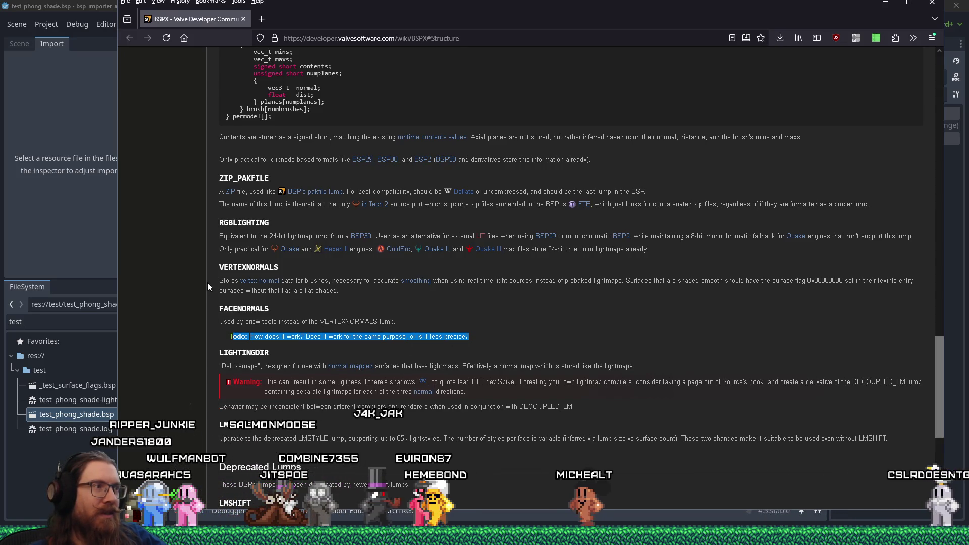
{"action": "left_click_drag", "start_coordinate": [216, 280], "coordinate": [633, 284]}
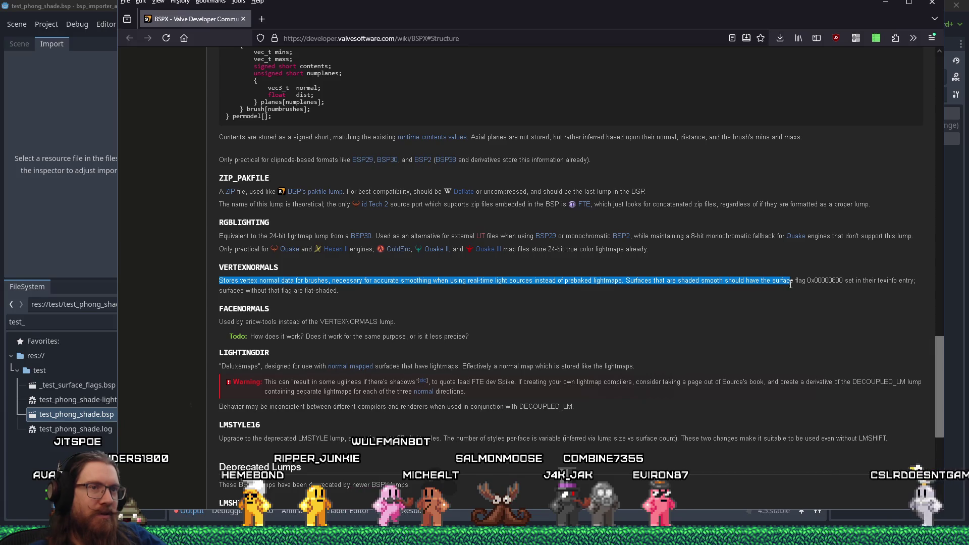
{"action": "left_click_drag", "start_coordinate": [808, 284], "coordinate": [841, 292]}
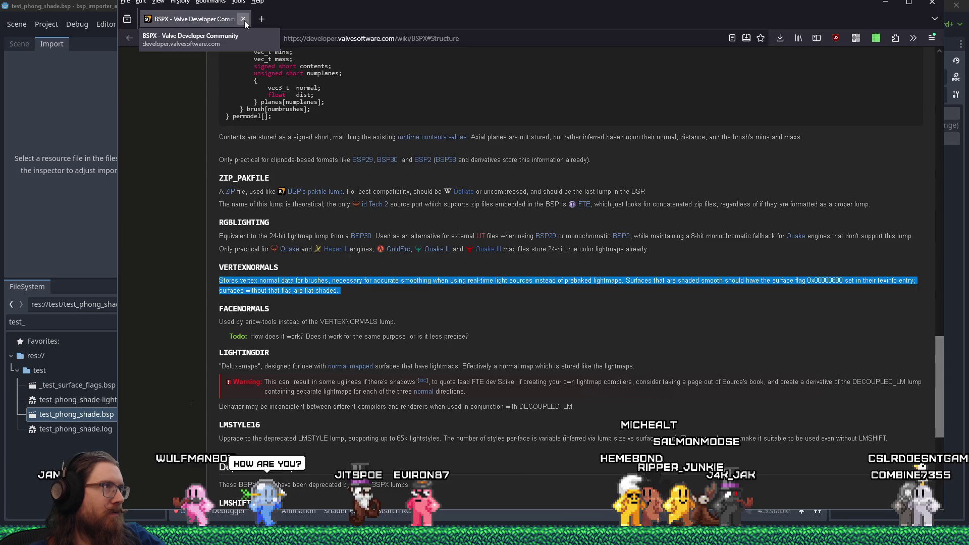
{"action": "left_click", "coordinate": [243, 19]}
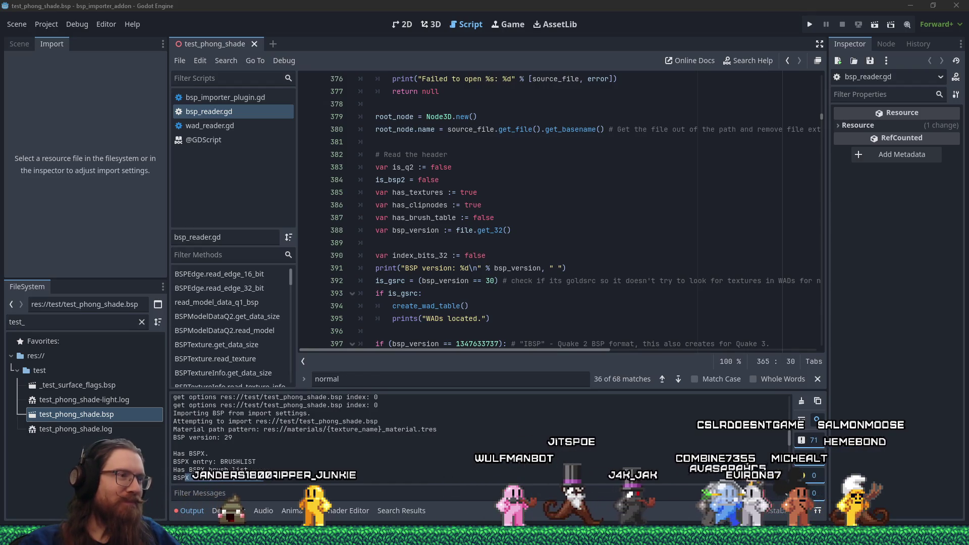
Step: Search bsp_reader.gd for 'vertex' to jump to the vertex-reading code at line 574
{"action": "scroll", "coordinate": [494, 218], "scroll_direction": "down", "scroll_amount": 4}
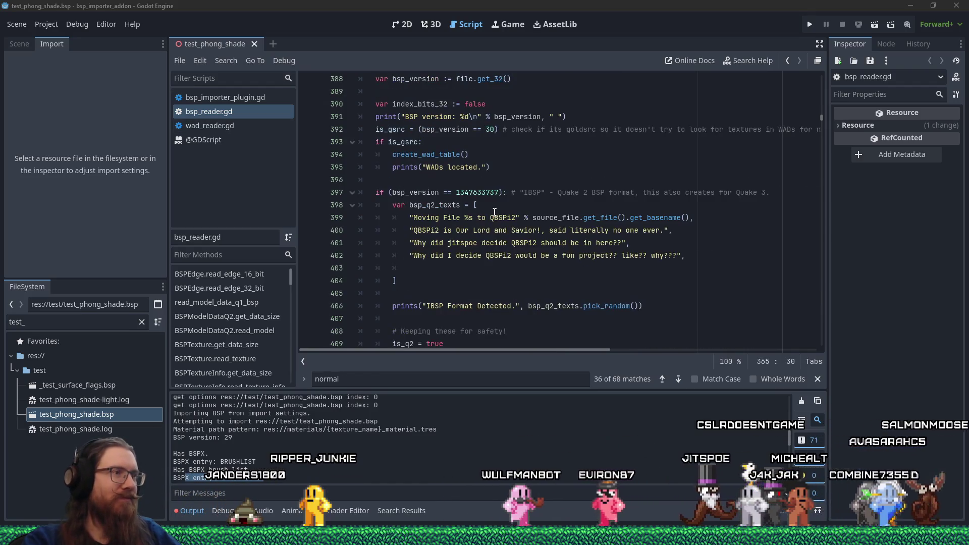
{"action": "left_click", "coordinate": [494, 186]}
{"action": "left_click", "coordinate": [487, 181]}
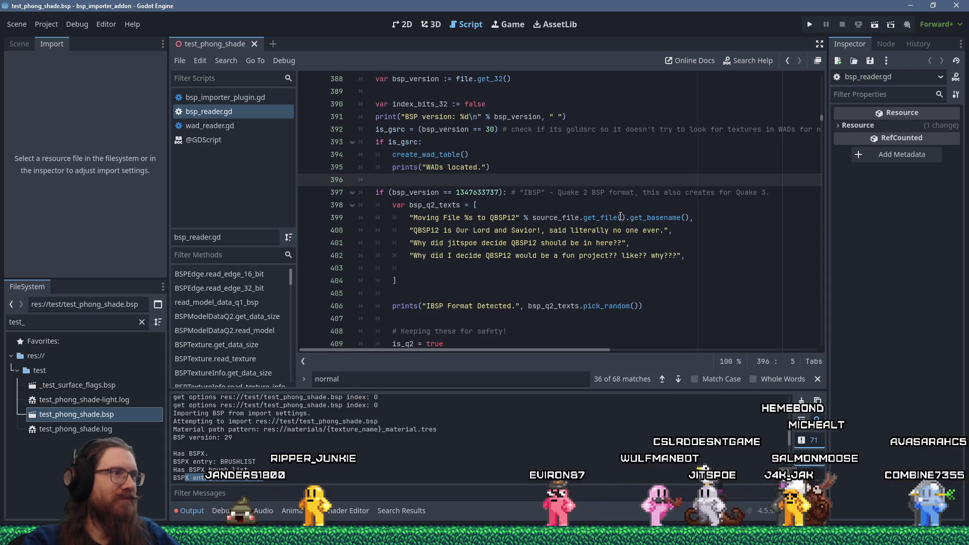
{"action": "scroll", "coordinate": [621, 216], "scroll_direction": "up", "scroll_amount": 10}
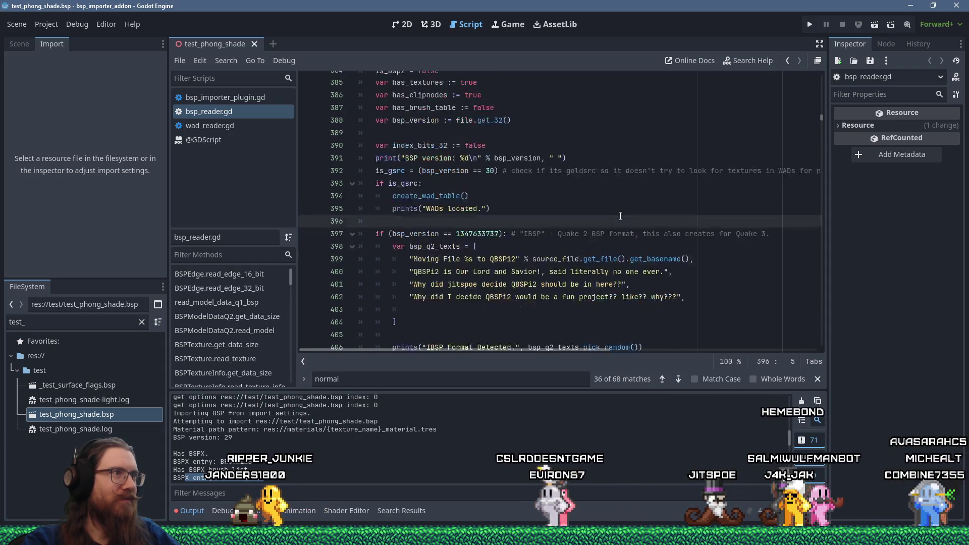
{"action": "scroll", "coordinate": [624, 202], "scroll_direction": "up", "scroll_amount": 3}
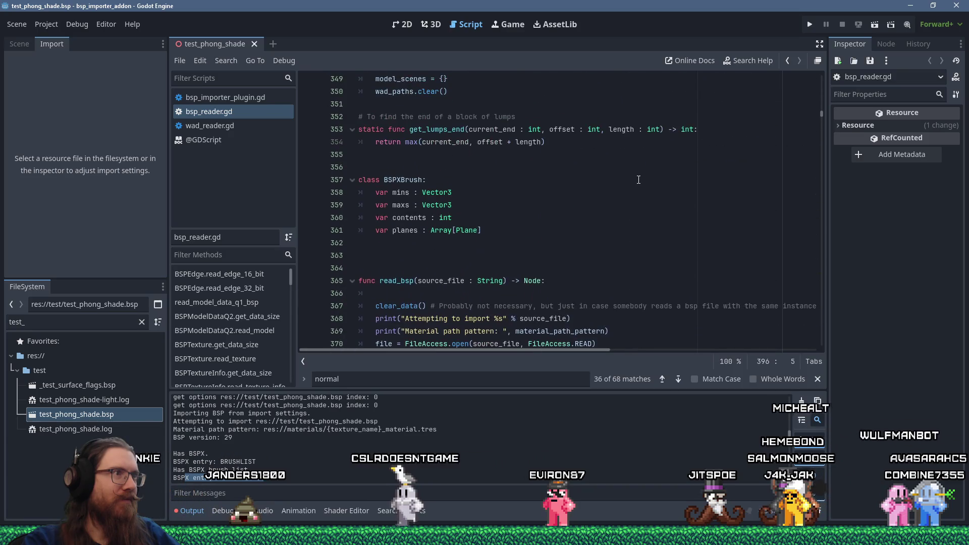
{"action": "left_click", "coordinate": [626, 256]}
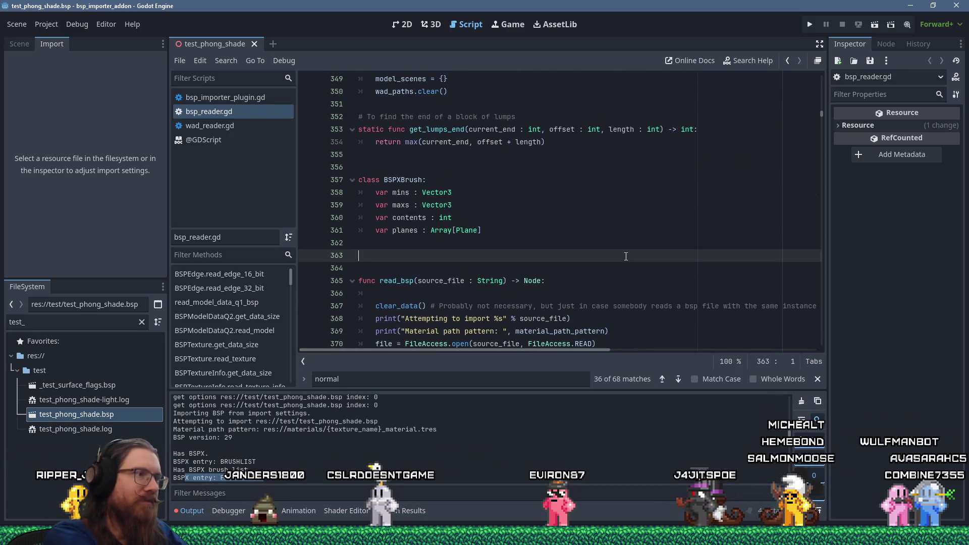
{"action": "type", "text": "vertex"}
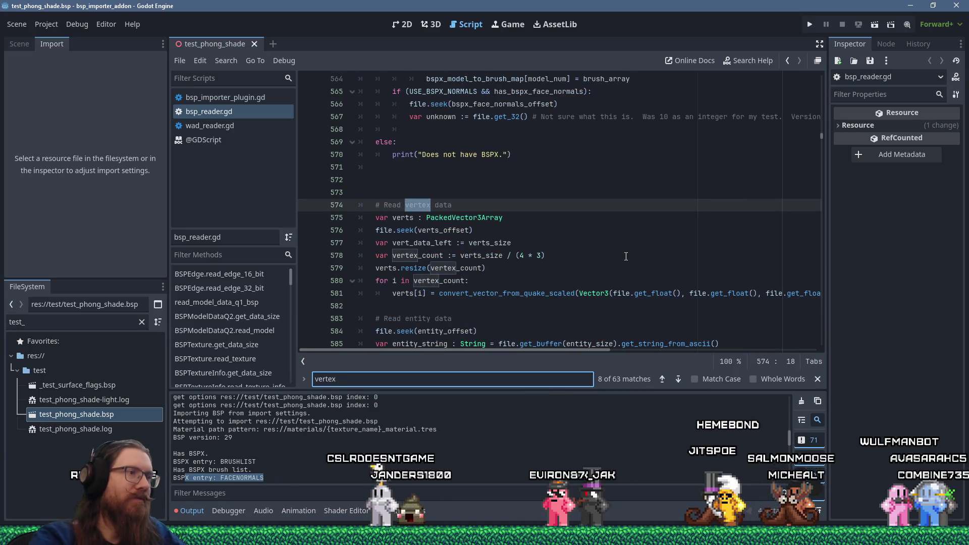
Step: Scroll past the vertex loop through the following lump-reading code to the texinfo section
{"action": "scroll", "coordinate": [525, 255], "scroll_direction": "down", "scroll_amount": 2}
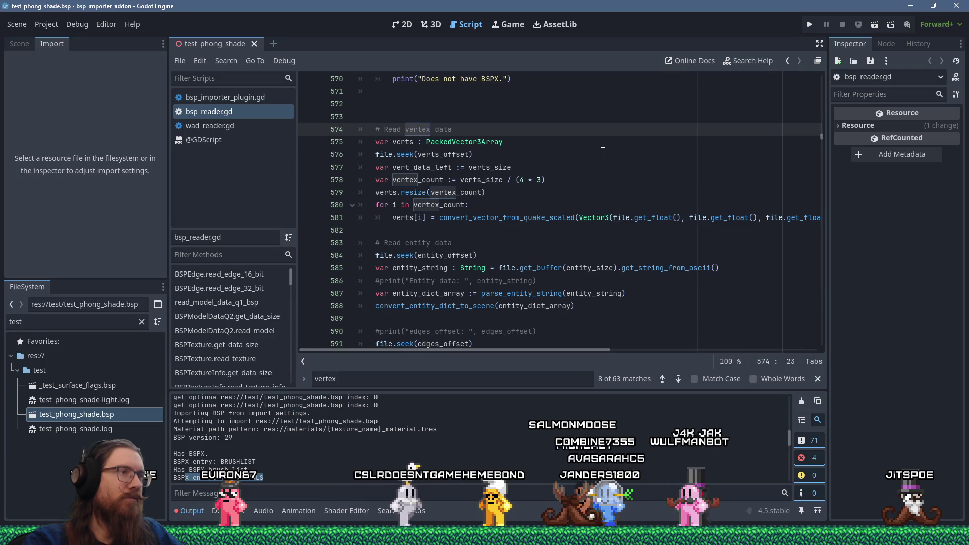
{"action": "left_click", "coordinate": [447, 228]}
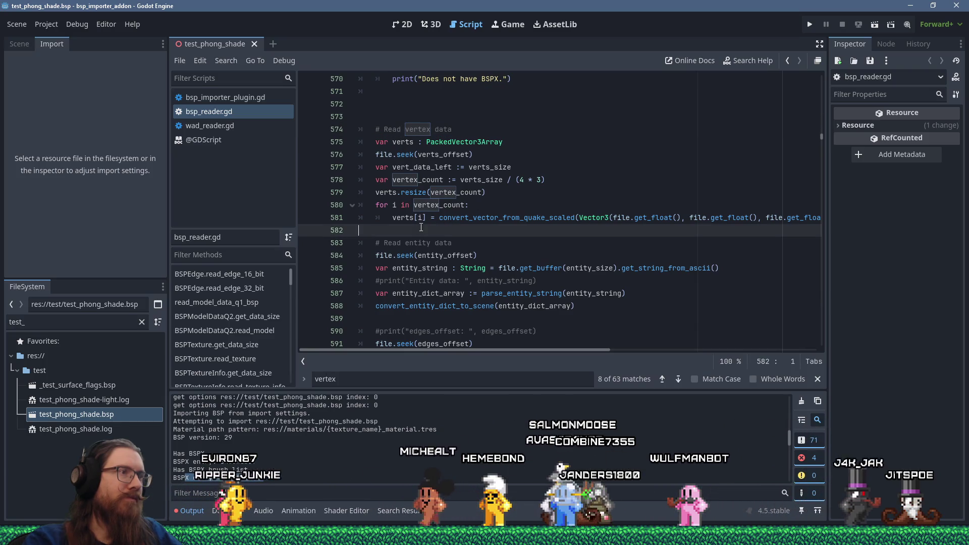
{"action": "scroll", "coordinate": [447, 219], "scroll_direction": "down", "scroll_amount": 4}
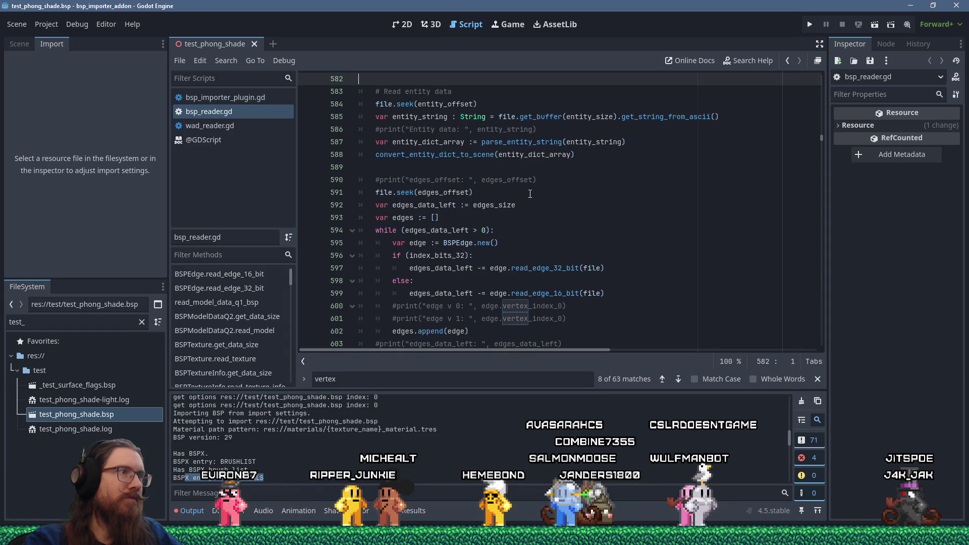
{"action": "scroll", "coordinate": [530, 194], "scroll_direction": "up", "scroll_amount": 2}
{"action": "scroll", "coordinate": [530, 194], "scroll_direction": "up", "scroll_amount": 9}
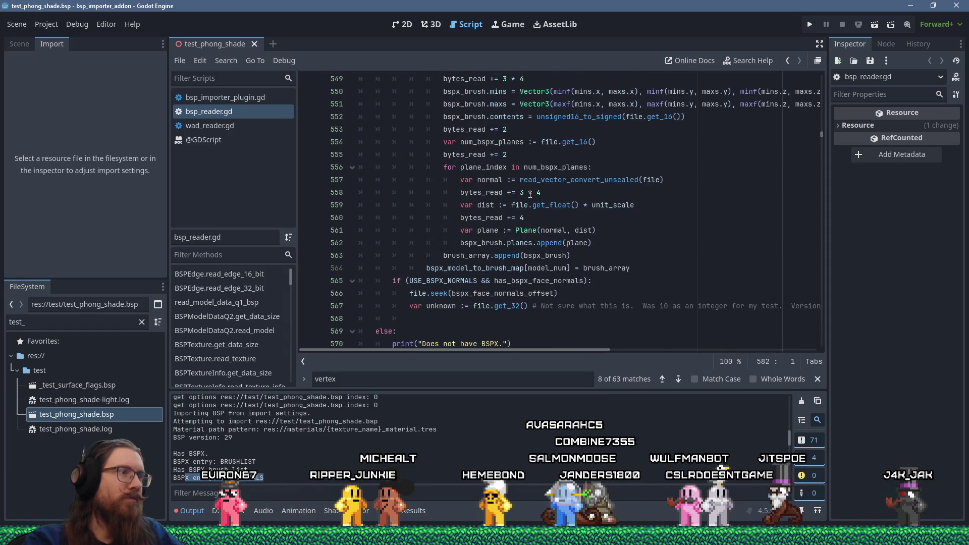
{"action": "scroll", "coordinate": [530, 194], "scroll_direction": "down", "scroll_amount": 15}
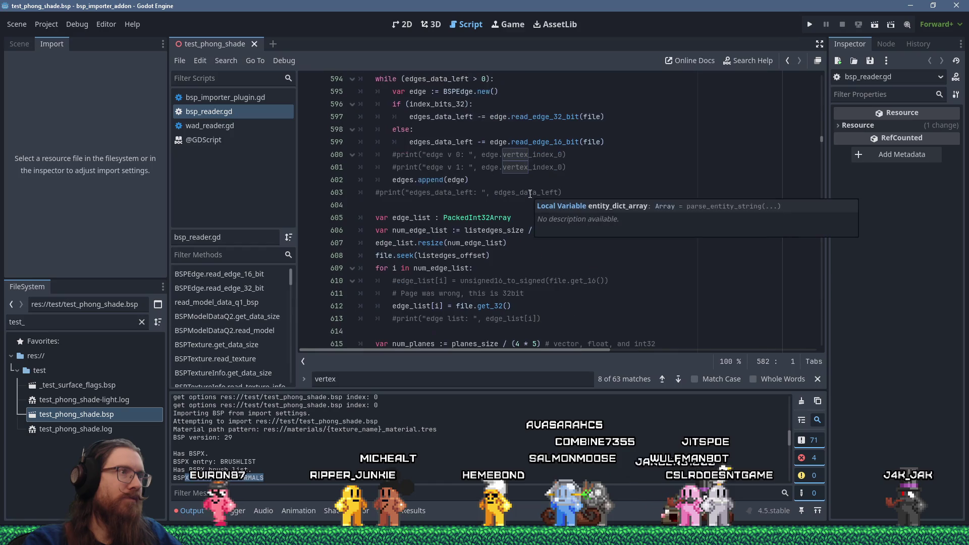
{"action": "scroll", "coordinate": [530, 193], "scroll_direction": "down", "scroll_amount": 4}
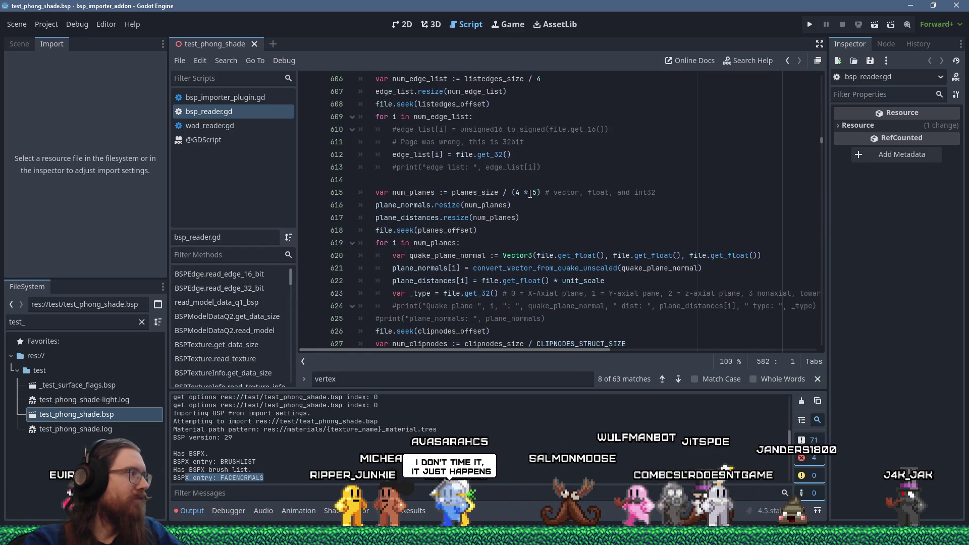
{"action": "scroll", "coordinate": [529, 193], "scroll_direction": "down", "scroll_amount": 7}
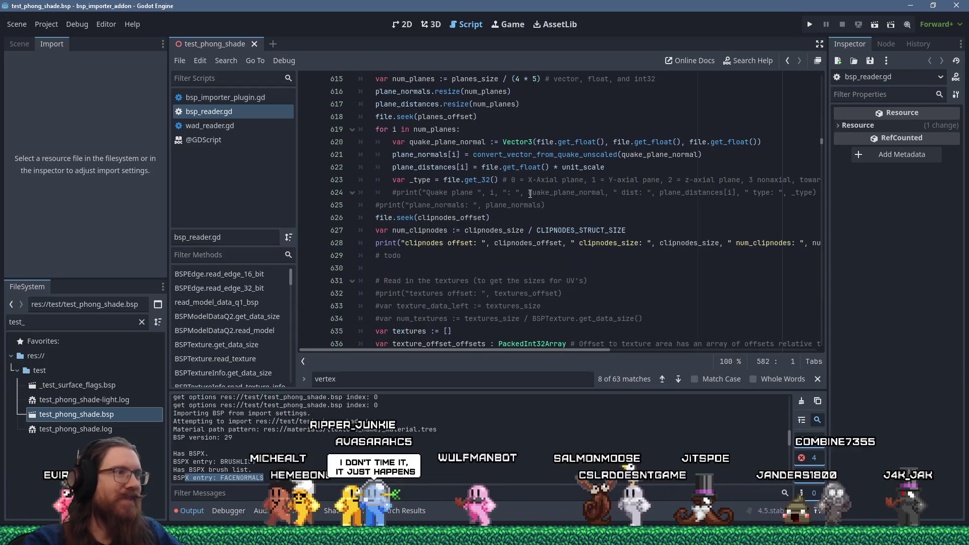
{"action": "scroll", "coordinate": [530, 194], "scroll_direction": "down", "scroll_amount": 4}
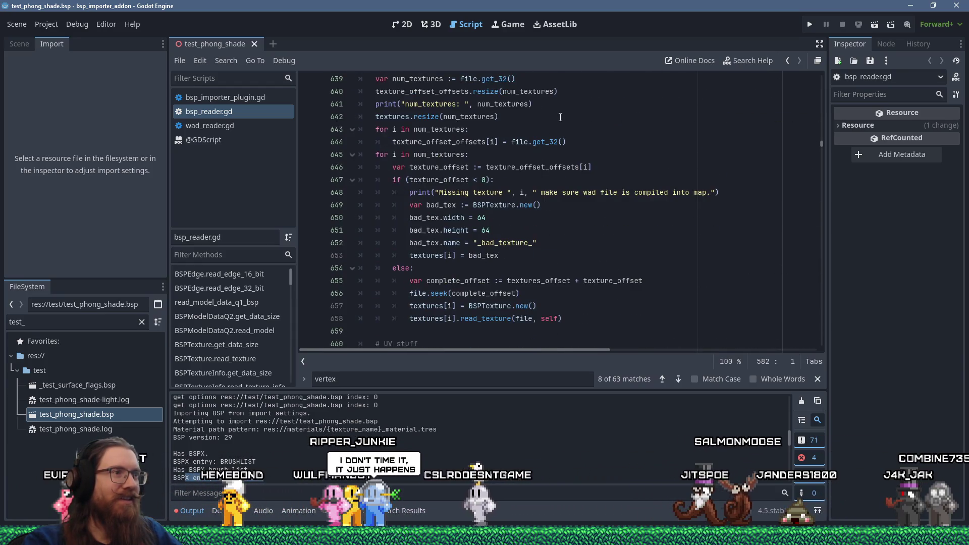
{"action": "scroll", "coordinate": [561, 123], "scroll_direction": "down", "scroll_amount": 1}
{"action": "scroll", "coordinate": [561, 122], "scroll_direction": "down", "scroll_amount": 2}
{"action": "left_click", "coordinate": [561, 123]}
{"action": "key", "text": "ctrl+f"}
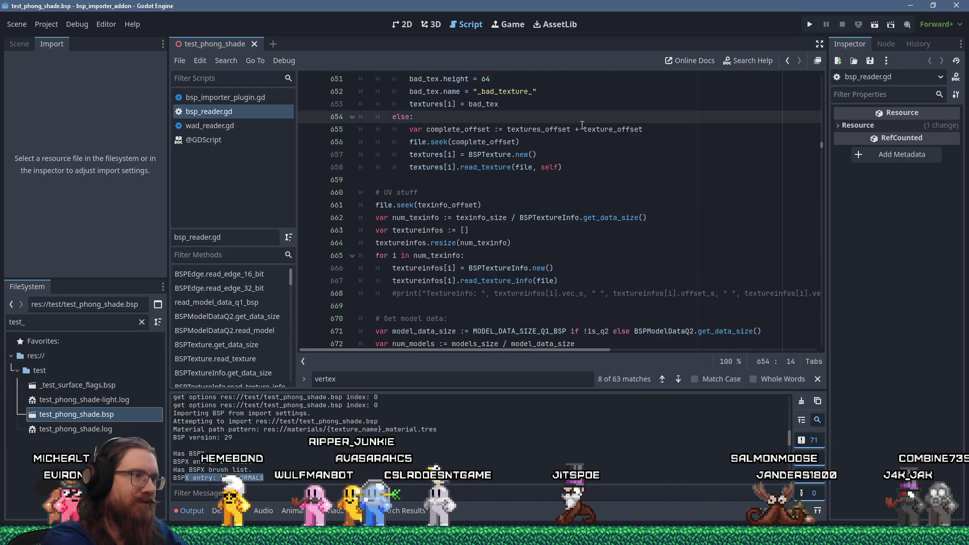
{"action": "type", "text": "bspx"}
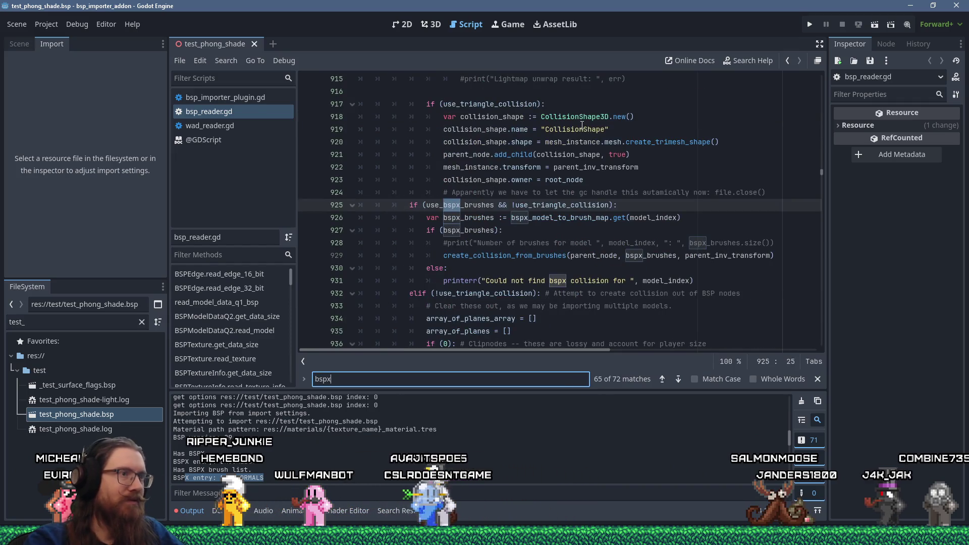
{"action": "scroll", "coordinate": [548, 133], "scroll_direction": "down", "scroll_amount": 1}
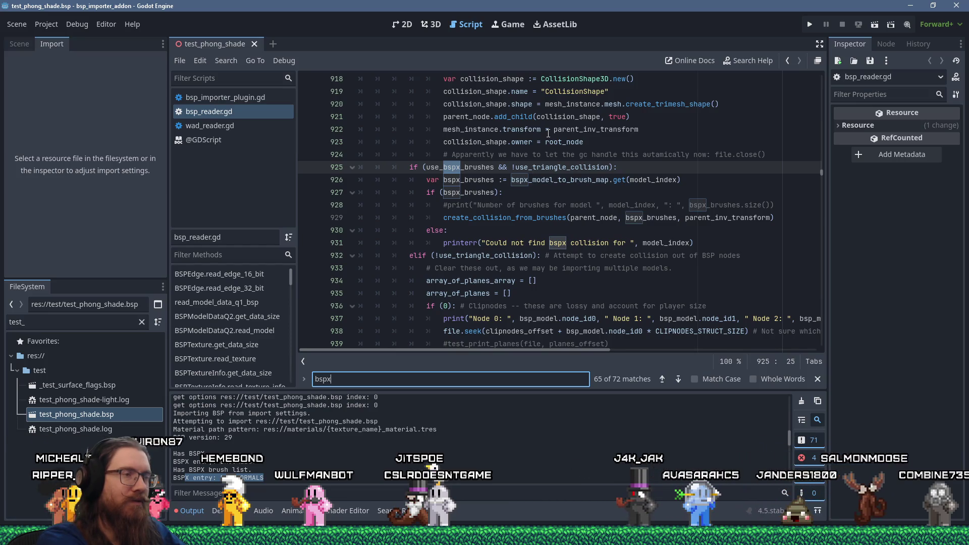
{"action": "key", "text": "Return"}
{"action": "key", "text": "Return"}
{"action": "key", "text": "Return"}
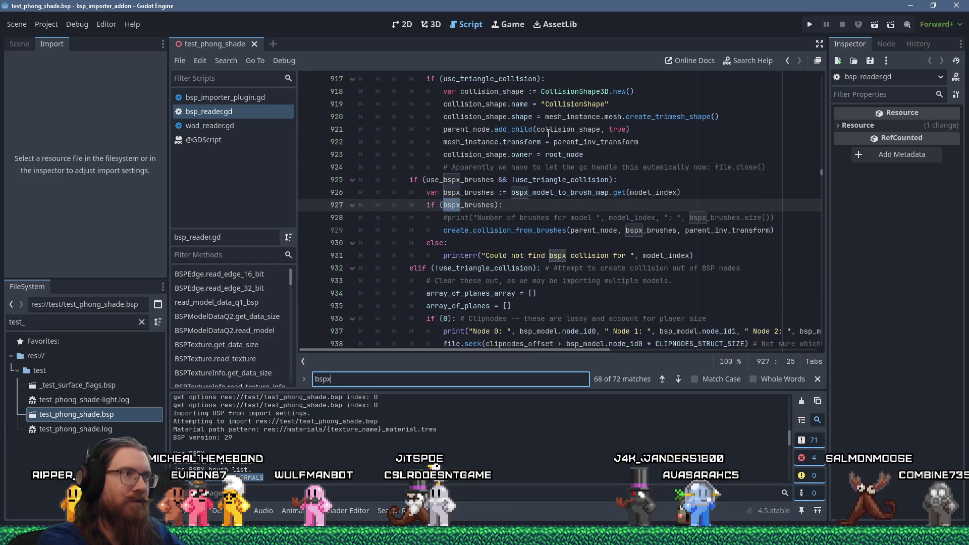
{"action": "key", "text": "Return"}
{"action": "key", "text": "Return"}
{"action": "key", "text": "Return"}
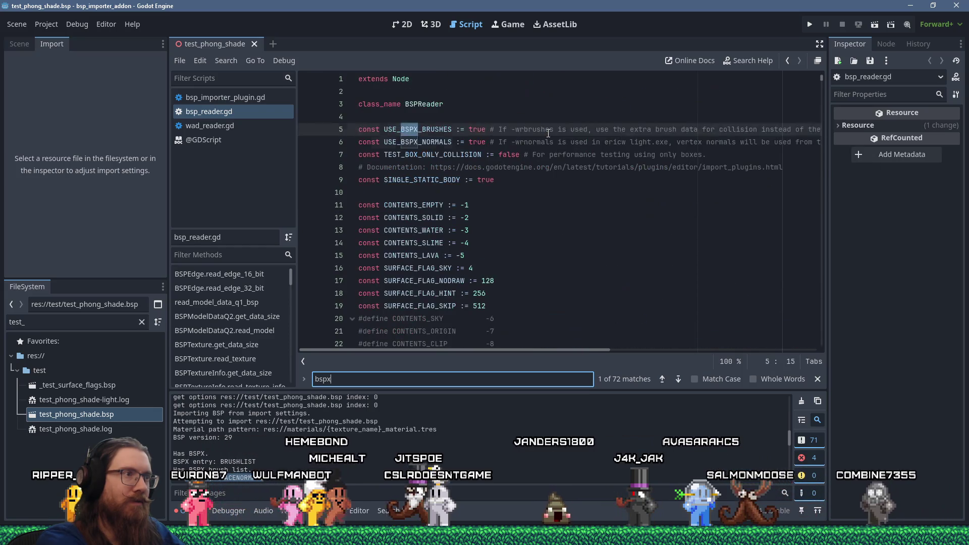
{"action": "key", "text": "Return"}
{"action": "key", "text": "Return"}
{"action": "key", "text": "Return"}
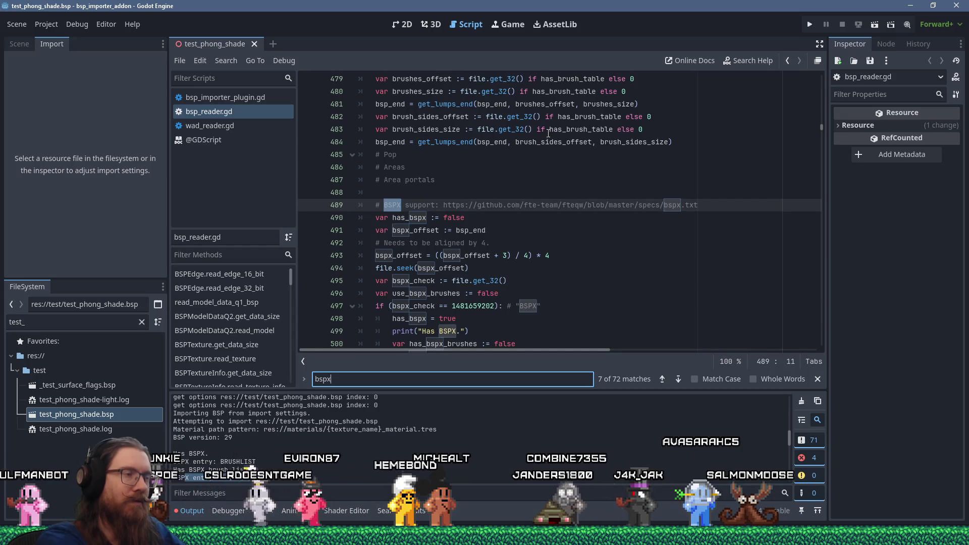
{"action": "scroll", "coordinate": [403, 189], "scroll_direction": "up", "scroll_amount": 20}
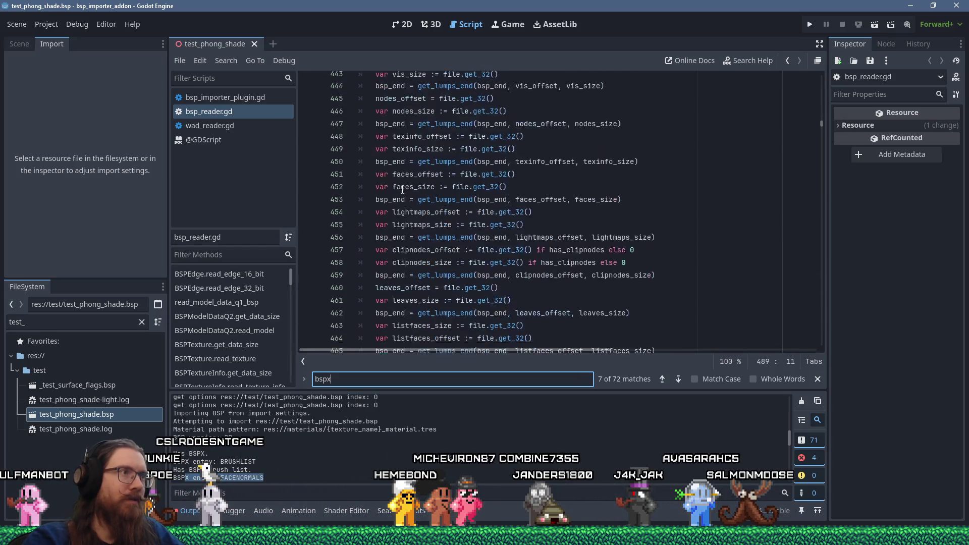
{"action": "scroll", "coordinate": [403, 190], "scroll_direction": "up", "scroll_amount": 15}
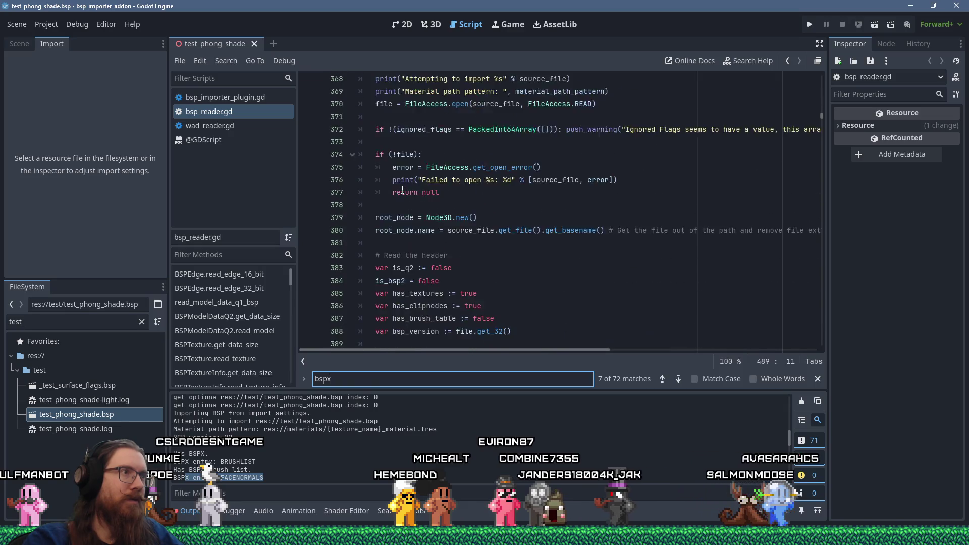
{"action": "scroll", "coordinate": [403, 190], "scroll_direction": "down", "scroll_amount": 18}
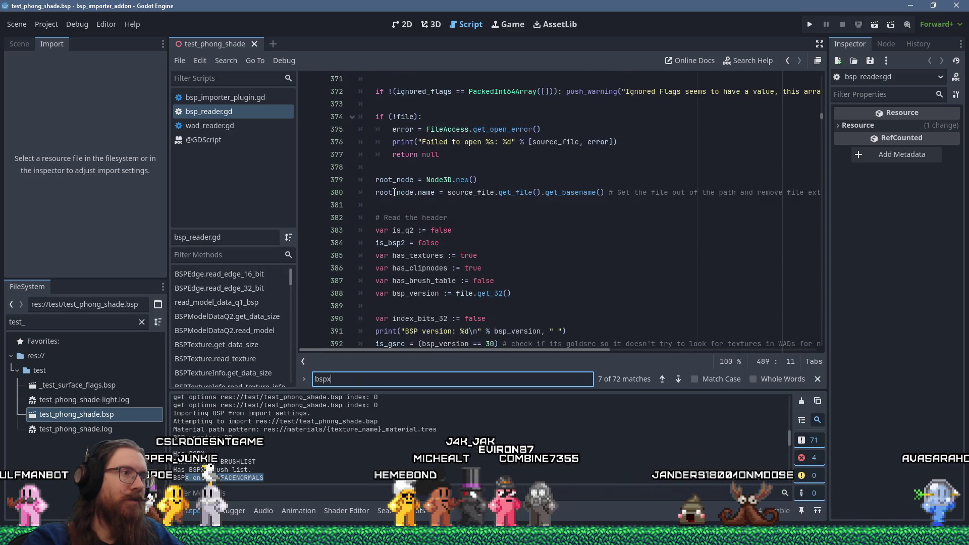
{"action": "scroll", "coordinate": [394, 193], "scroll_direction": "down", "scroll_amount": 20}
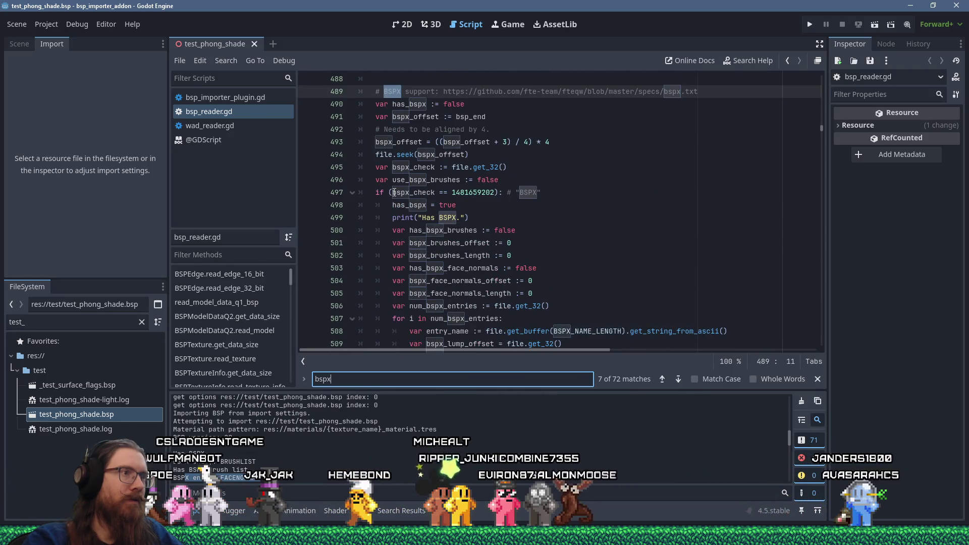
{"action": "scroll", "coordinate": [394, 193], "scroll_direction": "up", "scroll_amount": 2}
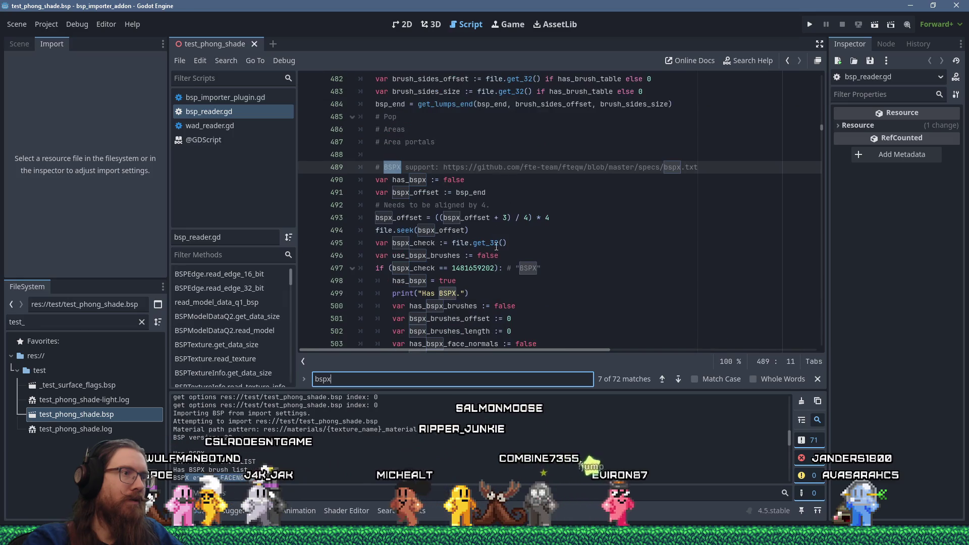
{"action": "left_click", "coordinate": [591, 256]}
Step: Add 'var vertex_normals : PackedVector3Array = []' below use_bspx_brushes, then switch to HxD
{"action": "key", "text": "Return"}
{"action": "type", "text": "var"}
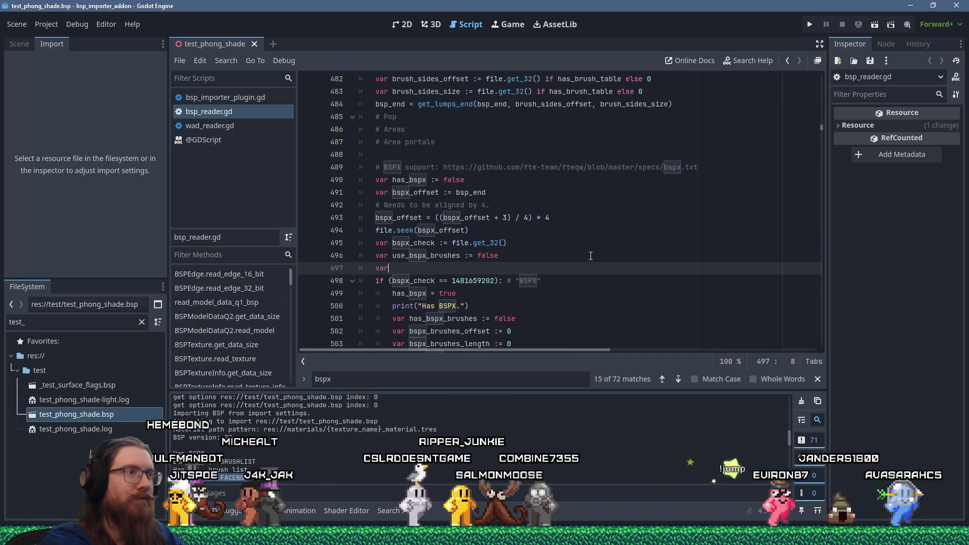
{"action": "type", "text": " vertex"}
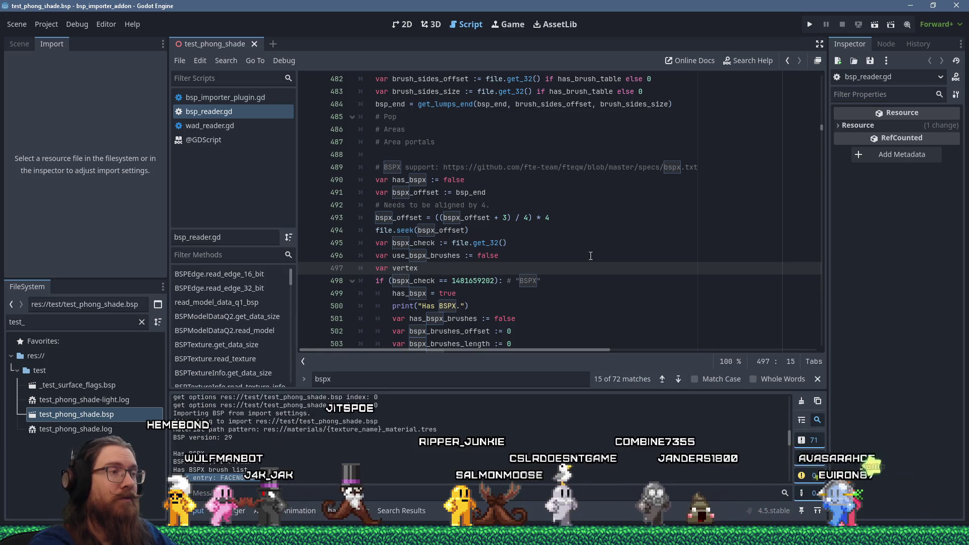
{"action": "type", "text": "_normals :"}
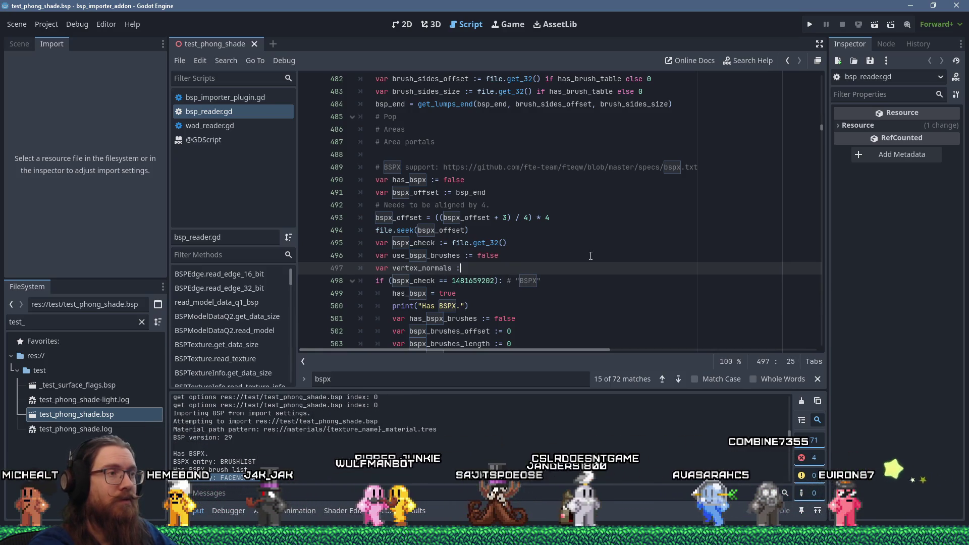
{"action": "type", "text": " Packed"}
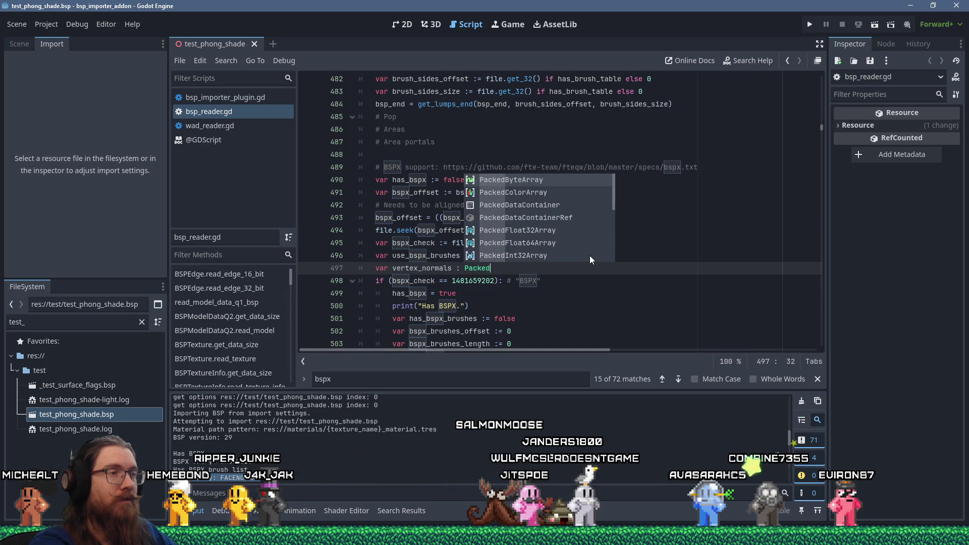
{"action": "type", "text": "V"}
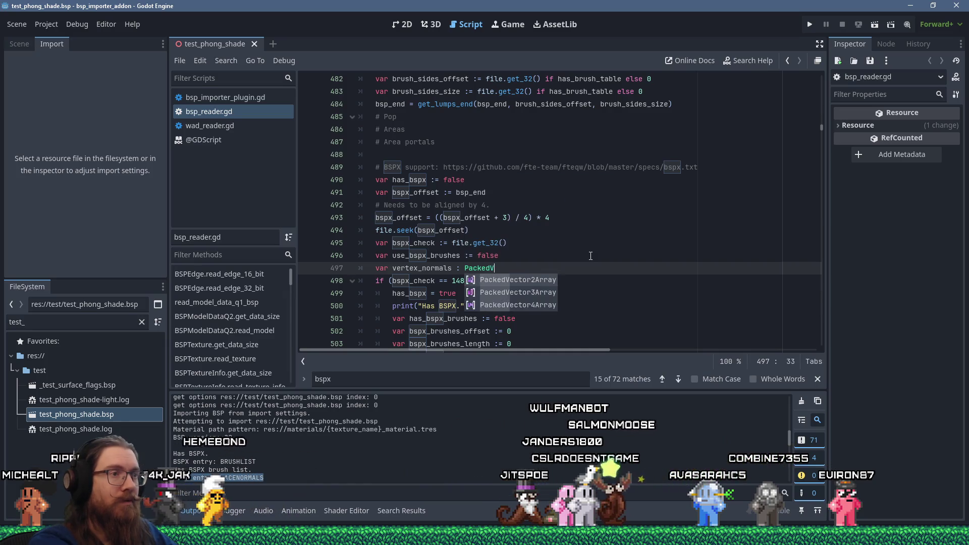
{"action": "key", "text": "Down"}
{"action": "key", "text": "Return"}
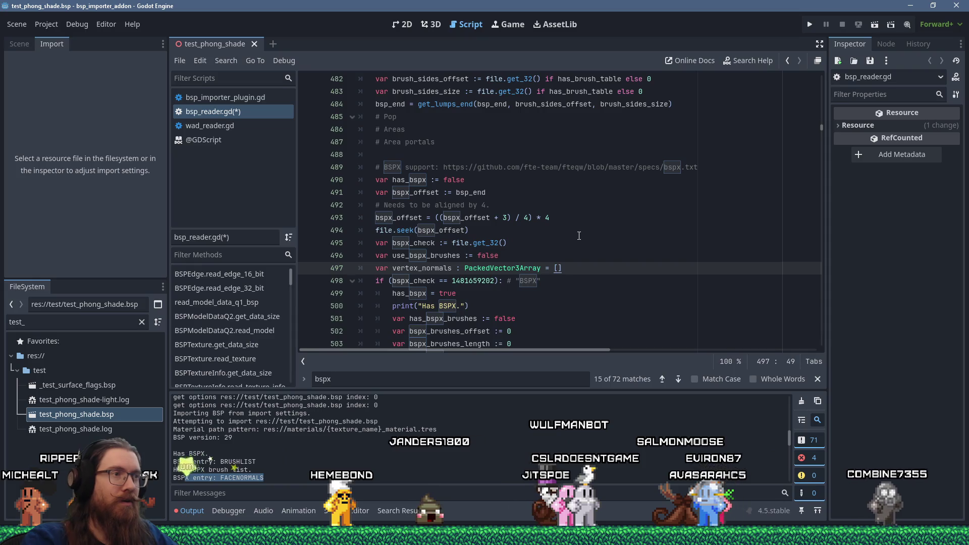
{"action": "scroll", "coordinate": [581, 243], "scroll_direction": "down", "scroll_amount": 1}
{"action": "key", "text": "alt+Tab"}
{"action": "key", "text": "alt+Tab"}
{"action": "key", "text": "alt+Tab"}
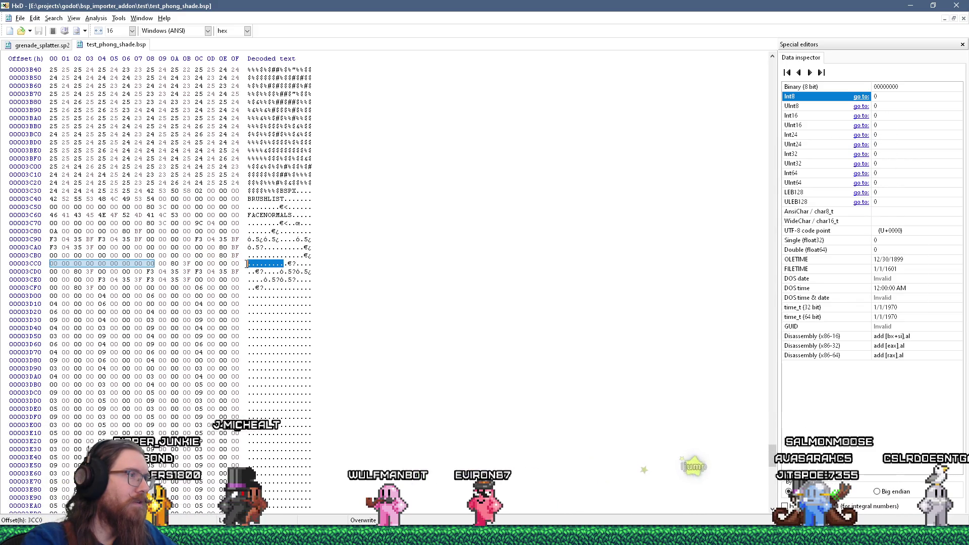
Step: Decode bytes at row 3C70, then select four bytes near offset 4100 reading Int32 value 3
{"action": "left_click_drag", "start_coordinate": [247, 223], "coordinate": [297, 233]}
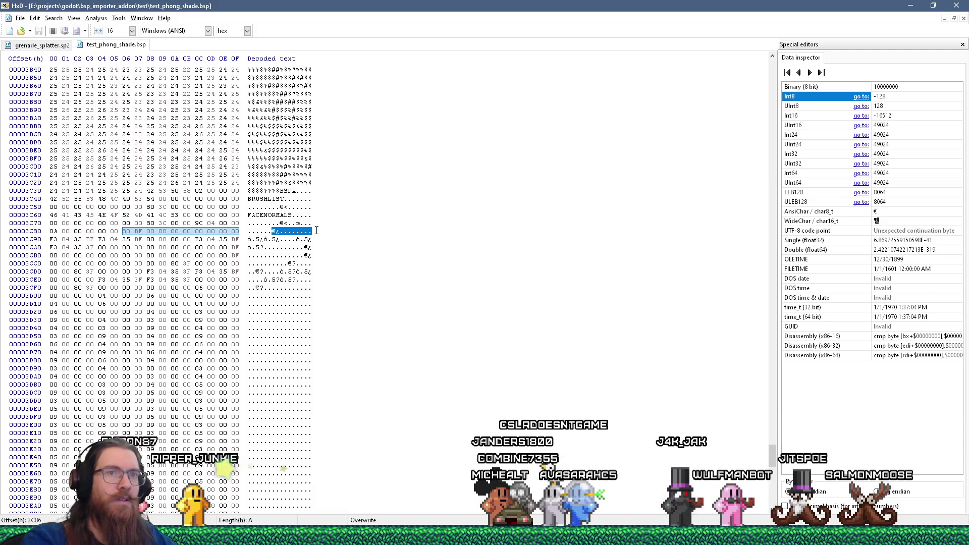
{"action": "scroll", "coordinate": [316, 230], "scroll_direction": "down", "scroll_amount": 14}
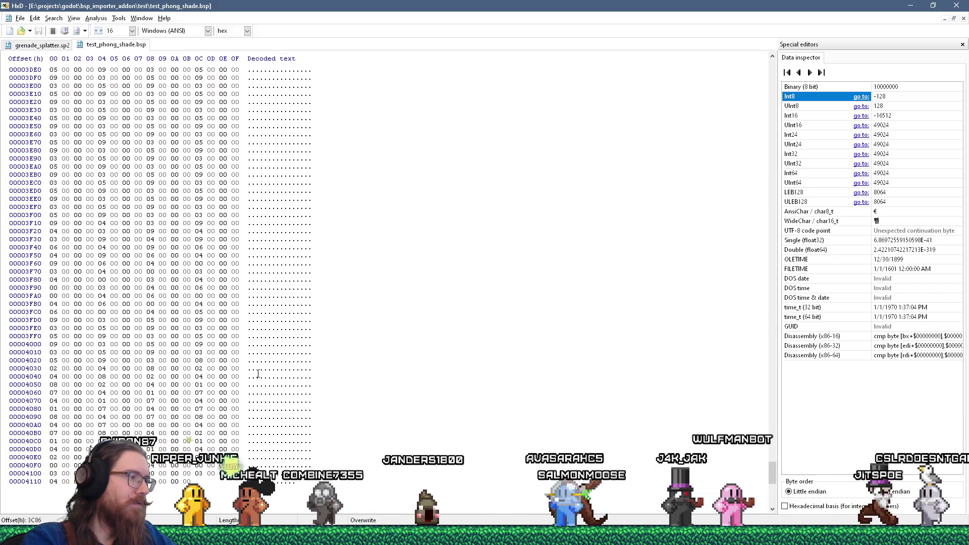
{"action": "left_click_drag", "start_coordinate": [298, 481], "coordinate": [280, 481]}
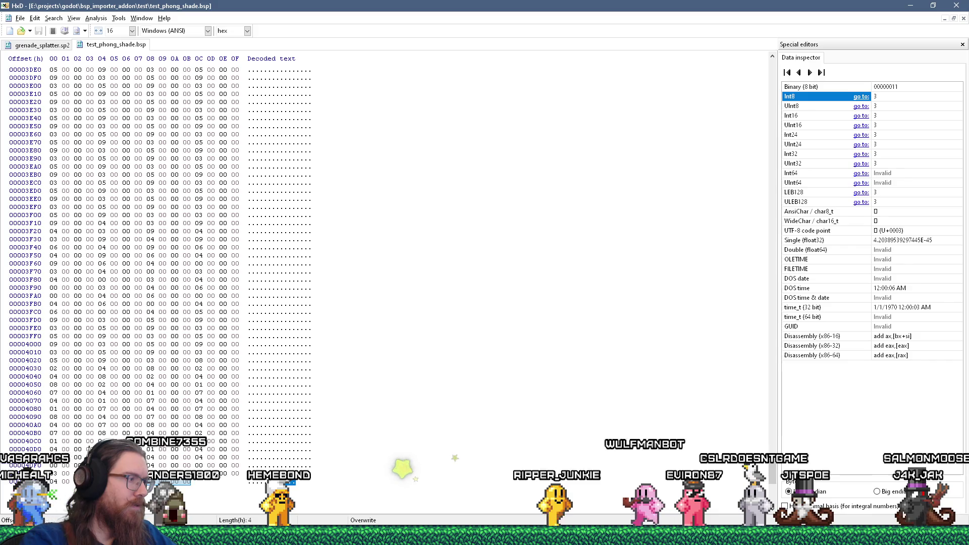
{"action": "key", "text": "shift+Left"}
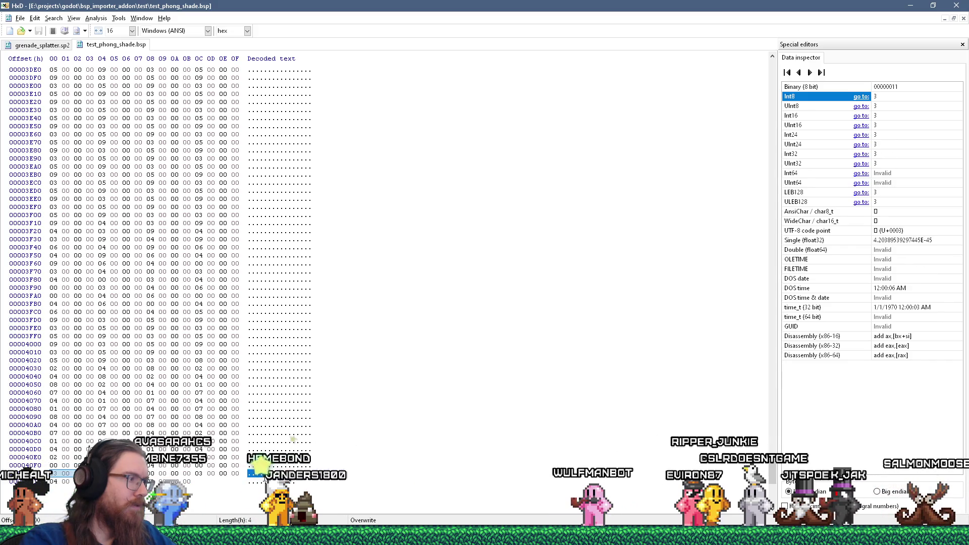
Step: Inspect the four bytes at offset 4100, then return to the FACENORMALS data around rows 3C70–3D00
{"action": "left_click_drag", "start_coordinate": [259, 476], "coordinate": [265, 476]}
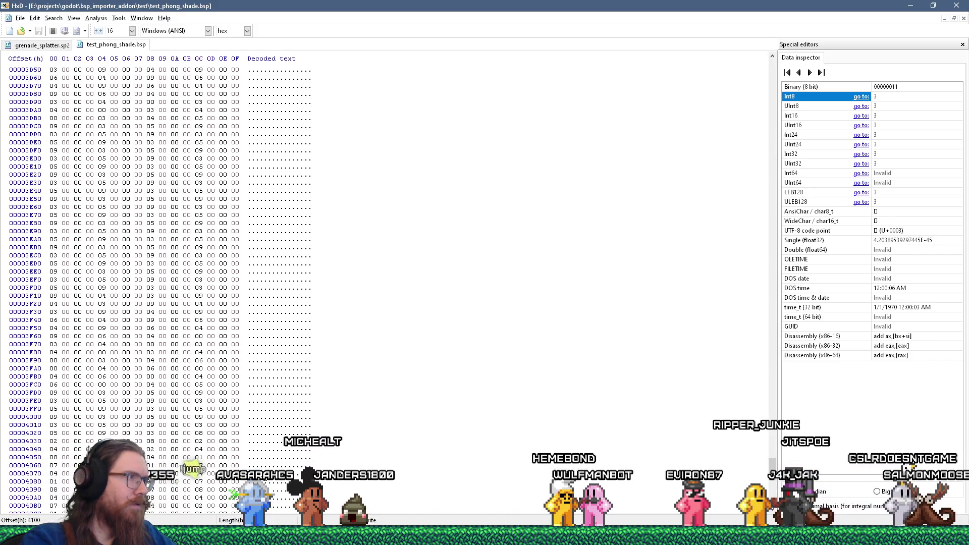
{"action": "scroll", "coordinate": [159, 283], "scroll_direction": "up", "scroll_amount": 8}
{"action": "scroll", "coordinate": [160, 283], "scroll_direction": "up", "scroll_amount": 1}
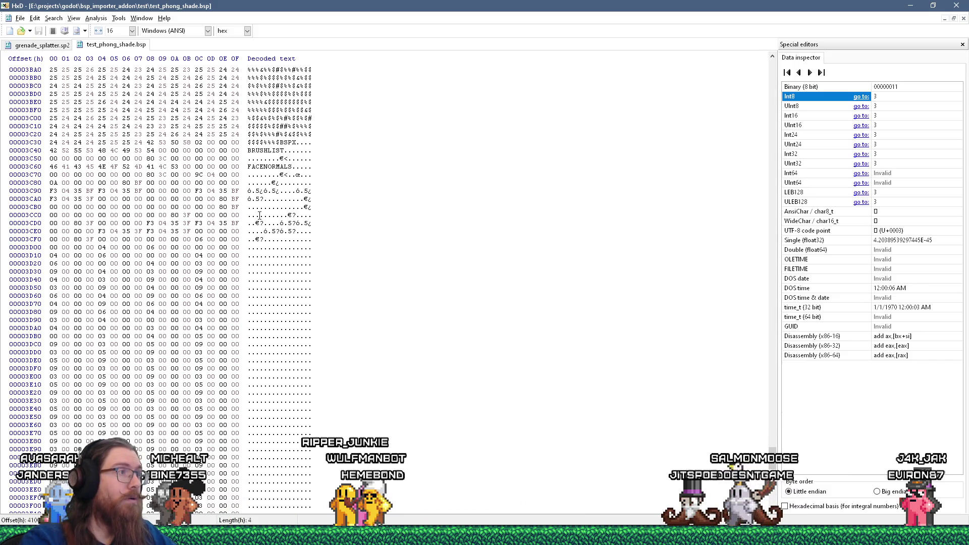
{"action": "mouse_move", "coordinate": [261, 175]}
{"action": "left_mouse_down"}
{"action": "mouse_move", "coordinate": [247, 174]}
{"action": "mouse_move", "coordinate": [275, 202]}
{"action": "mouse_move", "coordinate": [267, 233]}
{"action": "left_mouse_up"}
{"action": "left_click", "coordinate": [263, 239]}
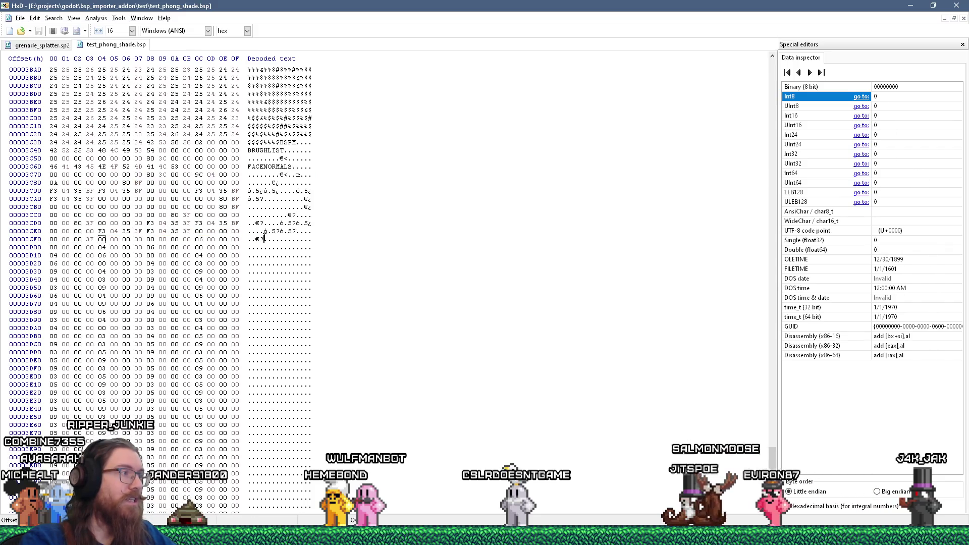
{"action": "left_click", "coordinate": [296, 246]}
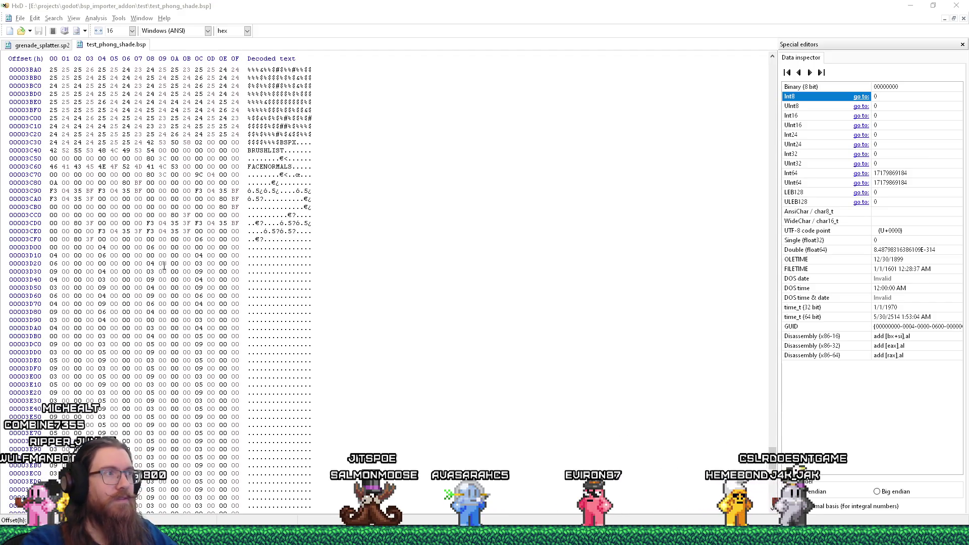
Step: Decode the count 10 at 3C80, float -1 at 3C84, and bytes at 3CF4 and 3CF9
{"action": "mouse_move", "coordinate": [249, 179]}
{"action": "left_mouse_down"}
{"action": "mouse_move", "coordinate": [303, 184]}
{"action": "mouse_move", "coordinate": [246, 184]}
{"action": "left_mouse_up"}
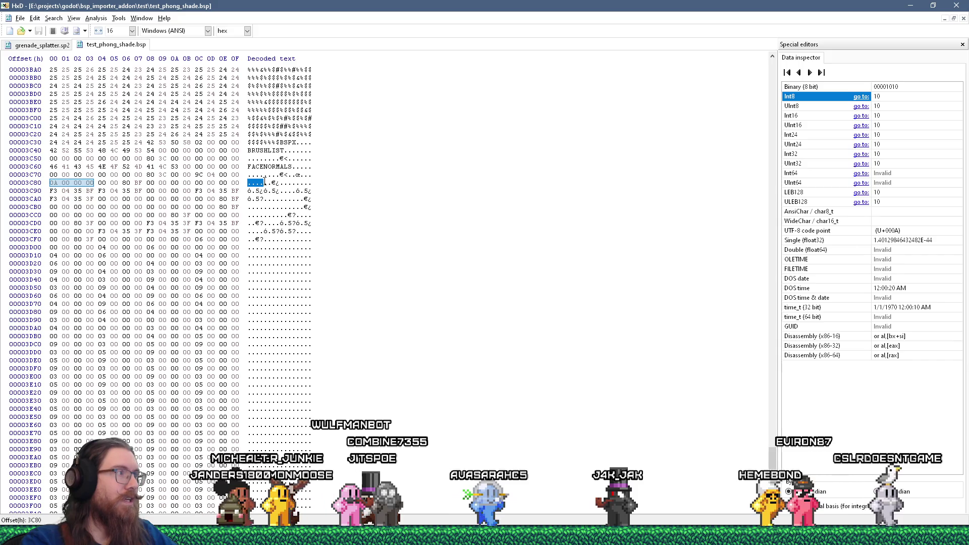
{"action": "left_click_drag", "start_coordinate": [264, 182], "coordinate": [281, 184]}
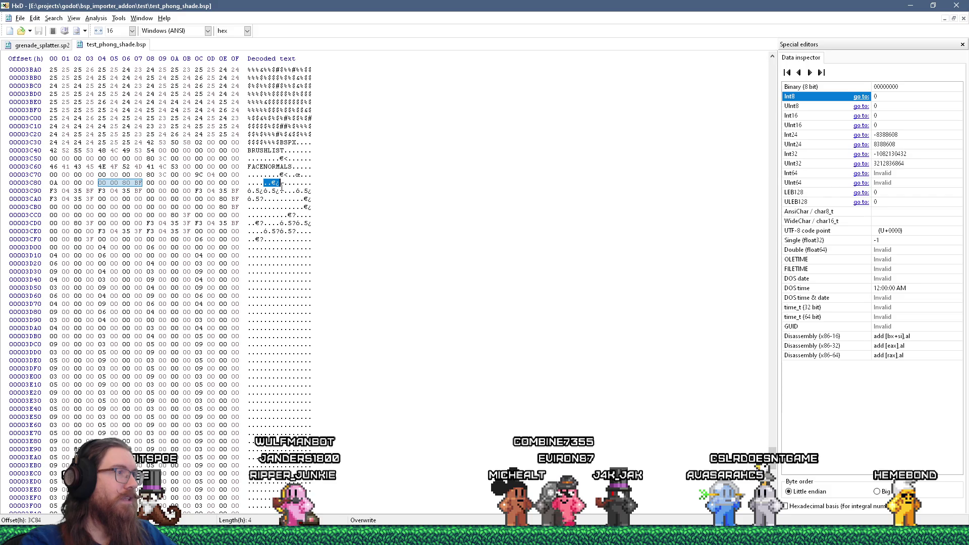
{"action": "left_click_drag", "start_coordinate": [263, 239], "coordinate": [282, 240]}
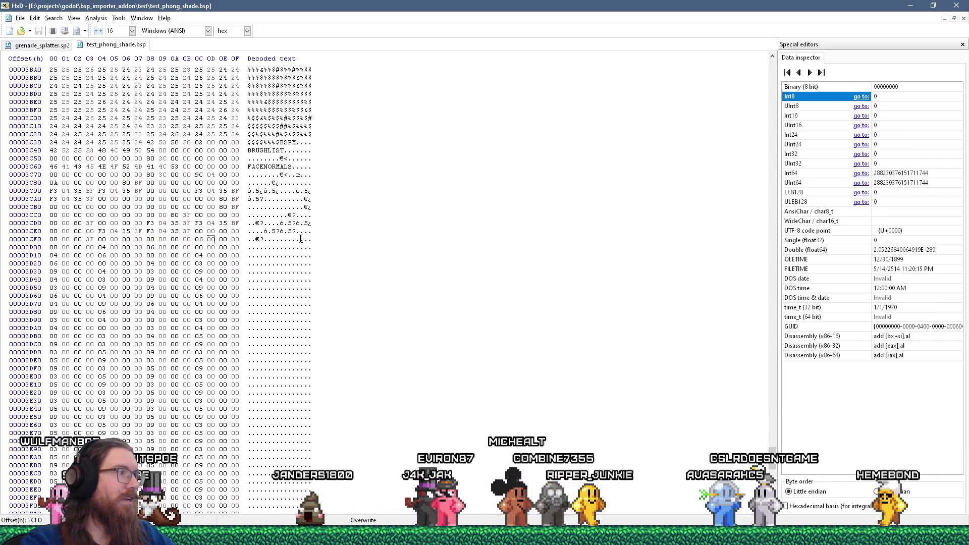
{"action": "left_click_drag", "start_coordinate": [292, 240], "coordinate": [281, 241]}
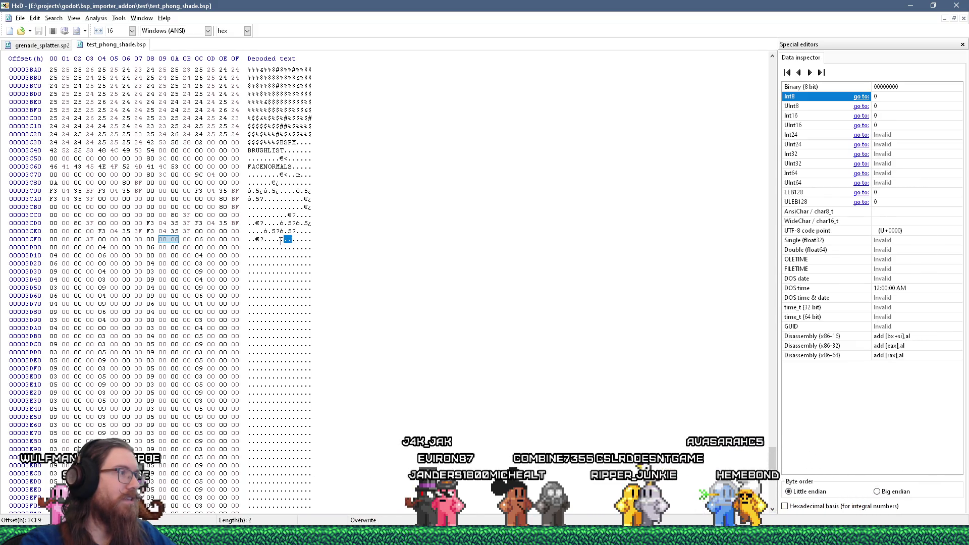
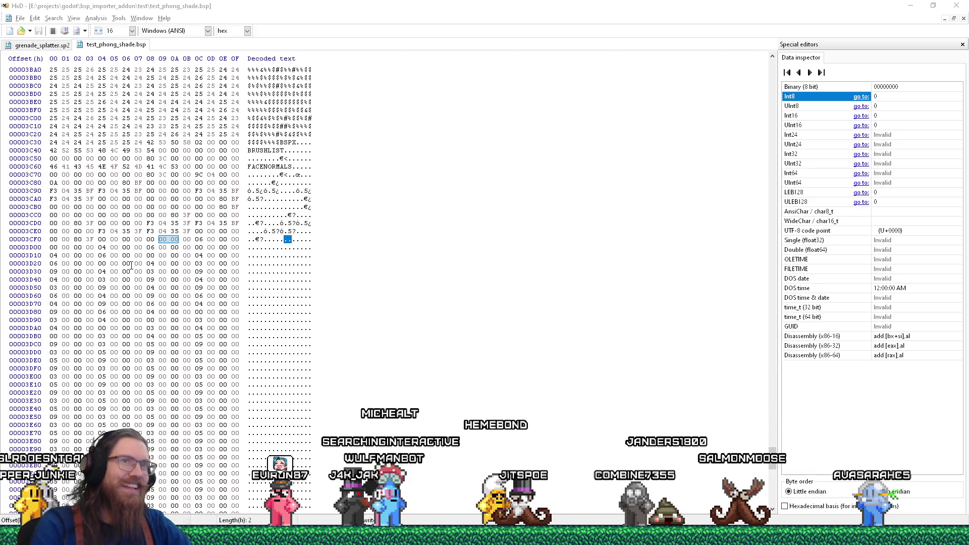
Step: Switch from HxD's hex view of test_phong_shade.bsp to the Godot editor showing bsp_reader.gd
{"action": "left_click", "coordinate": [601, 4]}
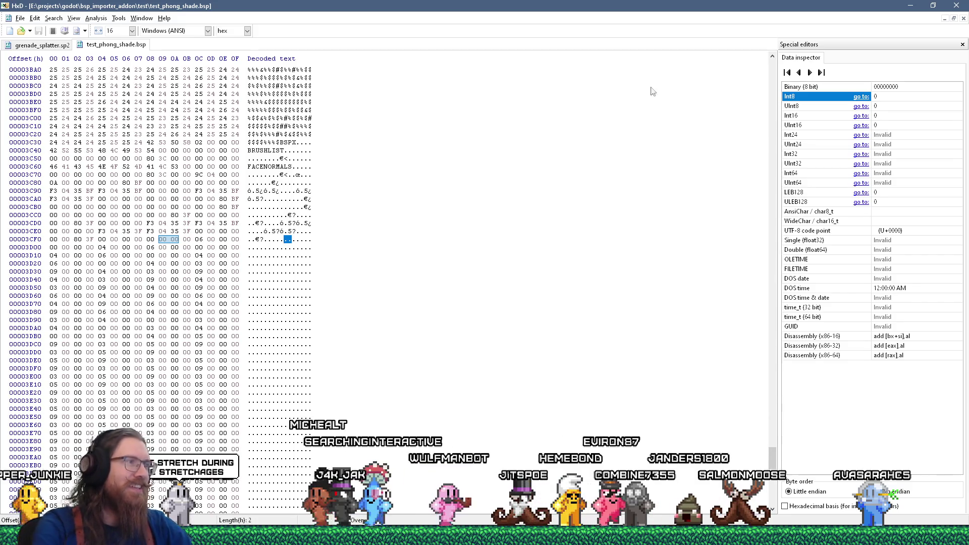
{"action": "key", "text": "alt+Tab"}
{"action": "key", "text": "Tab"}
{"action": "key", "text": "Tab"}
{"action": "key", "text": "Tab"}
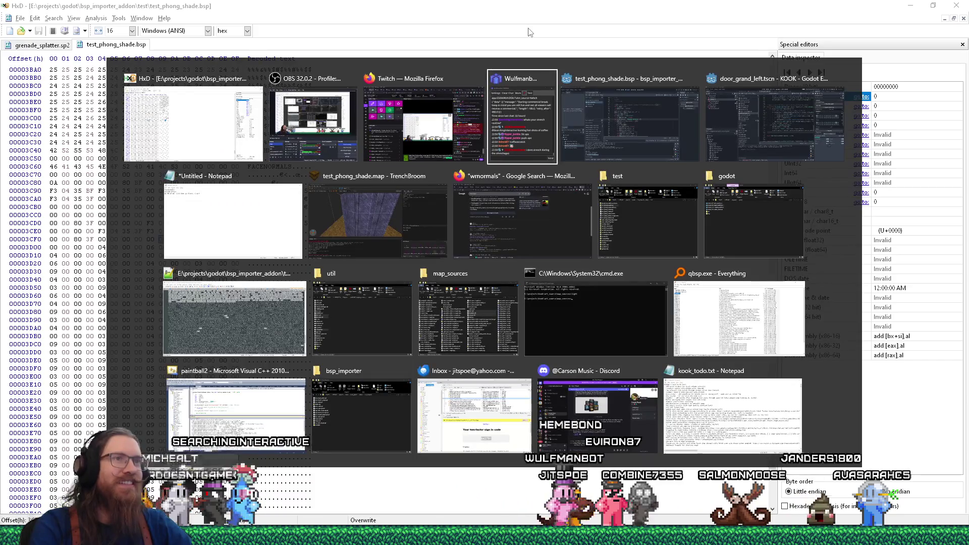
{"action": "key", "text": "shift+Tab"}
{"action": "key", "text": "shift+Tab"}
{"action": "key", "text": "shift+Tab"}
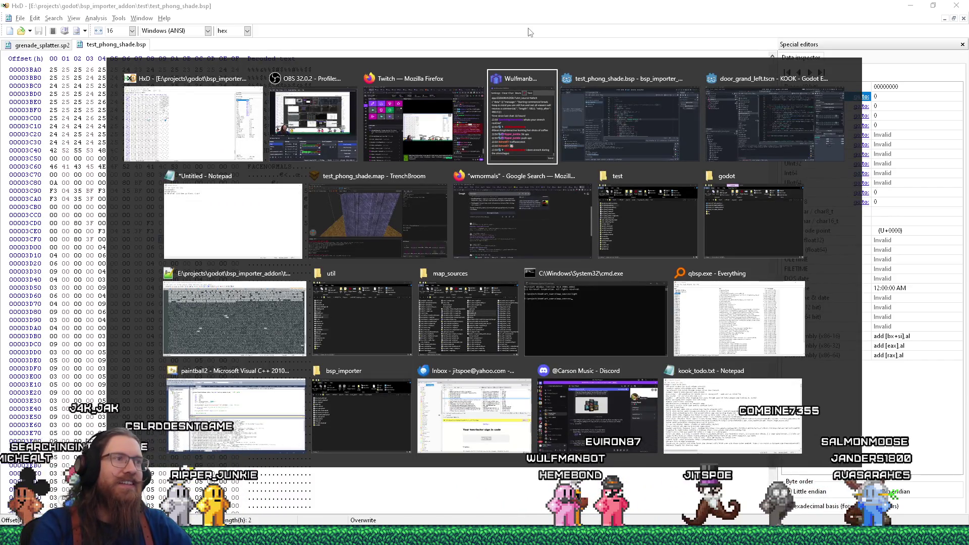
{"action": "left_click", "coordinate": [644, 98]}
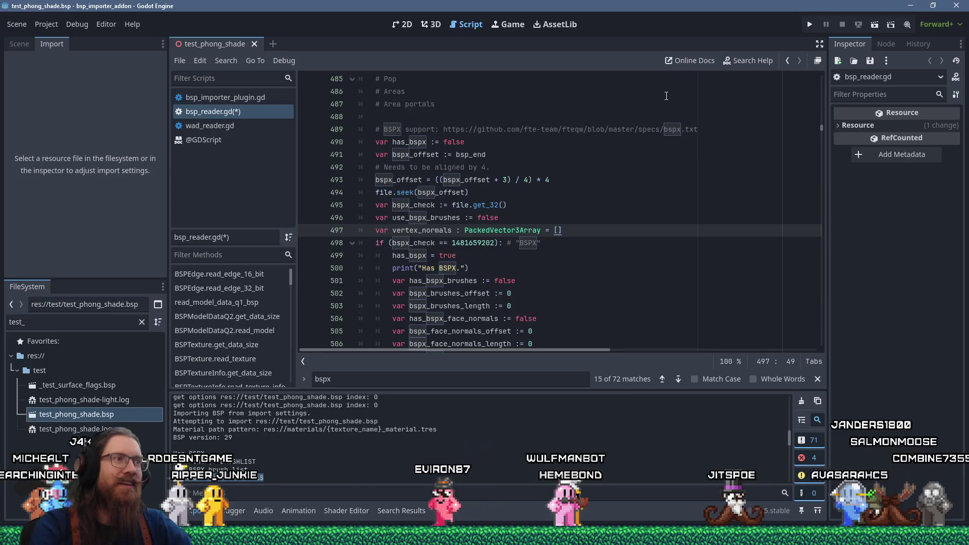
Step: Review the BSPX code and fold the brush-list if block at line 522
{"action": "left_click", "coordinate": [540, 271]}
{"action": "scroll", "coordinate": [540, 272], "scroll_direction": "down", "scroll_amount": 12}
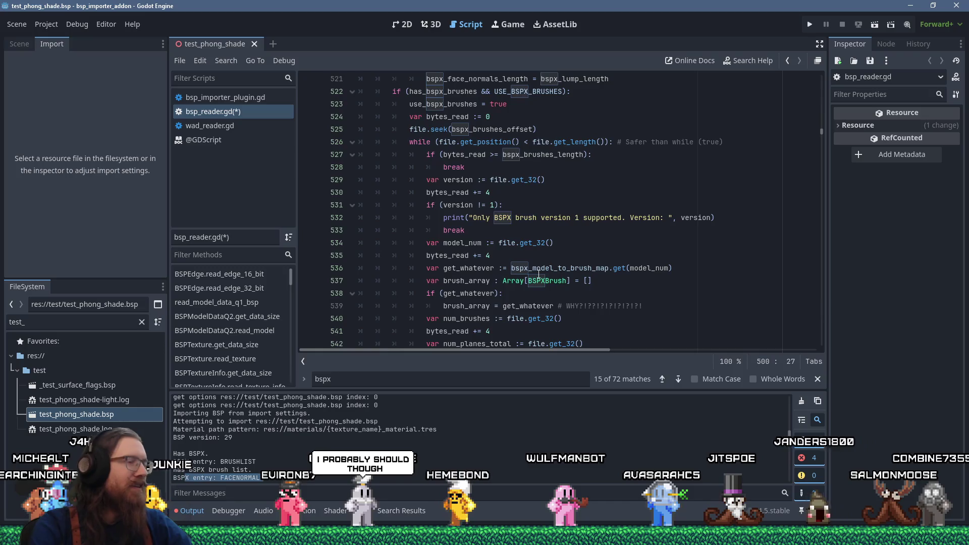
{"action": "scroll", "coordinate": [538, 275], "scroll_direction": "down", "scroll_amount": 2}
{"action": "scroll", "coordinate": [538, 274], "scroll_direction": "down", "scroll_amount": 2}
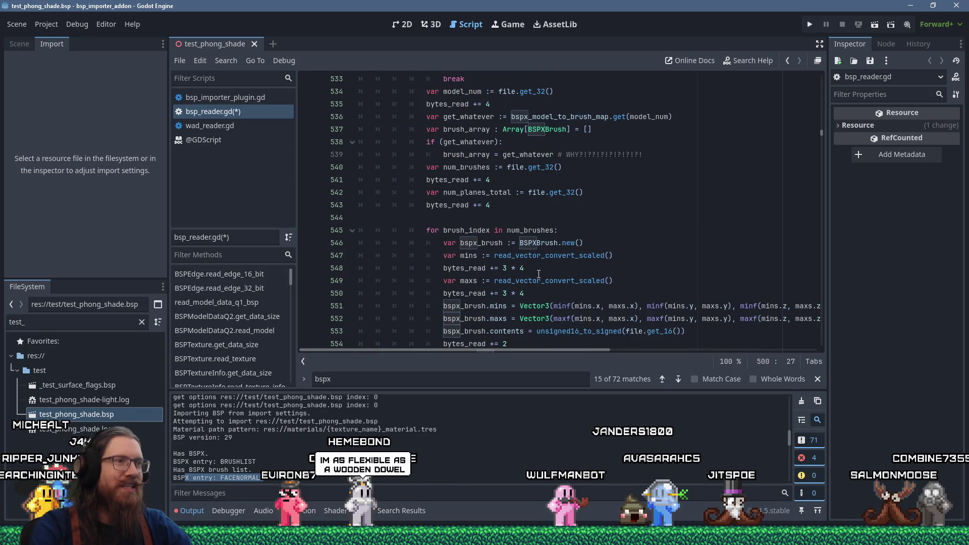
{"action": "scroll", "coordinate": [538, 274], "scroll_direction": "down", "scroll_amount": 3}
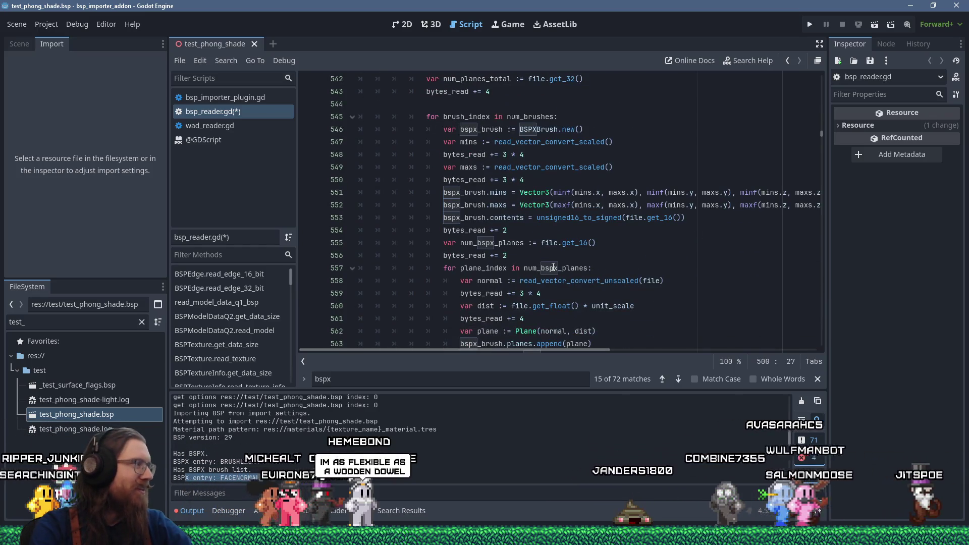
{"action": "mouse_move", "coordinate": [565, 263]}
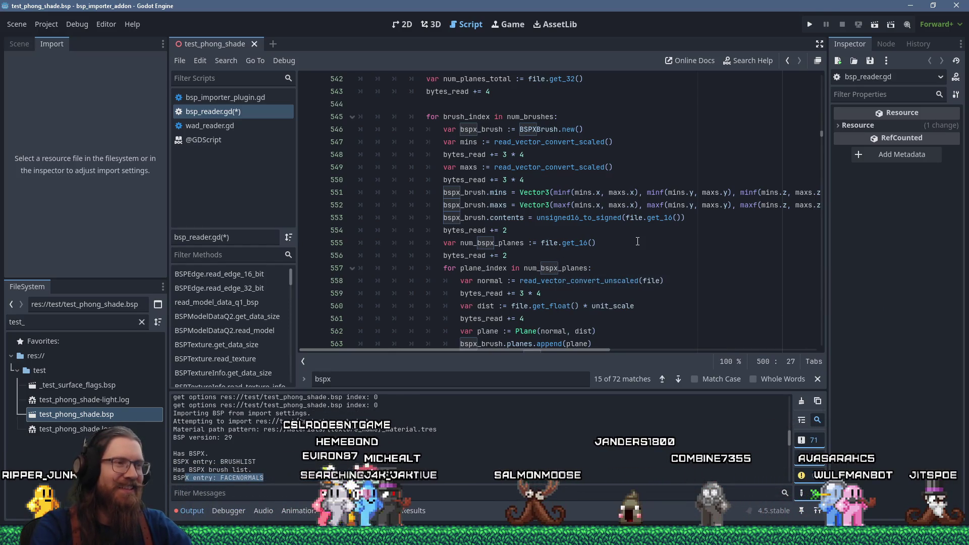
{"action": "scroll", "coordinate": [638, 242], "scroll_direction": "down", "scroll_amount": 3}
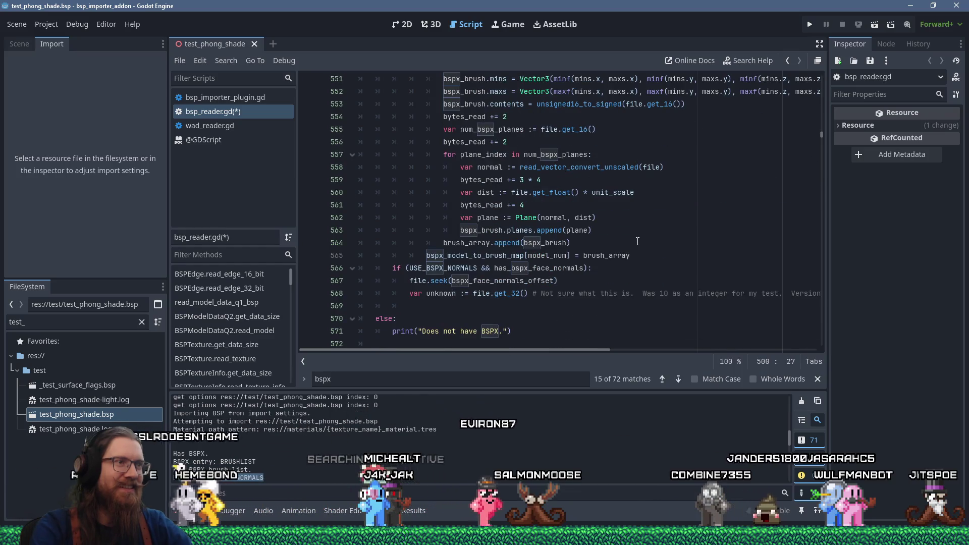
{"action": "scroll", "coordinate": [637, 241], "scroll_direction": "up", "scroll_amount": 3}
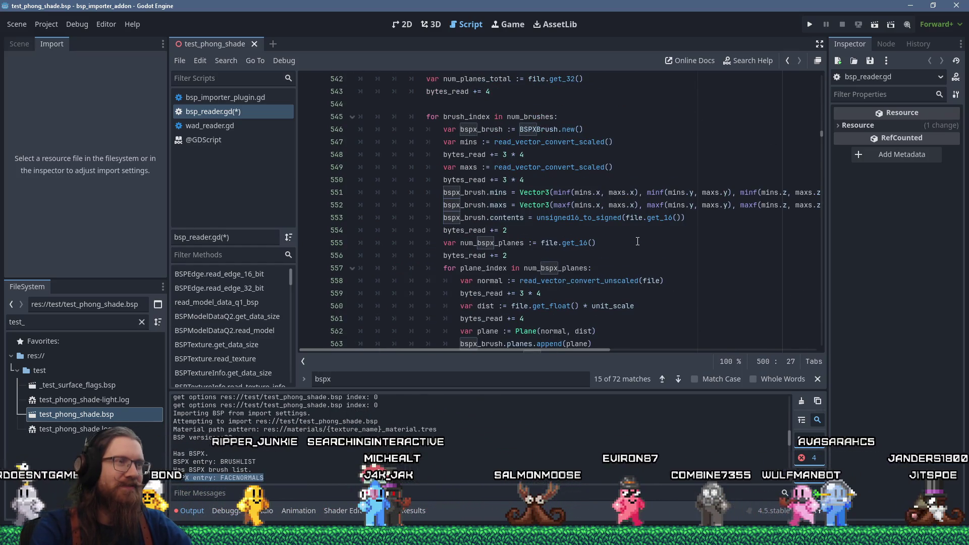
{"action": "scroll", "coordinate": [637, 241], "scroll_direction": "up", "scroll_amount": 3}
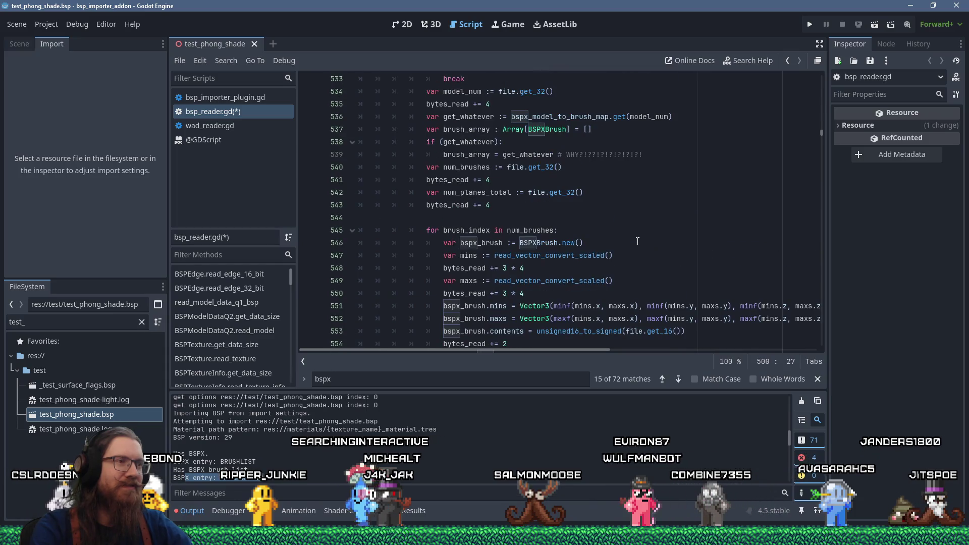
{"action": "scroll", "coordinate": [638, 242], "scroll_direction": "down", "scroll_amount": 8}
{"action": "scroll", "coordinate": [637, 242], "scroll_direction": "up", "scroll_amount": 10}
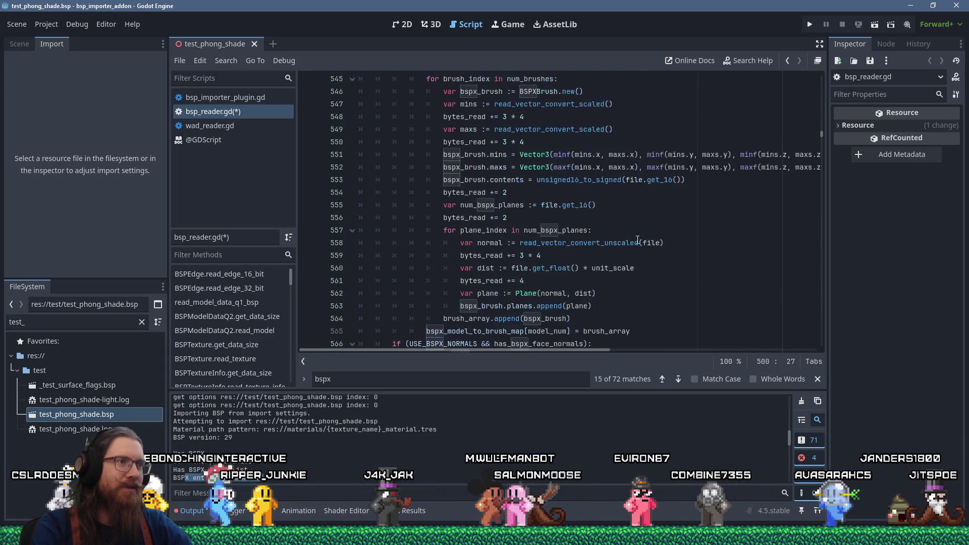
{"action": "scroll", "coordinate": [637, 240], "scroll_direction": "up", "scroll_amount": 7}
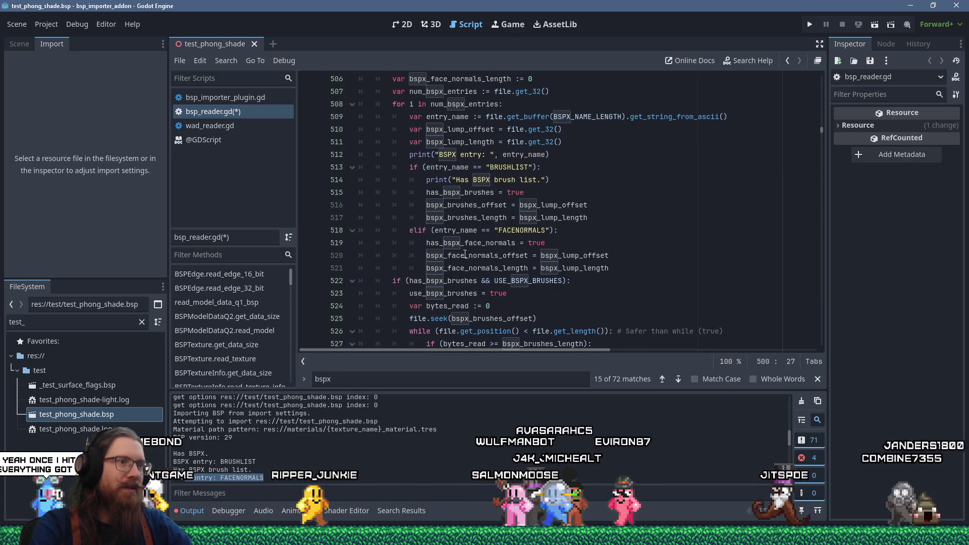
{"action": "scroll", "coordinate": [399, 232], "scroll_direction": "down", "scroll_amount": 3}
{"action": "scroll", "coordinate": [398, 232], "scroll_direction": "down", "scroll_amount": 4}
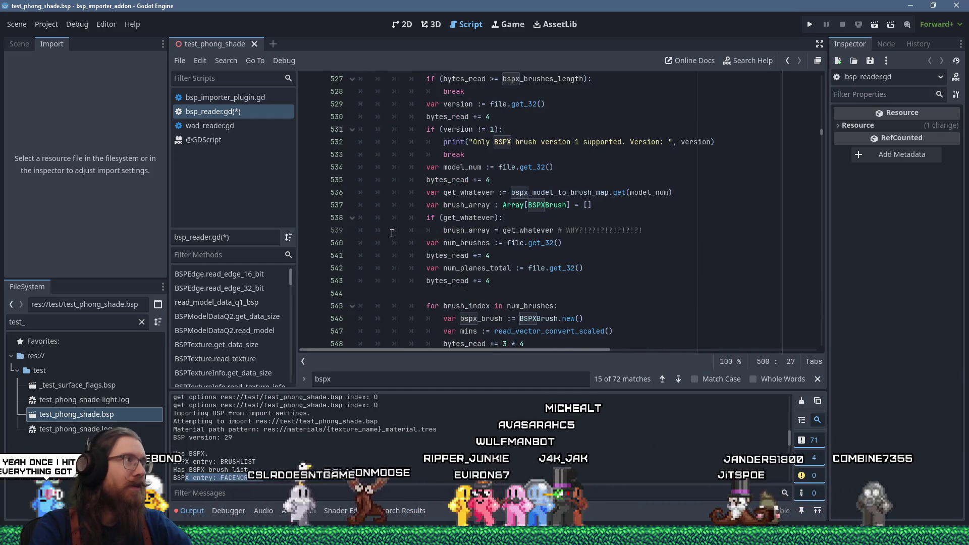
{"action": "scroll", "coordinate": [394, 227], "scroll_direction": "up", "scroll_amount": 3}
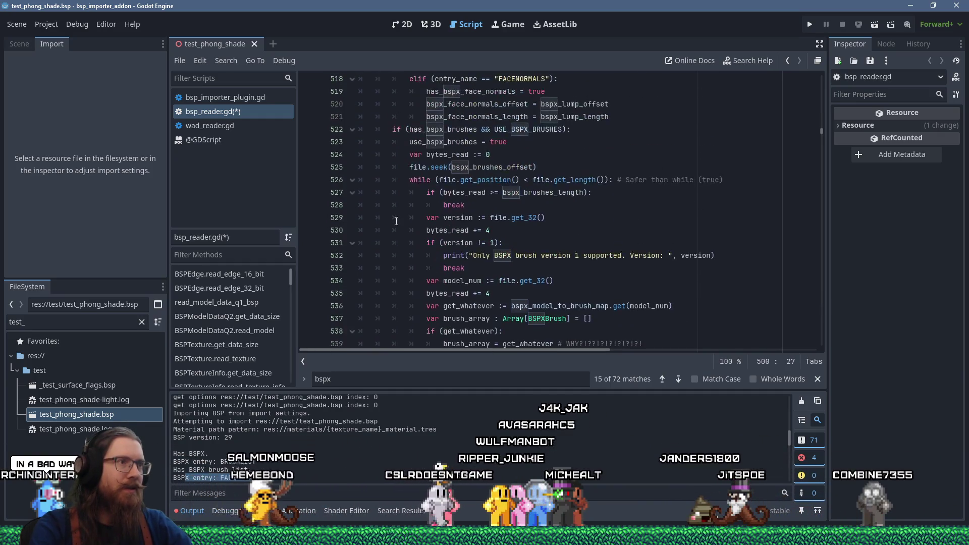
{"action": "left_click", "coordinate": [352, 130]}
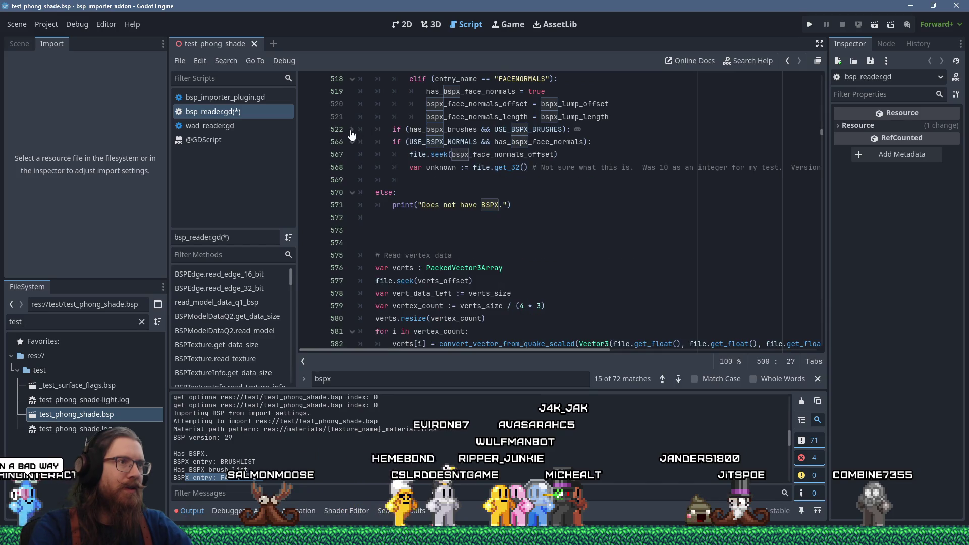
Step: Reorder the line 566 condition to 'has_bspx_face_normals && USE_BSPX_NORMALS'
{"action": "left_click", "coordinate": [413, 143]}
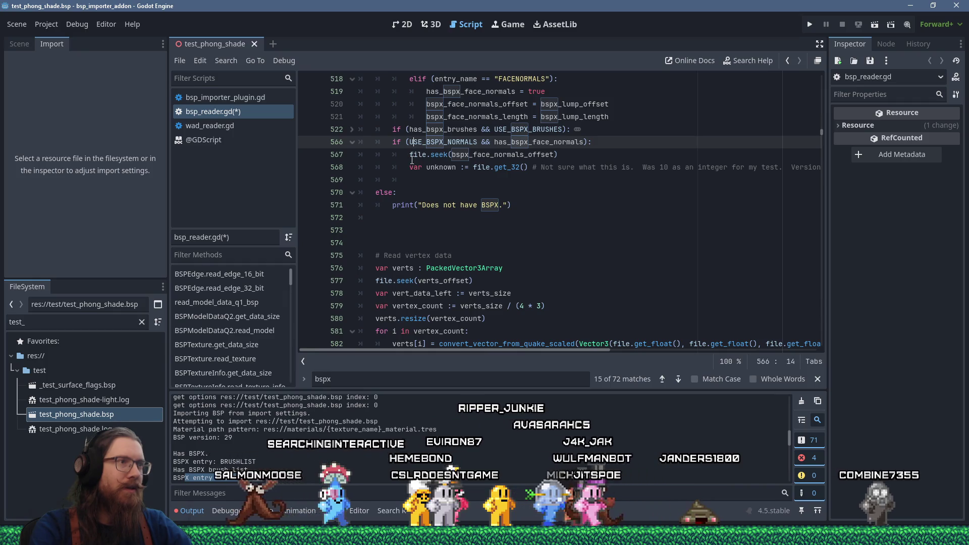
{"action": "mouse_move", "coordinate": [412, 160]}
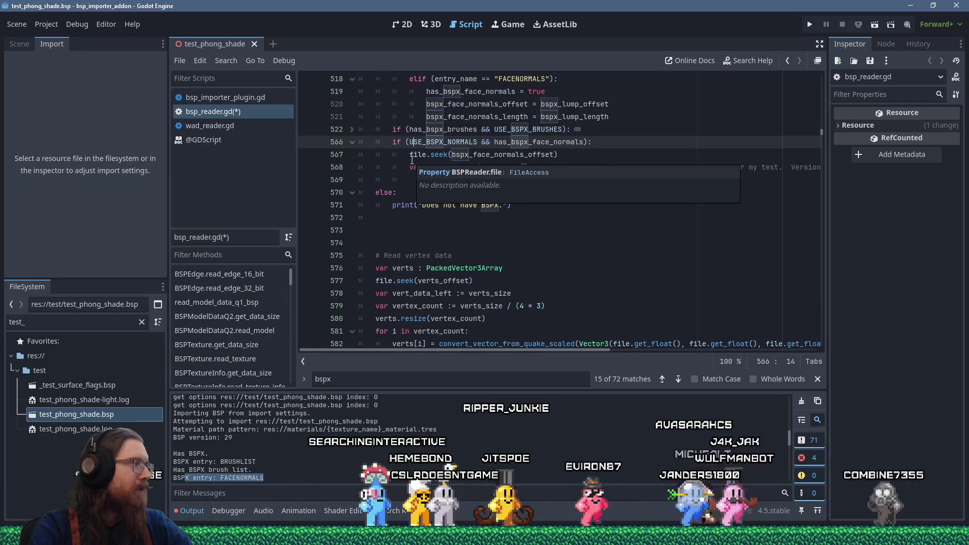
{"action": "double_click", "coordinate": [526, 143]}
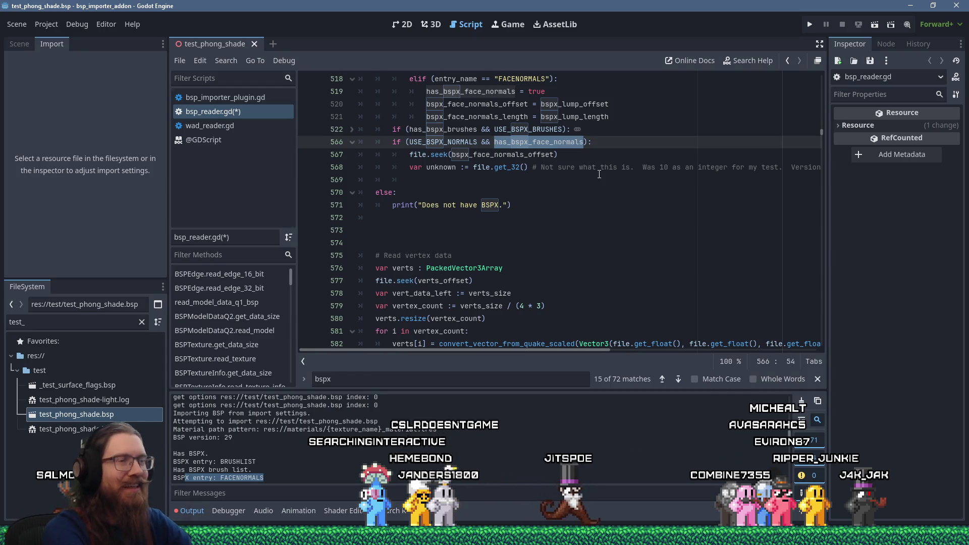
{"action": "key", "text": "BackSpace"}
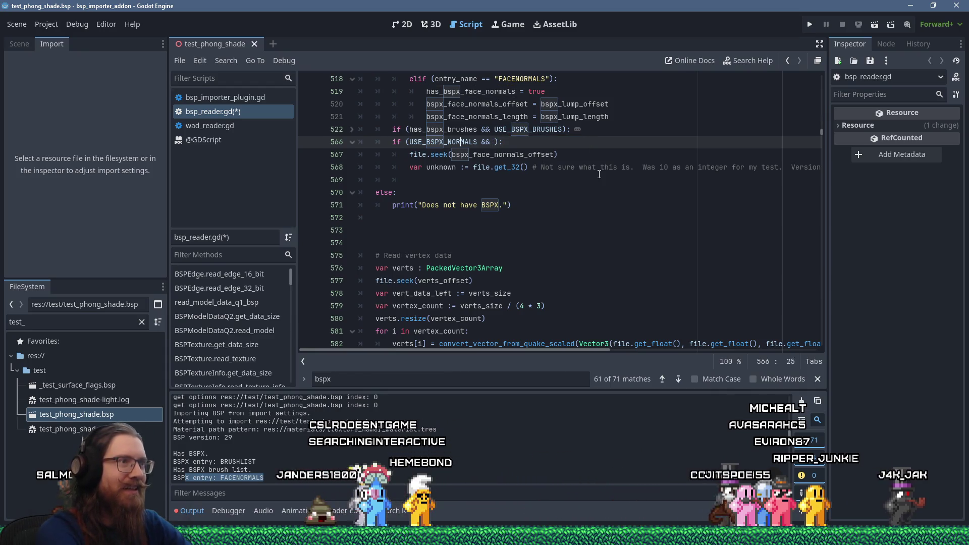
{"action": "key", "text": "ctrl+Left"}
{"action": "type", "text": "has_bspx_face_normals &&"}
{"action": "key", "text": "ctrl+Right"}
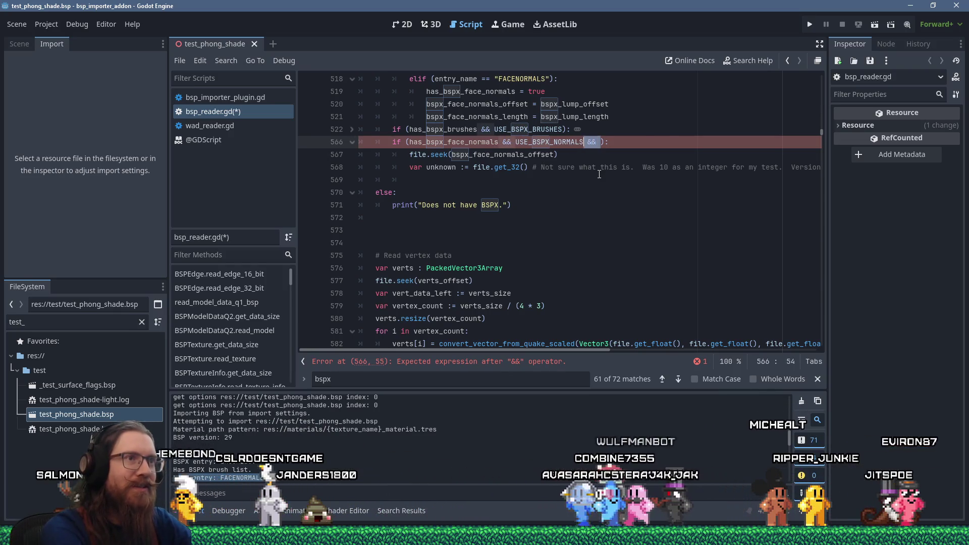
{"action": "key", "text": "Delete"}
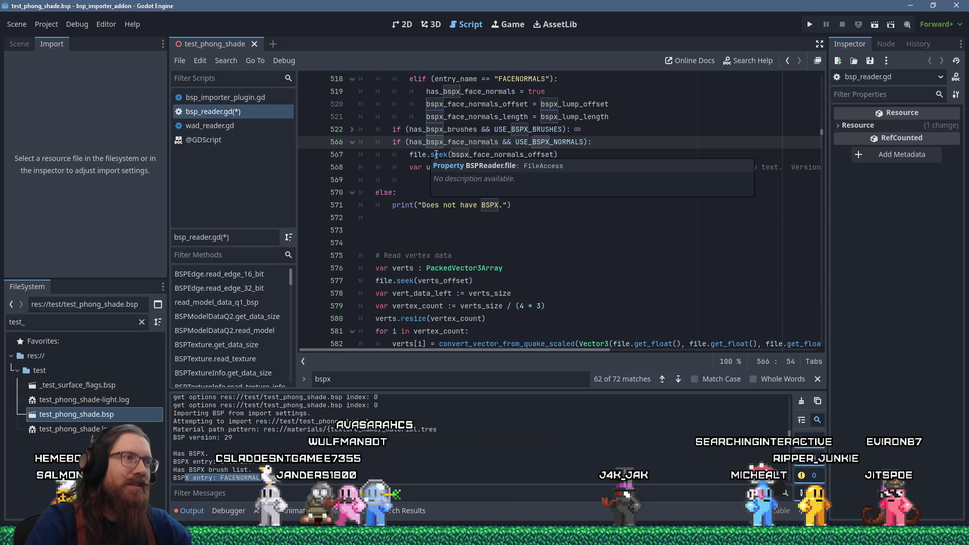
Step: Rename the variable unknown to num_unique_normals and delete its trailing comment
{"action": "double_click", "coordinate": [438, 167]}
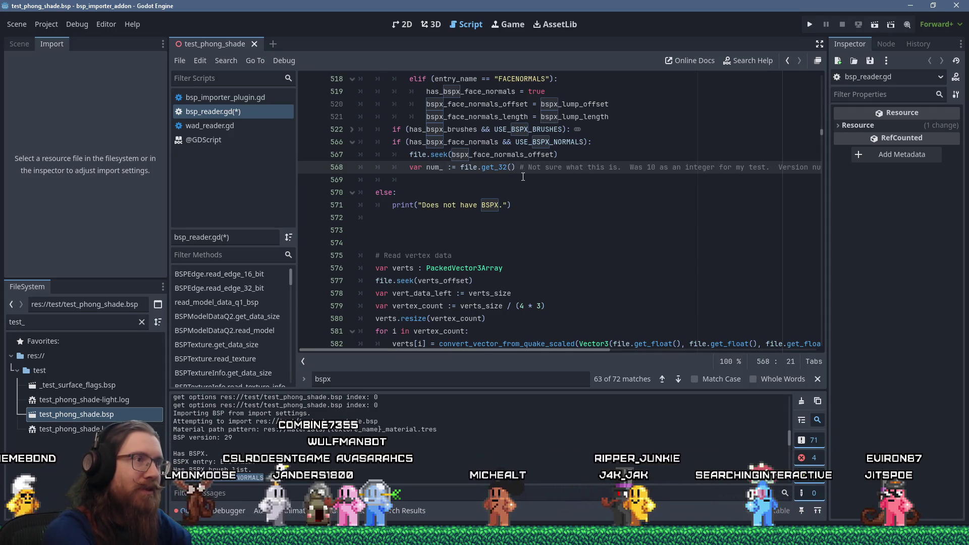
{"action": "type", "text": "ique_normal"}
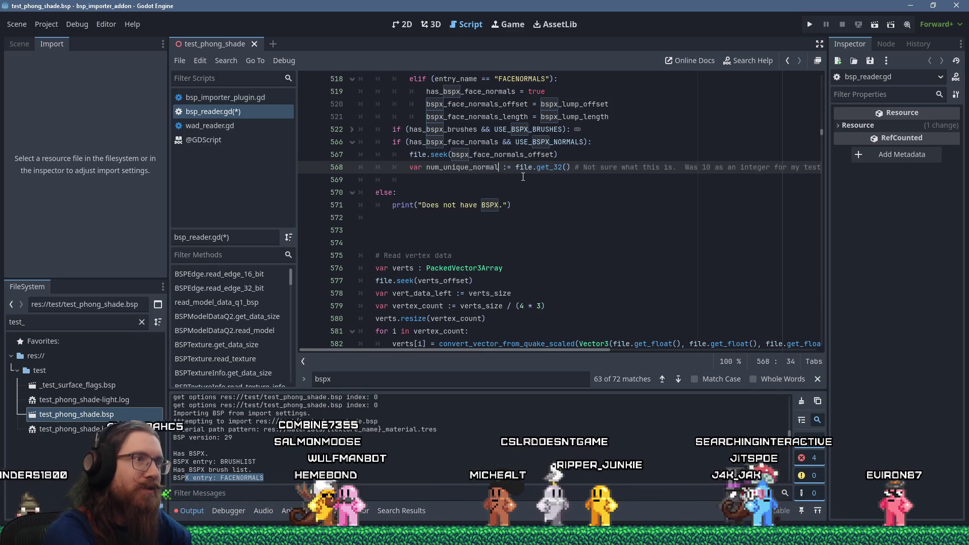
{"action": "type", "text": "s"}
{"action": "left_click", "coordinate": [523, 177]}
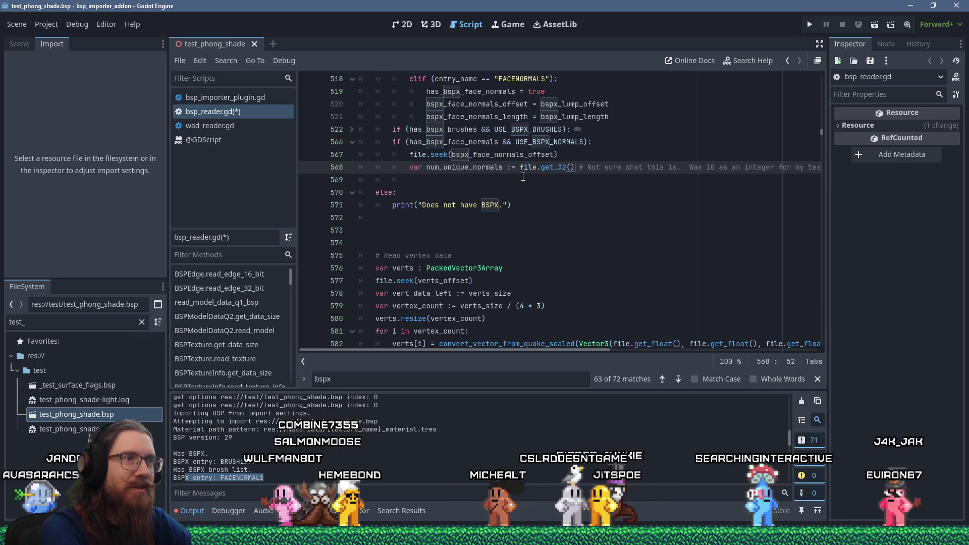
{"action": "key", "text": "shift+End"}
{"action": "key", "text": "BackSpace"}
{"action": "key", "text": "Home"}
{"action": "key", "text": "Home"}
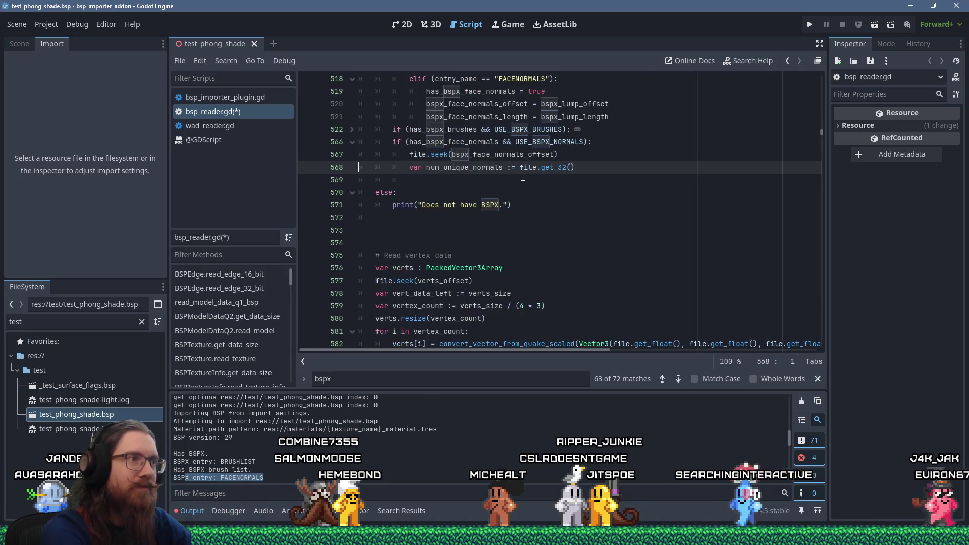
{"action": "key", "text": "Down"}
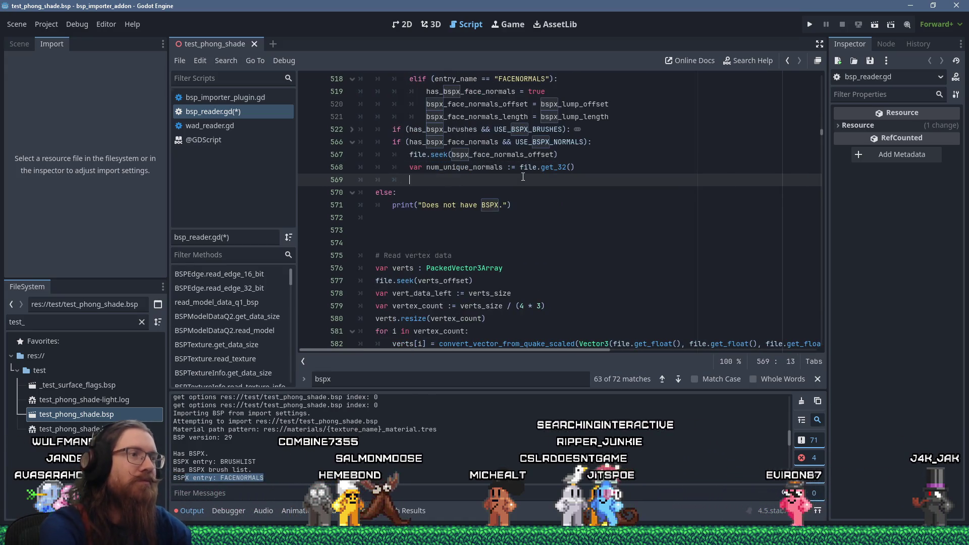
{"action": "scroll", "coordinate": [523, 177], "scroll_direction": "up", "scroll_amount": 13}
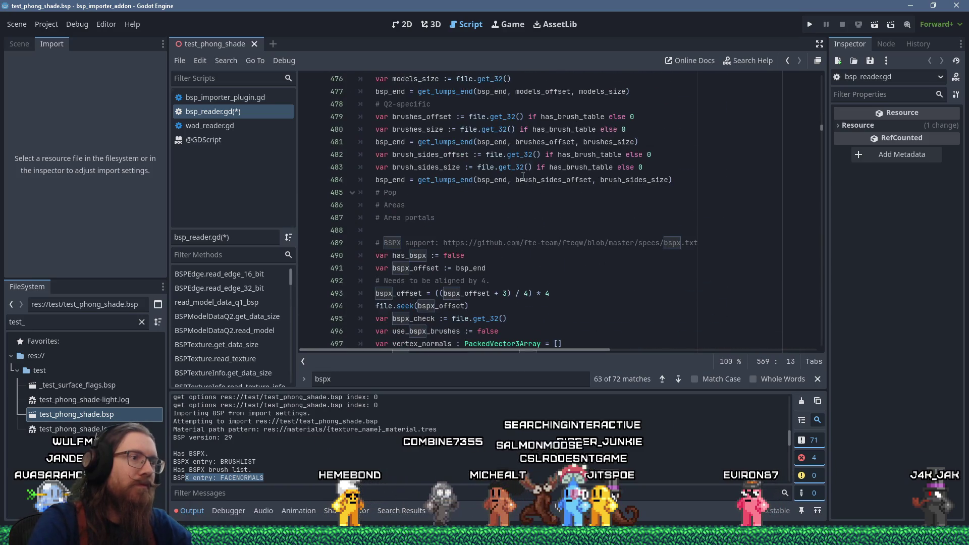
Step: Add 'var vertex_normal_indexes : PackedInt32Array = []' below the vertex_normals declaration on line 498
{"action": "scroll", "coordinate": [523, 174], "scroll_direction": "down", "scroll_amount": 2}
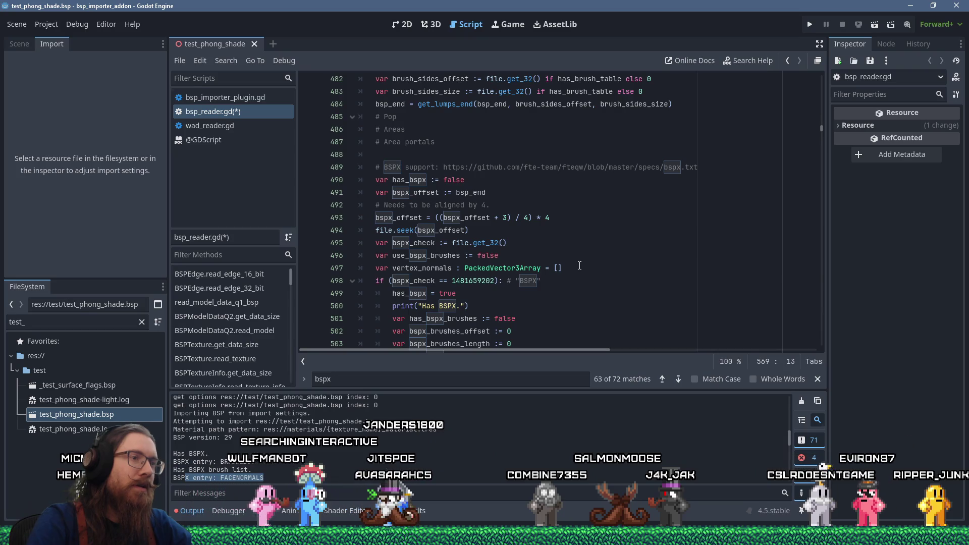
{"action": "left_click", "coordinate": [626, 265]}
{"action": "key", "text": "Return"}
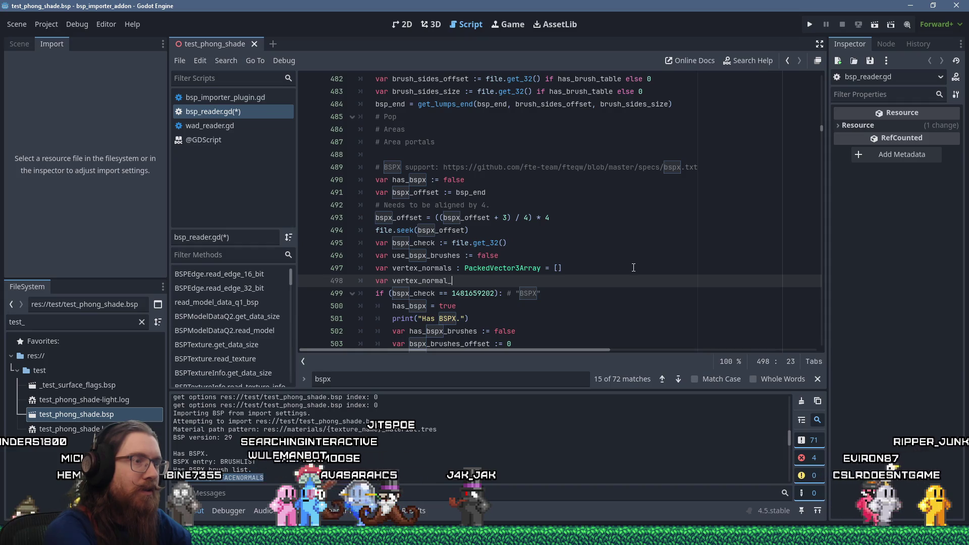
{"action": "type", "text": "indexes :"}
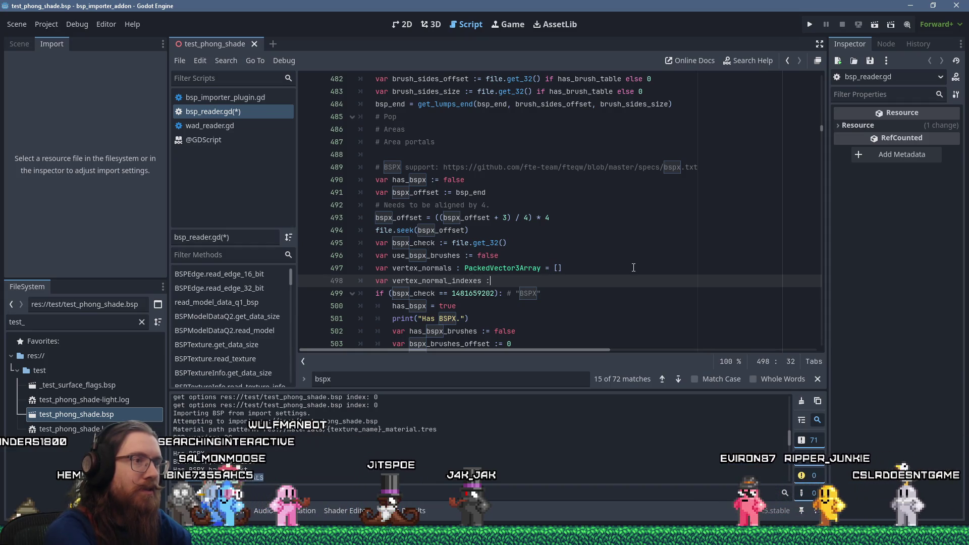
{"action": "type", "text": " PackedI"}
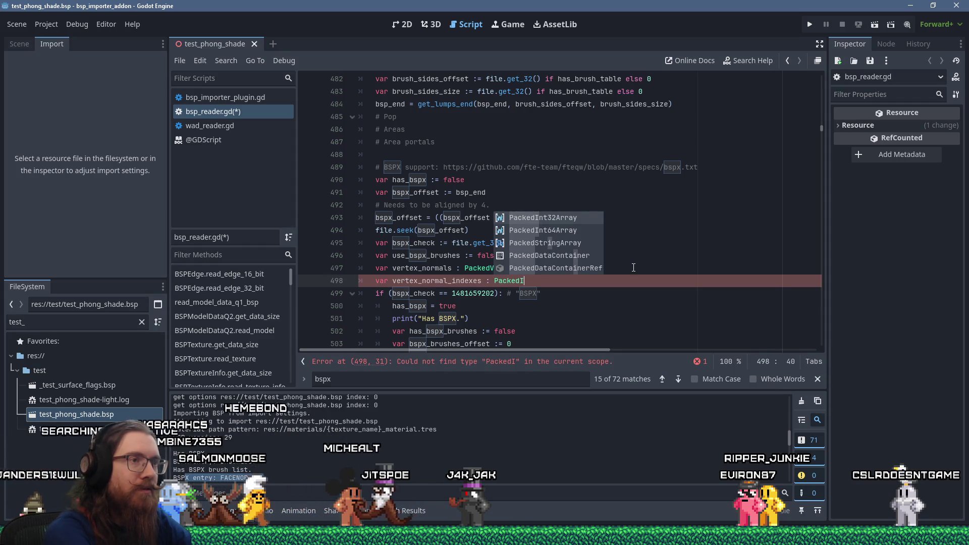
{"action": "key", "text": "Return"}
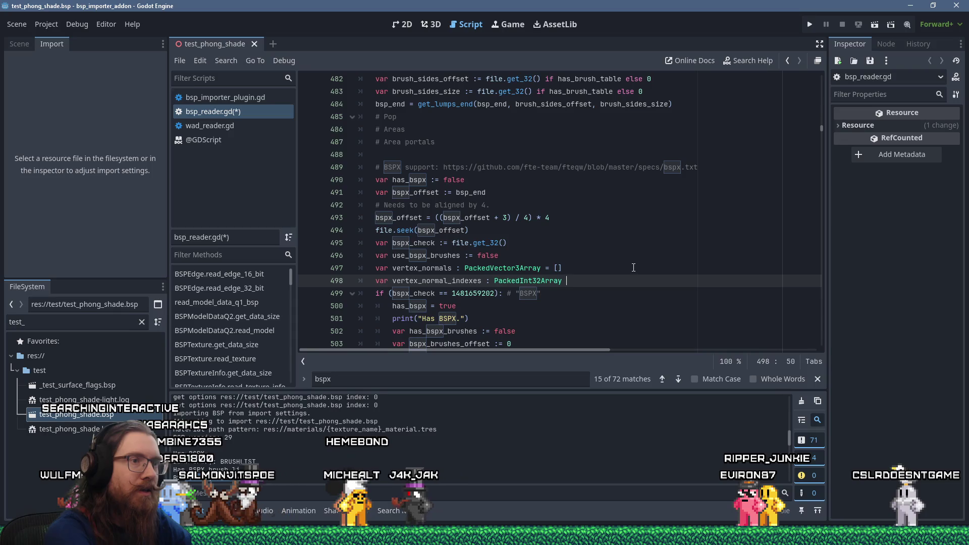
{"action": "type", "text": "= 0["}
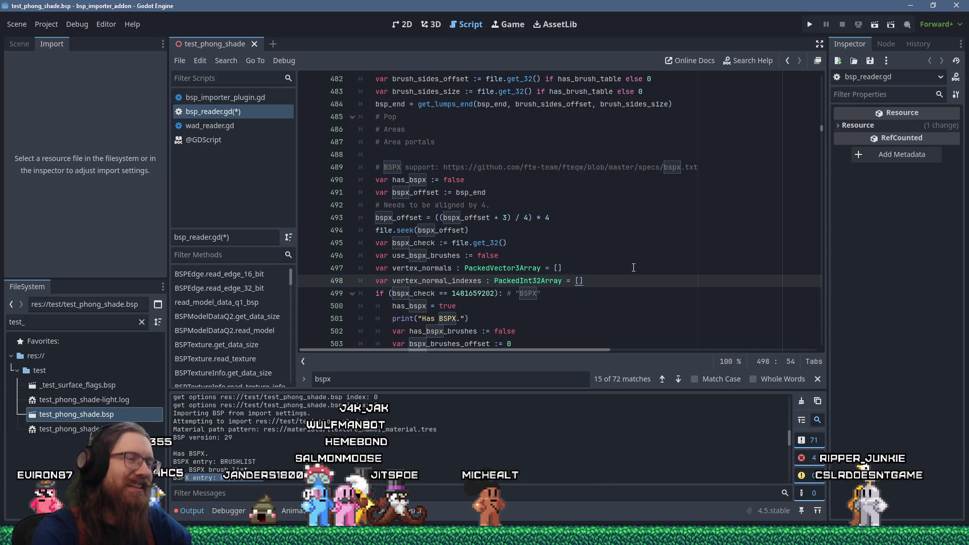
{"action": "scroll", "coordinate": [618, 262], "scroll_direction": "down", "scroll_amount": 9}
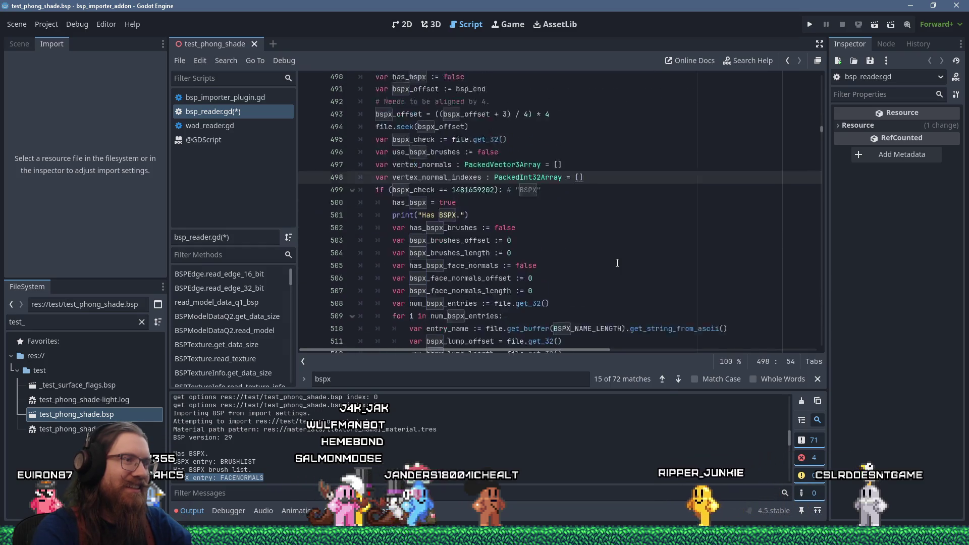
Step: Place the caret at the end of line 570 after the num_unique_normals read, then switch to HxD
{"action": "scroll", "coordinate": [617, 263], "scroll_direction": "down", "scroll_amount": 1}
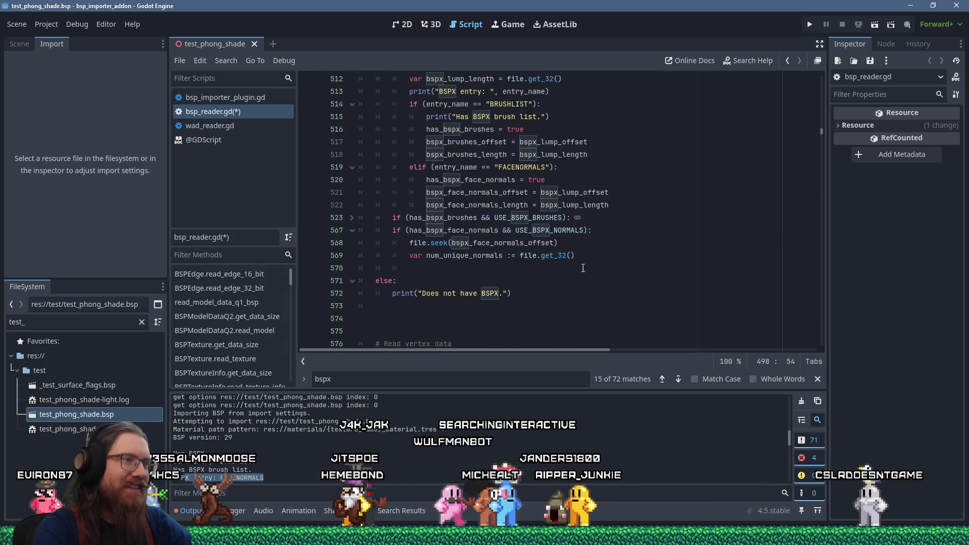
{"action": "left_click", "coordinate": [459, 266]}
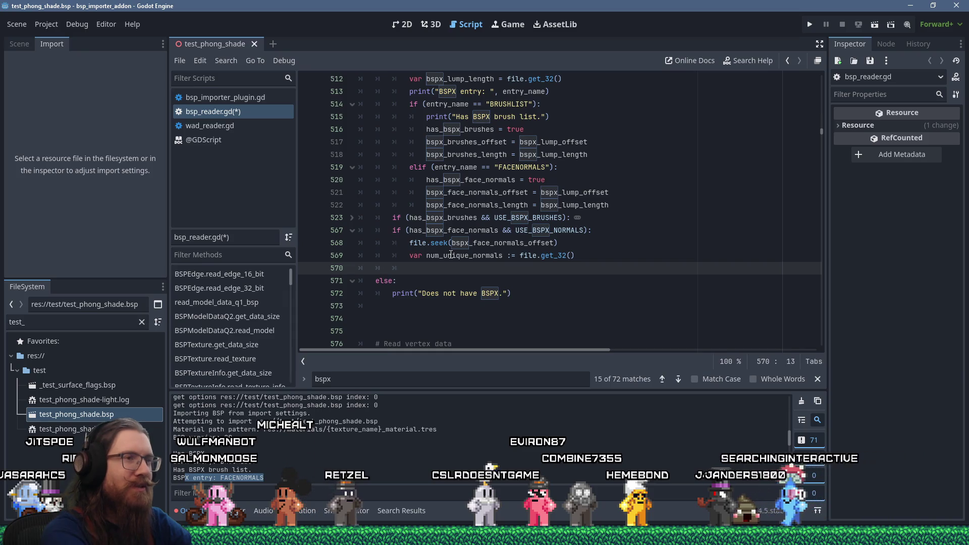
{"action": "key", "text": "alt+Tab"}
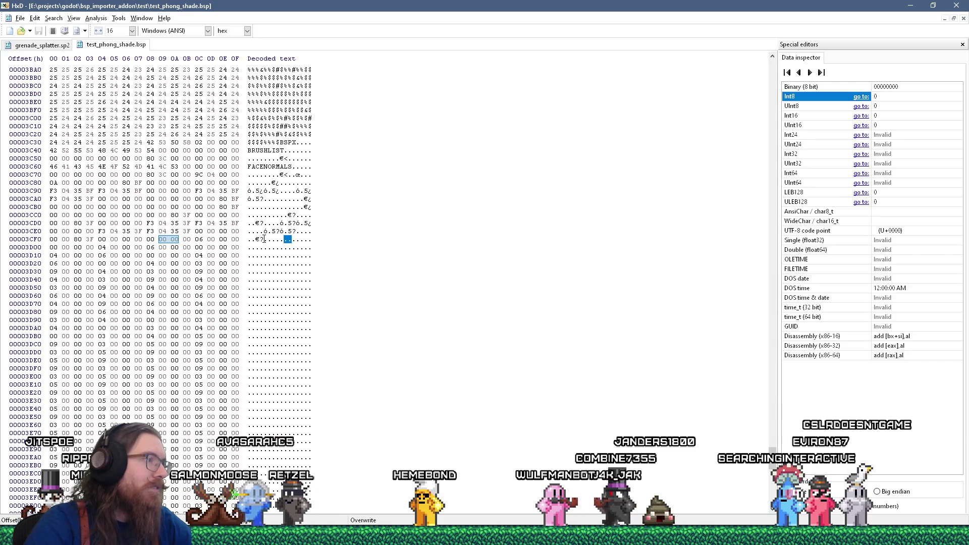
Step: Check the float 1 at 3CF0 and the zero bytes at 3CF4–3CF7, then return to Godot
{"action": "left_click_drag", "start_coordinate": [259, 240], "coordinate": [246, 239]}
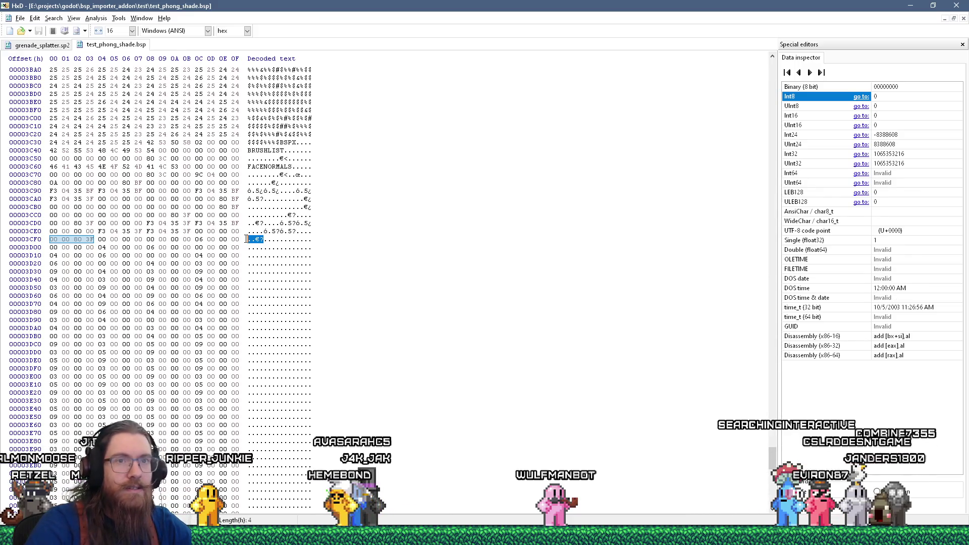
{"action": "left_click_drag", "start_coordinate": [264, 239], "coordinate": [280, 240]}
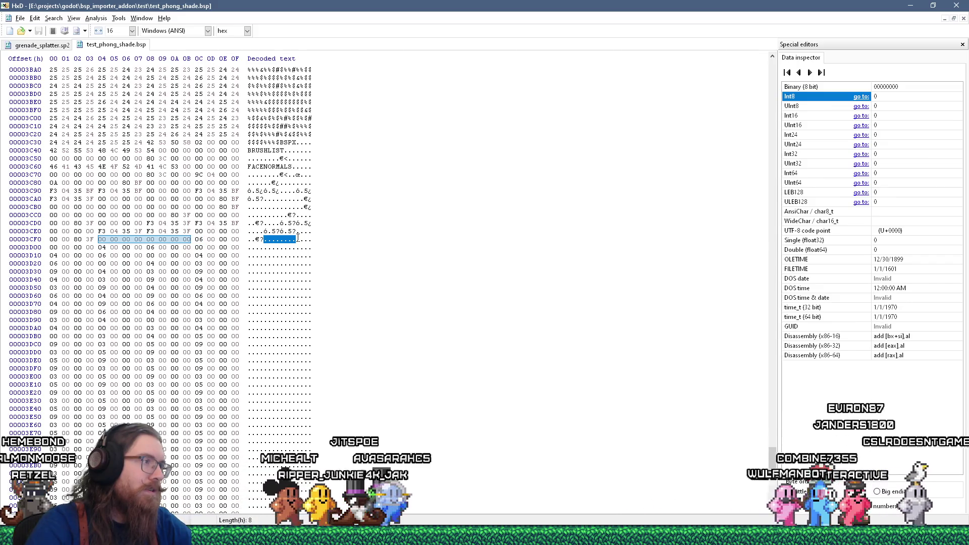
{"action": "left_click_drag", "start_coordinate": [297, 239], "coordinate": [281, 239]}
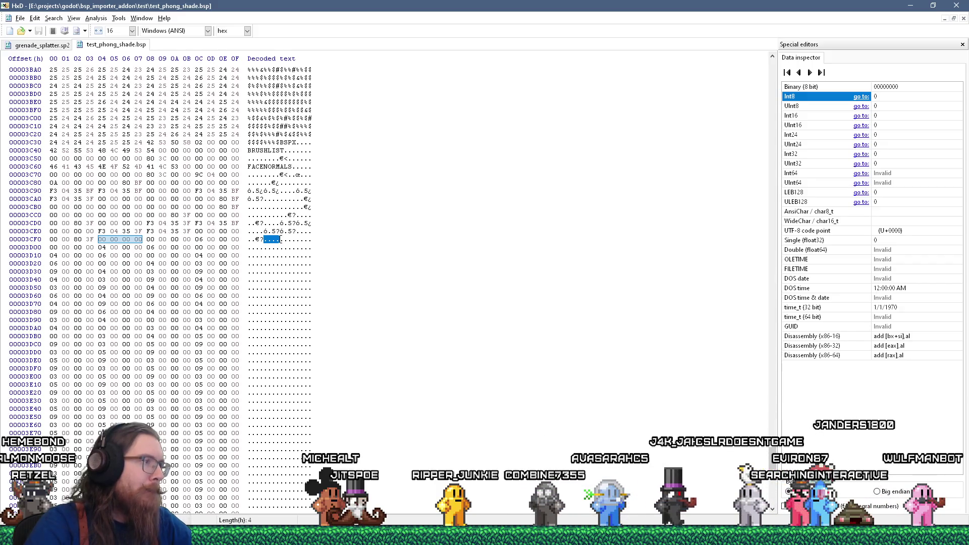
{"action": "scroll", "coordinate": [280, 239], "scroll_direction": "down", "scroll_amount": 15}
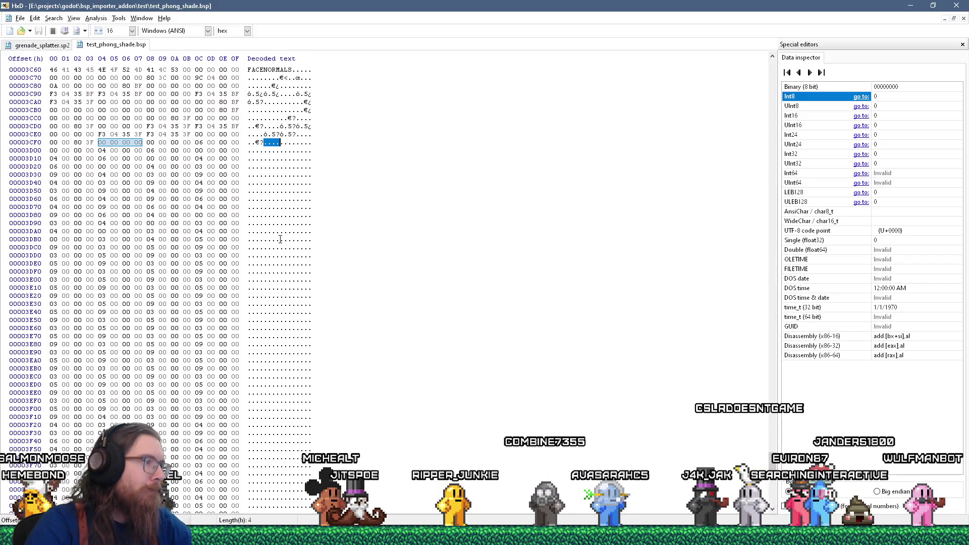
{"action": "scroll", "coordinate": [281, 239], "scroll_direction": "up", "scroll_amount": 13}
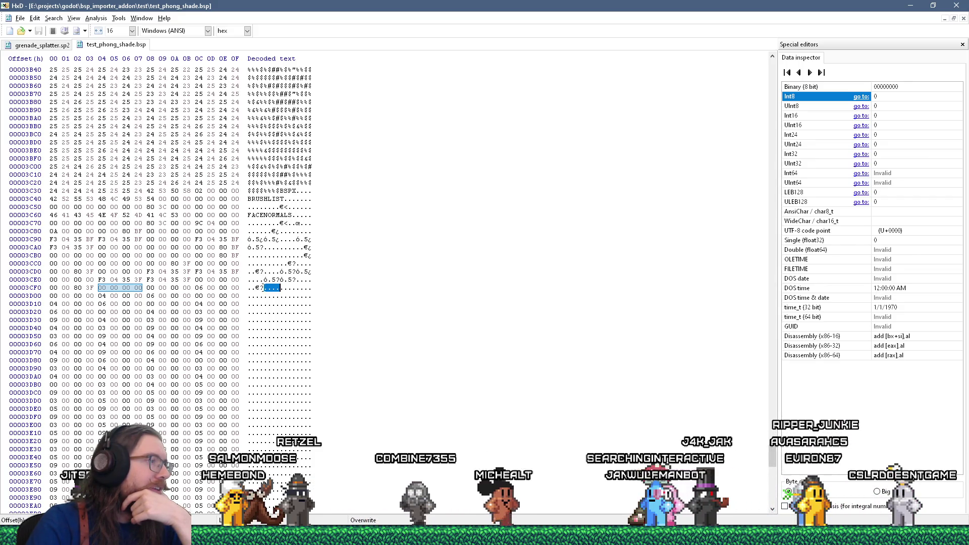
{"action": "left_click", "coordinate": [264, 288]}
{"action": "left_click_drag", "start_coordinate": [266, 289], "coordinate": [297, 289]}
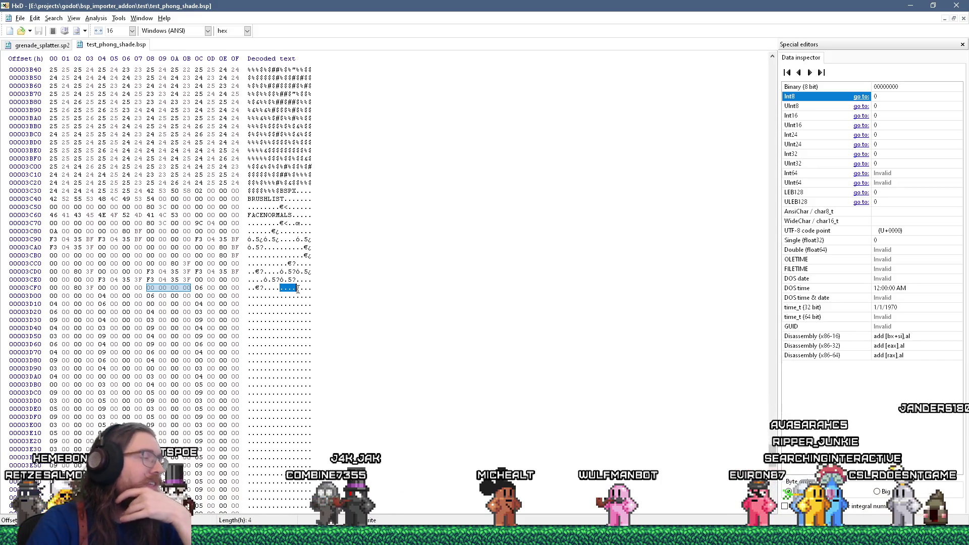
{"action": "key", "text": "alt+Tab"}
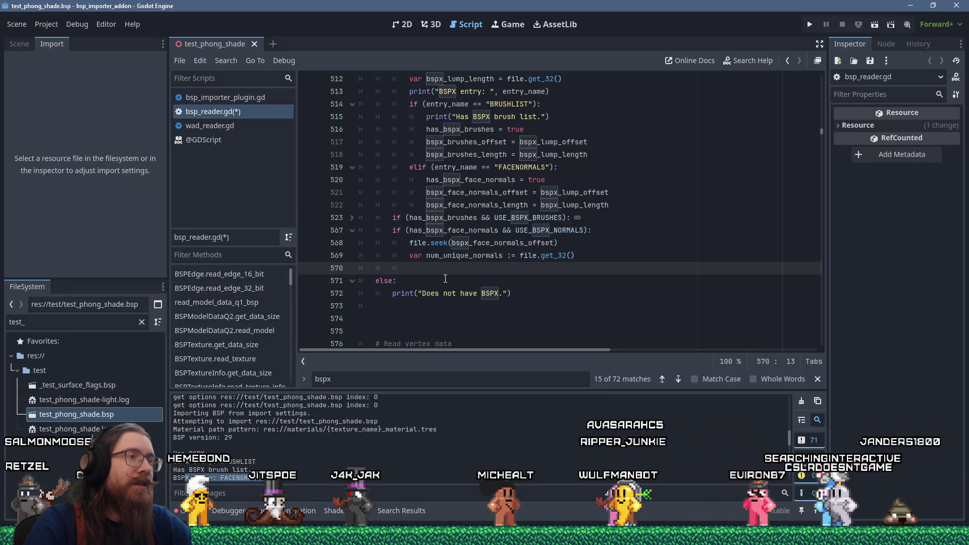
Step: Declare 'var read_left_to_do := bspx_face_normals_length' at the start of the normals block
{"action": "scroll", "coordinate": [445, 279], "scroll_direction": "up", "scroll_amount": 2}
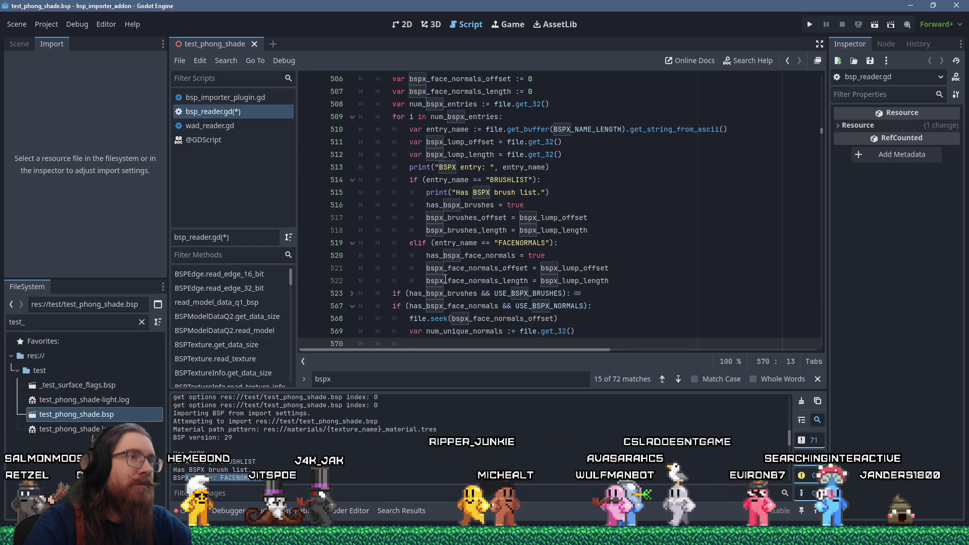
{"action": "scroll", "coordinate": [445, 278], "scroll_direction": "up", "scroll_amount": 2}
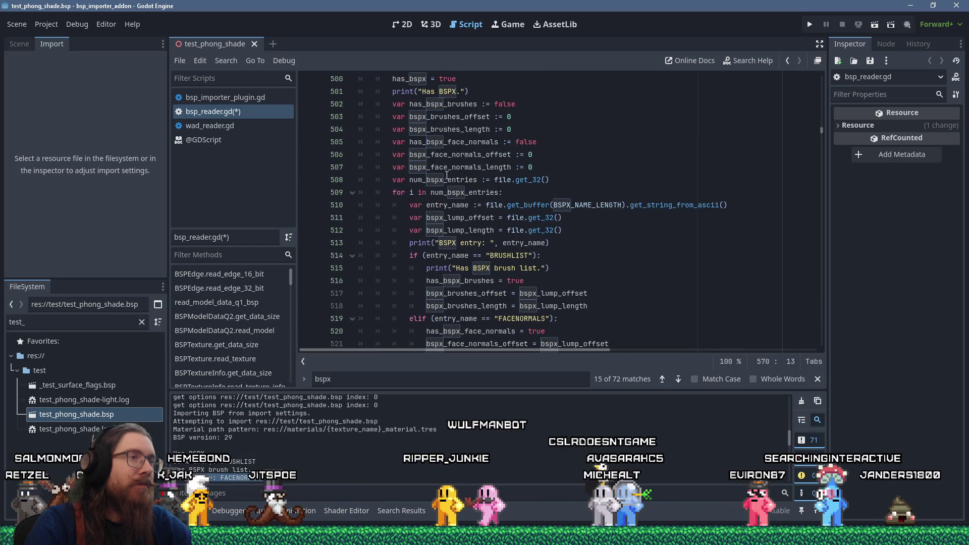
{"action": "double_click", "coordinate": [458, 166]}
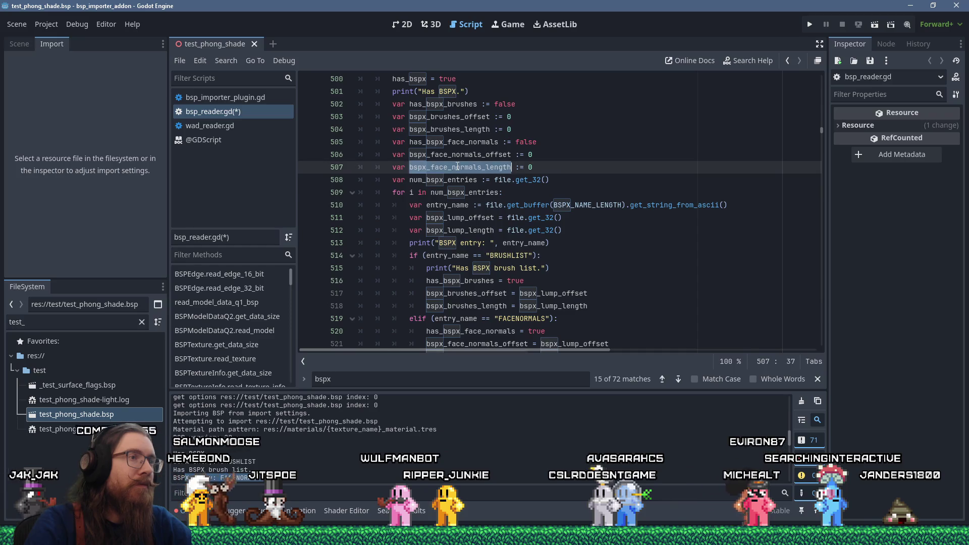
{"action": "right_click", "coordinate": [459, 171]}
{"action": "scroll", "coordinate": [590, 233], "scroll_direction": "down", "scroll_amount": 4}
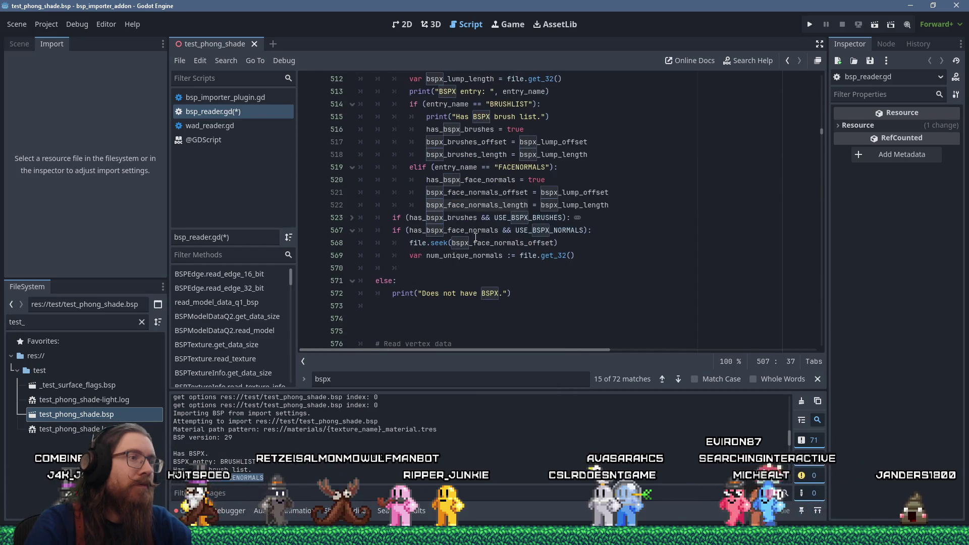
{"action": "left_click", "coordinate": [590, 231]}
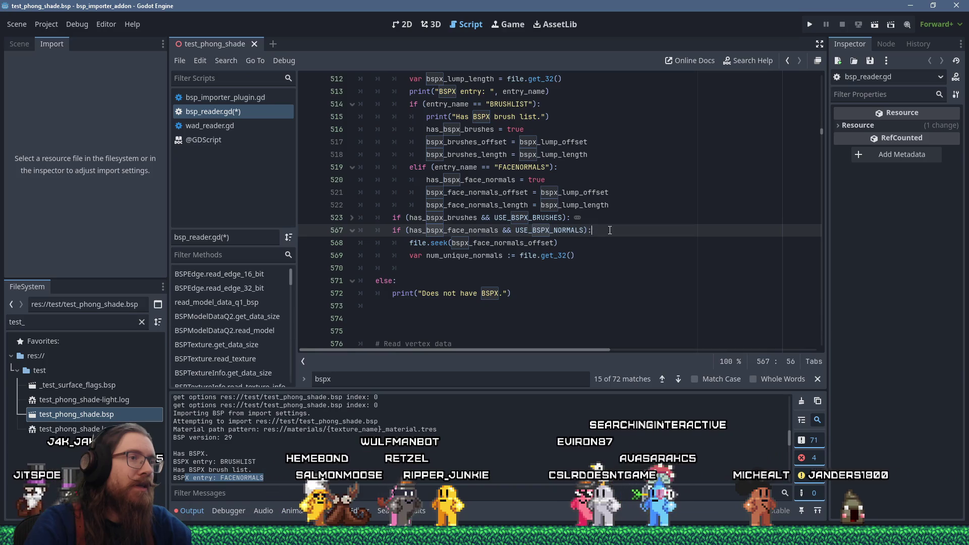
{"action": "key", "text": "Return"}
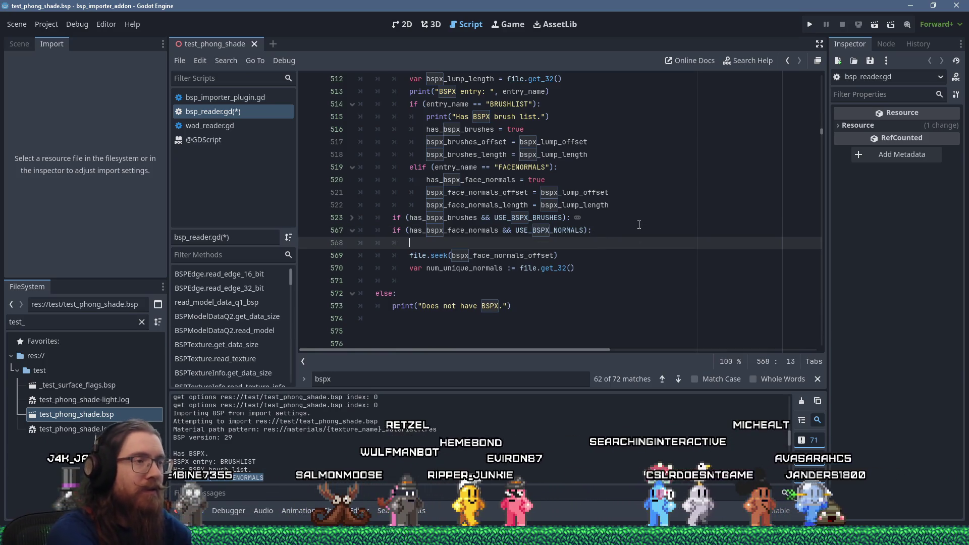
{"action": "type", "text": "va"}
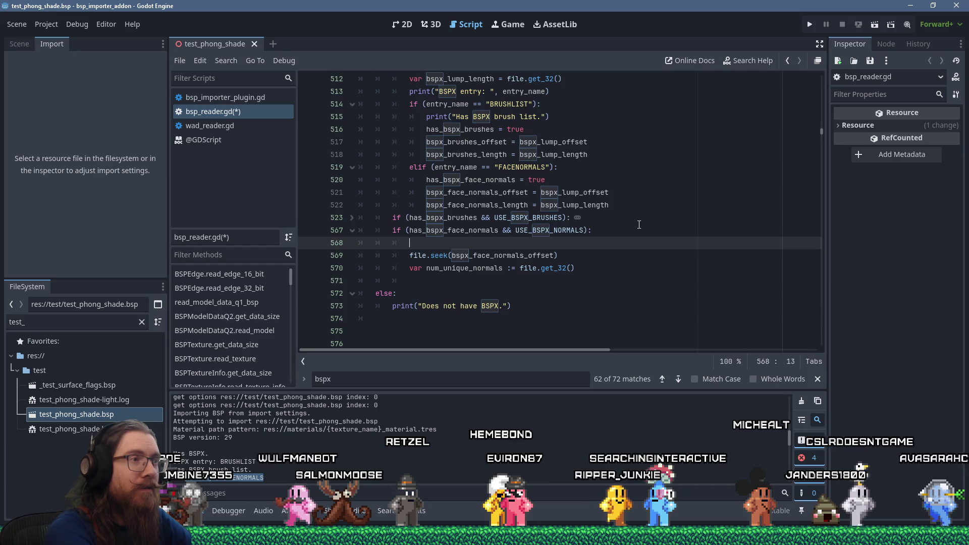
{"action": "type", "text": "r "}
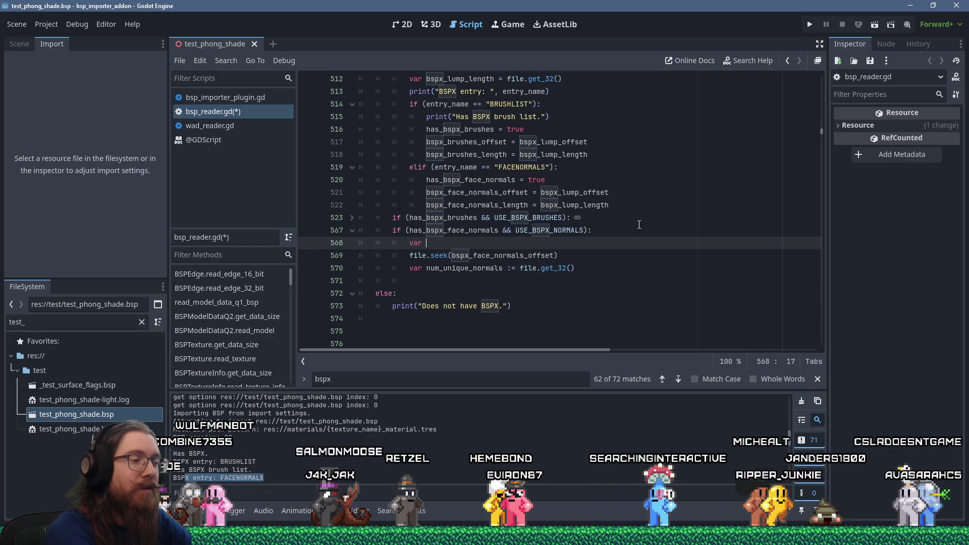
{"action": "type", "text": "read_"}
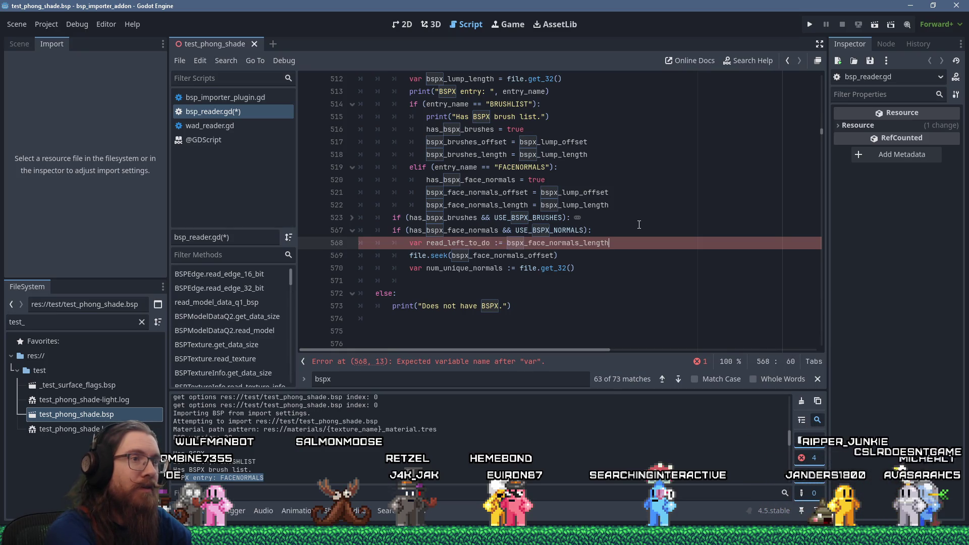
{"action": "key", "text": "Down"}
Step: Add 'read_left_to_do -= 4' below the num_unique_normals read and unfold the brush-list block
{"action": "key", "text": "Return"}
{"action": "type", "text": "read_left_to_do -="}
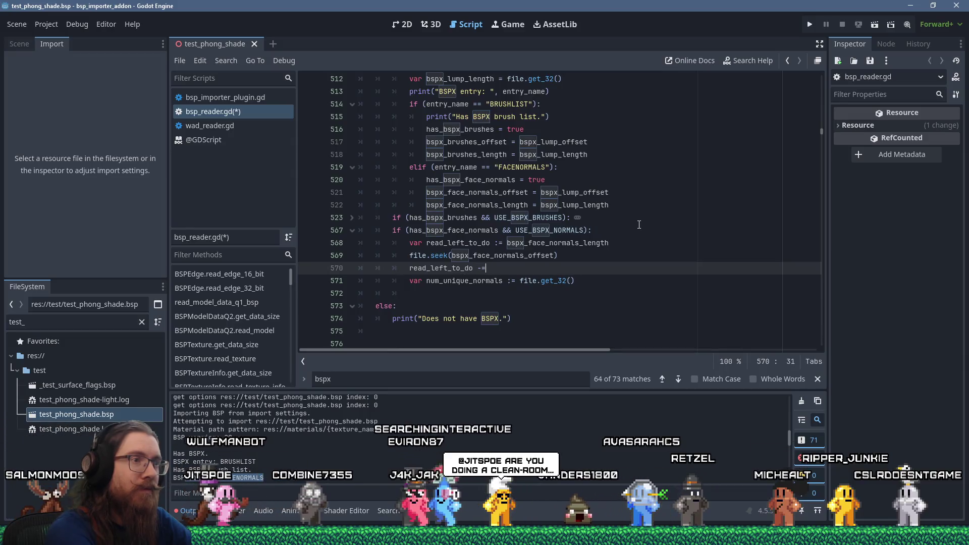
{"action": "type", "text": " 4"}
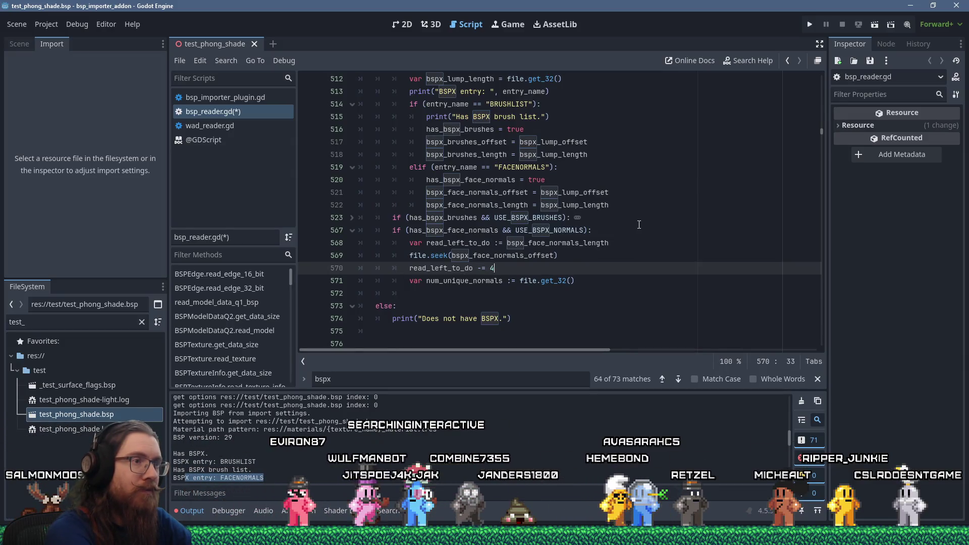
{"action": "key", "text": "End"}
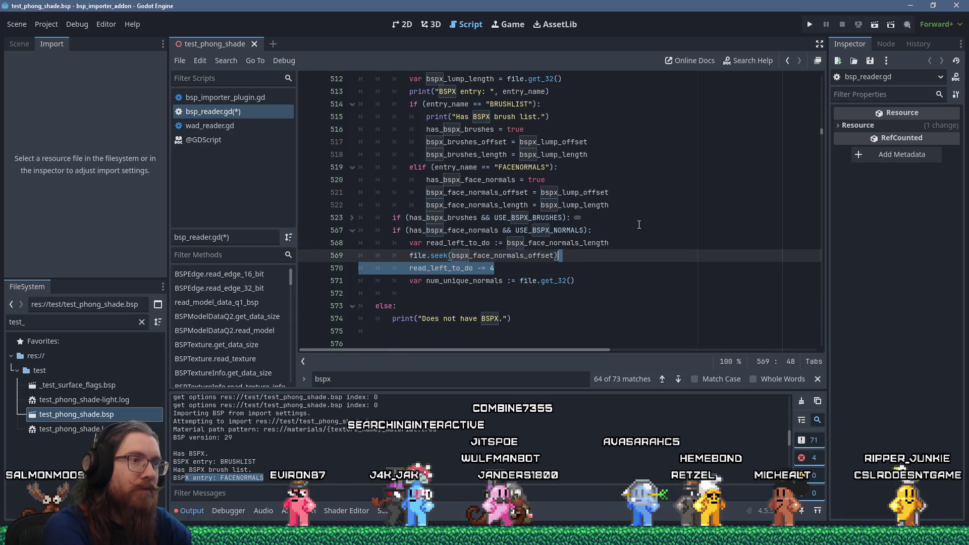
{"action": "key", "text": "alt+Down"}
{"action": "key", "text": "alt+Down"}
{"action": "key", "text": "Up"}
{"action": "key", "text": "ctrl+shift+k"}
{"action": "key", "text": "Return"}
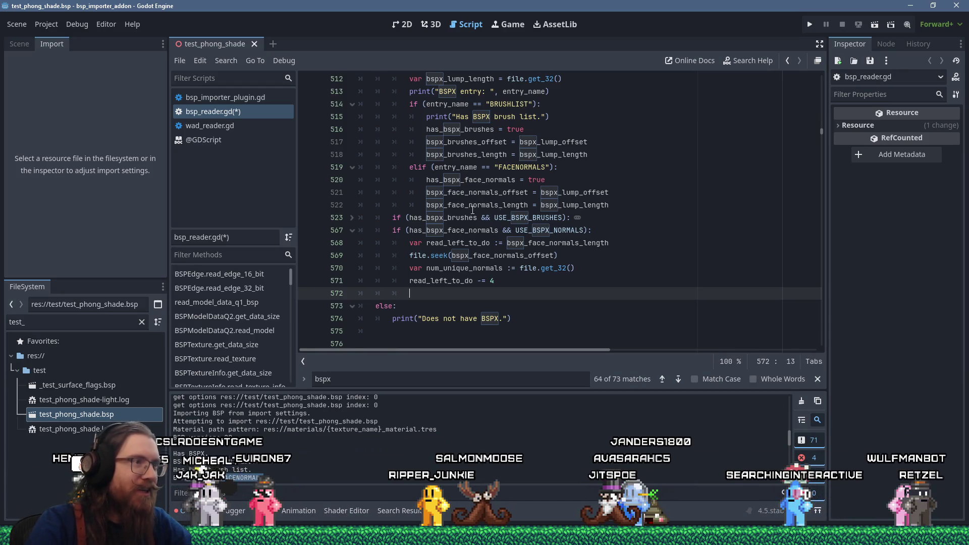
{"action": "left_click", "coordinate": [353, 218]}
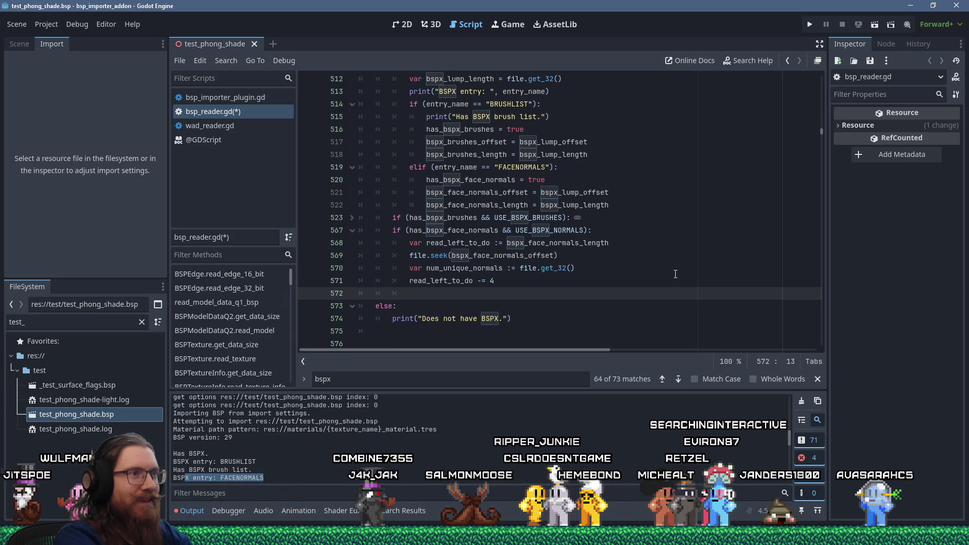
{"action": "type", "text": "while (rea"}
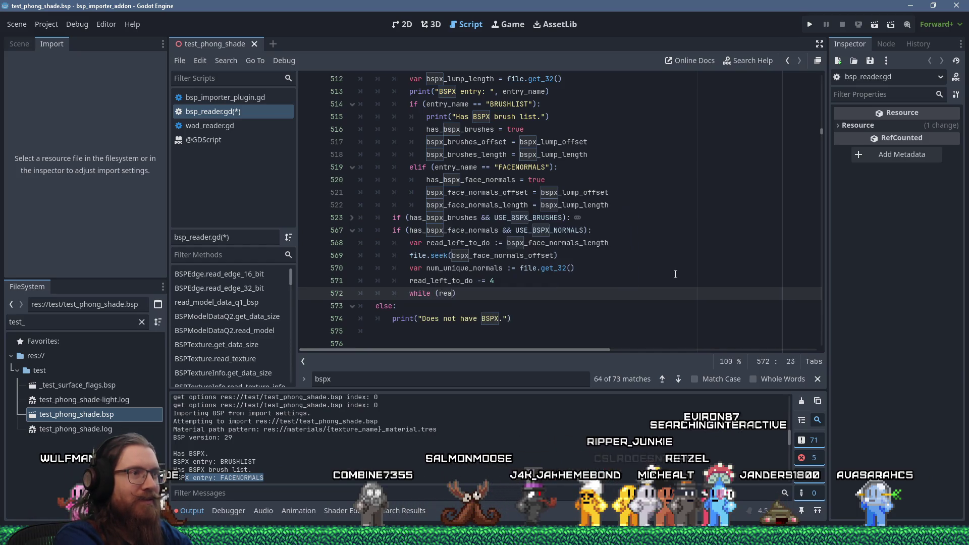
{"action": "type", "text": "d_left_to_do > 0 "}
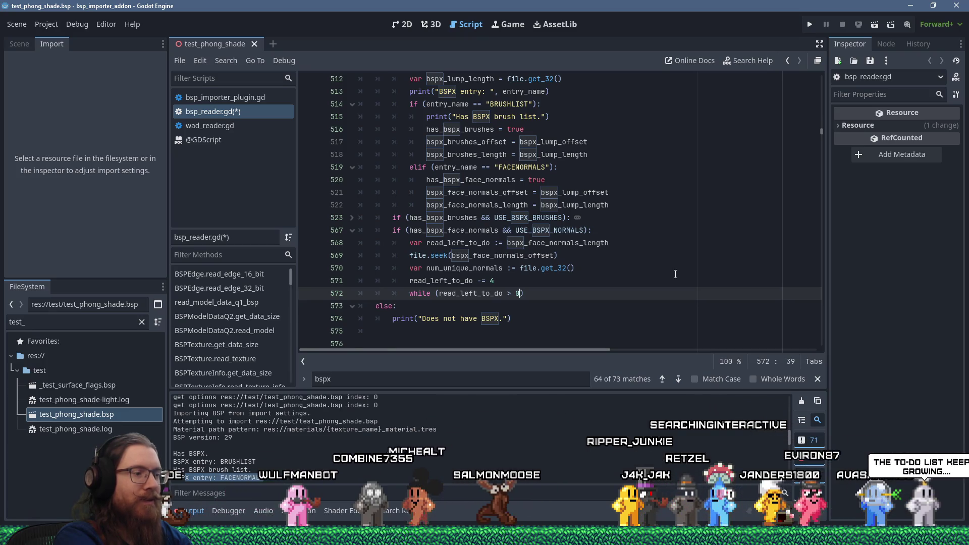
{"action": "type", "text": "&&"}
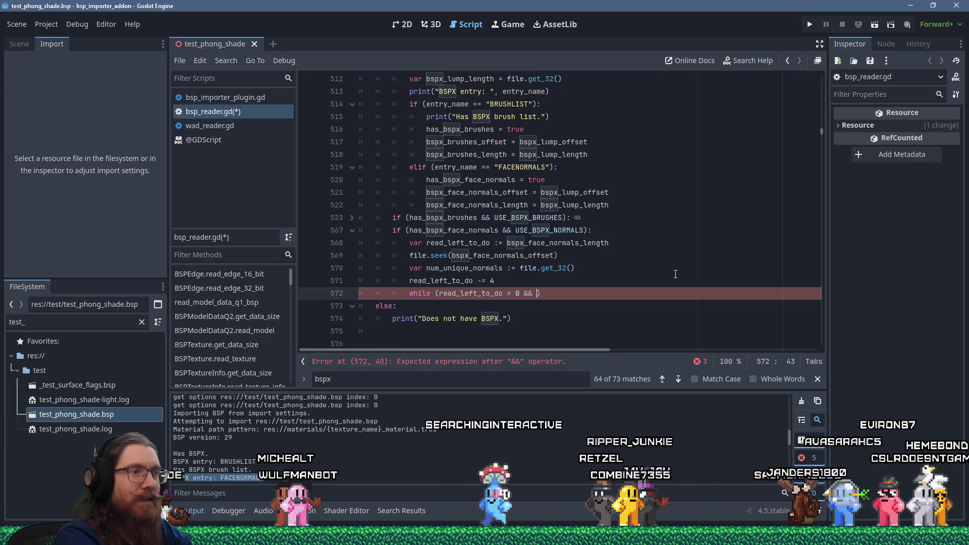
Step: Replace the unfinished while on line 572 with 'for', checking the line 509 loop header for reference
{"action": "key", "text": "BackSpace"}
{"action": "key", "text": "BackSpace"}
{"action": "key", "text": "BackSpace"}
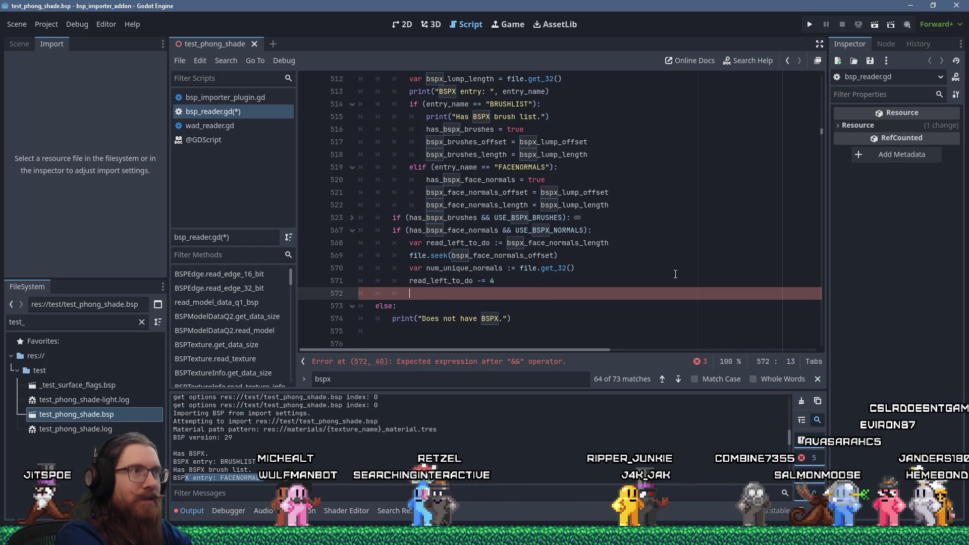
{"action": "scroll", "coordinate": [676, 274], "scroll_direction": "up", "scroll_amount": 3}
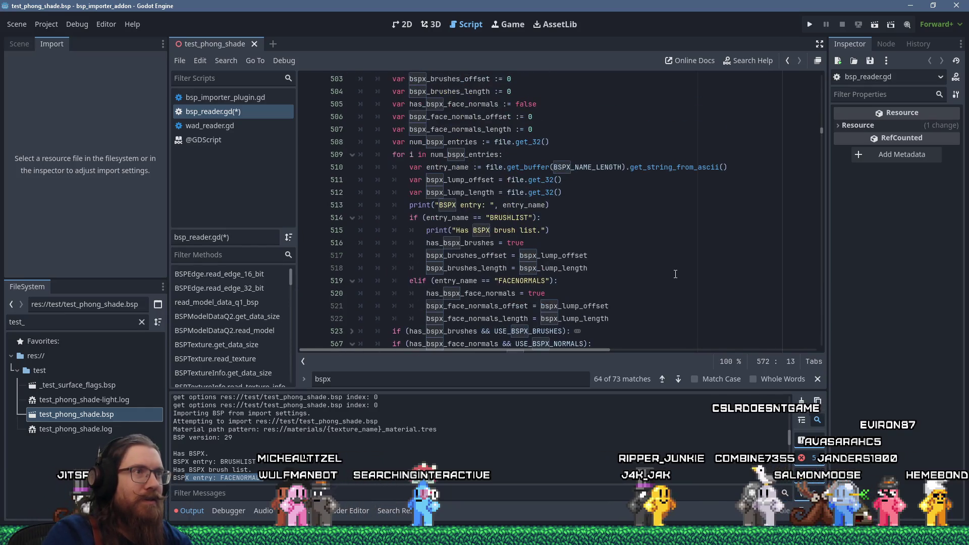
{"action": "type", "text": "for i in"}
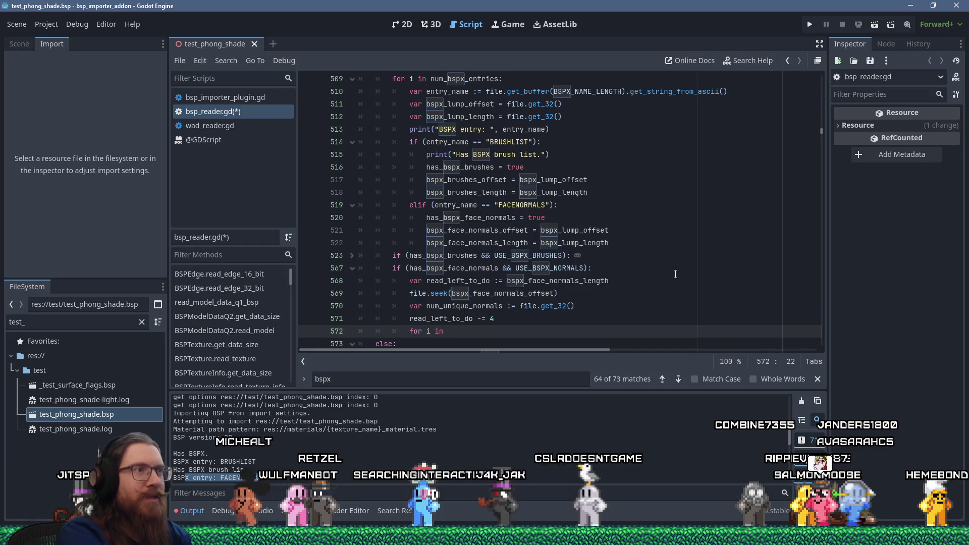
{"action": "scroll", "coordinate": [472, 132], "scroll_direction": "up", "scroll_amount": 1}
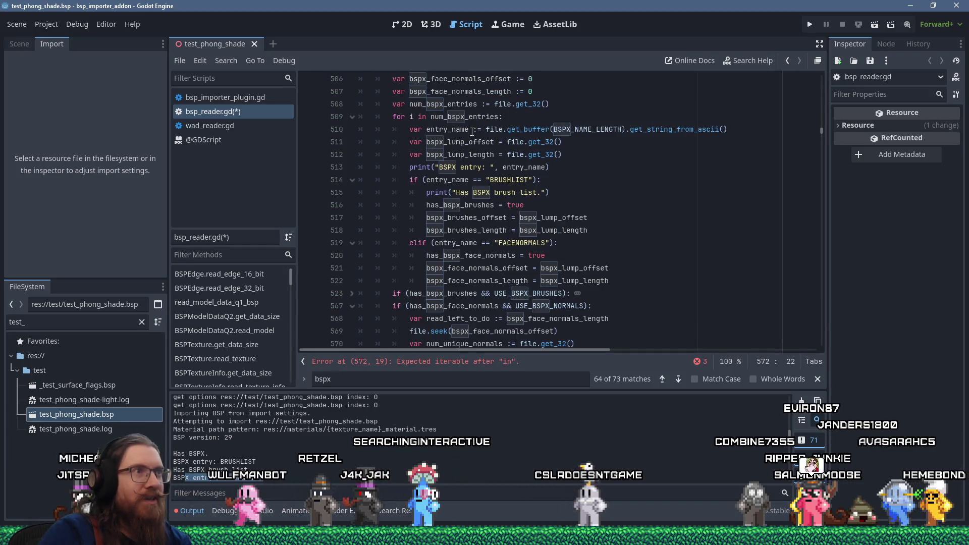
{"action": "mouse_move", "coordinate": [459, 116]}
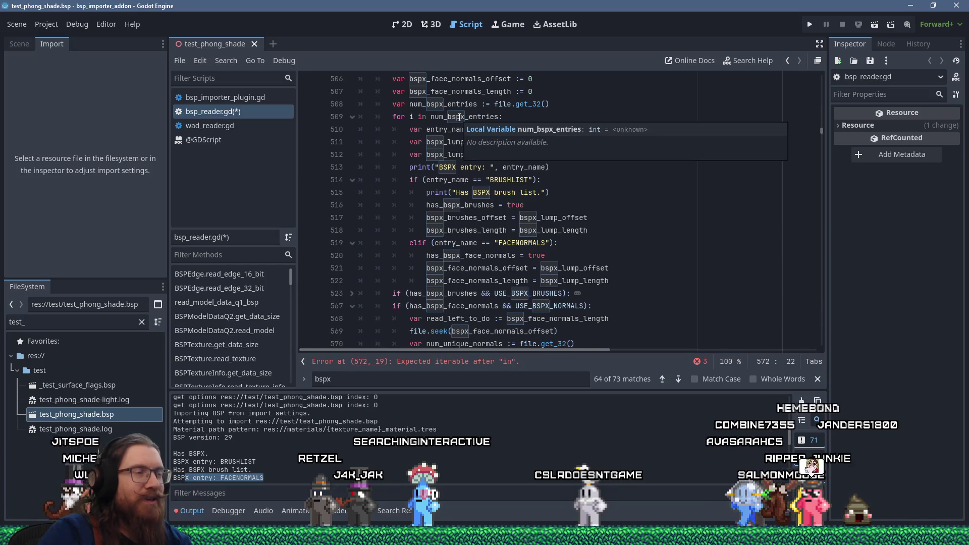
{"action": "scroll", "coordinate": [397, 198], "scroll_direction": "up", "scroll_amount": 2}
{"action": "left_click_drag", "start_coordinate": [393, 192], "coordinate": [502, 191]}
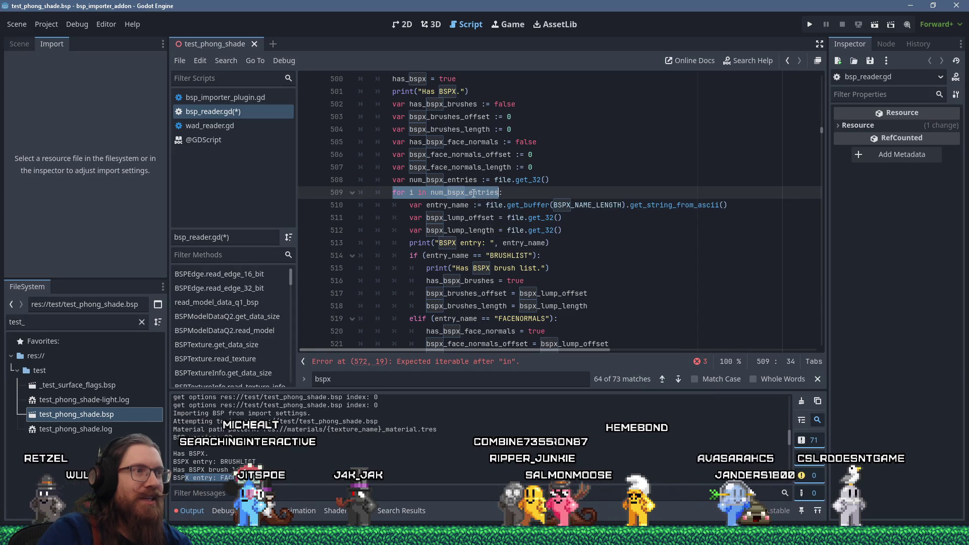
{"action": "left_click_drag", "start_coordinate": [500, 192], "coordinate": [422, 190]}
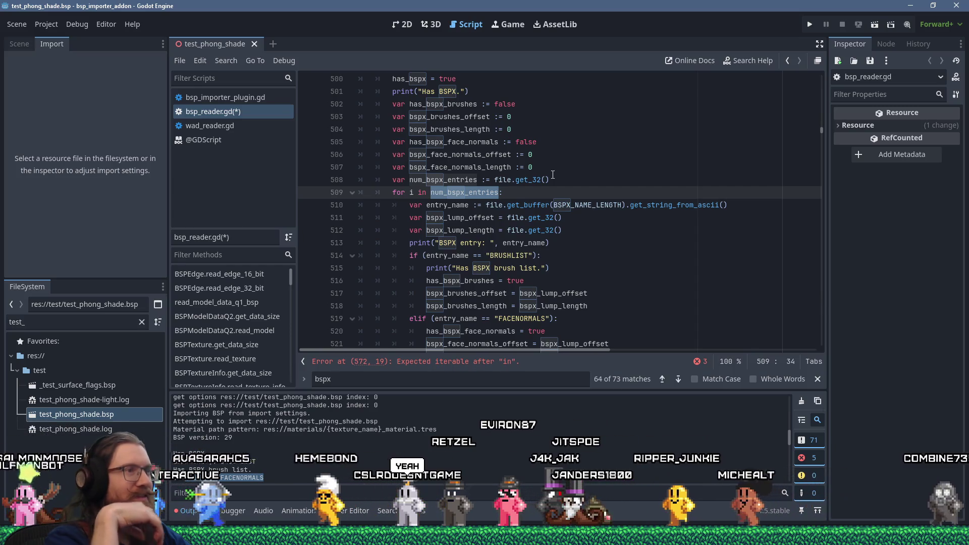
{"action": "scroll", "coordinate": [550, 204], "scroll_direction": "down", "scroll_amount": 3}
{"action": "scroll", "coordinate": [551, 205], "scroll_direction": "down", "scroll_amount": 2}
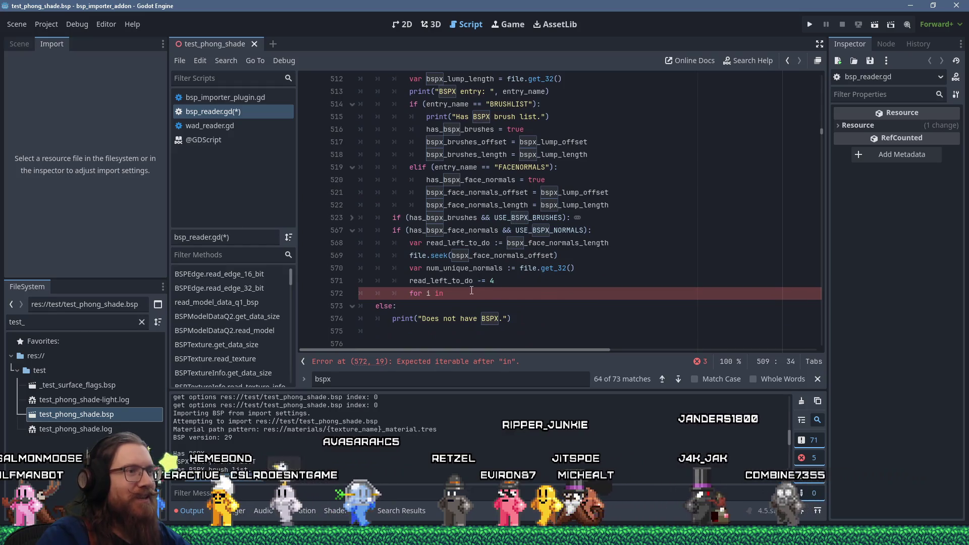
{"action": "left_click", "coordinate": [488, 298]}
{"action": "scroll", "coordinate": [464, 270], "scroll_direction": "up", "scroll_amount": 4}
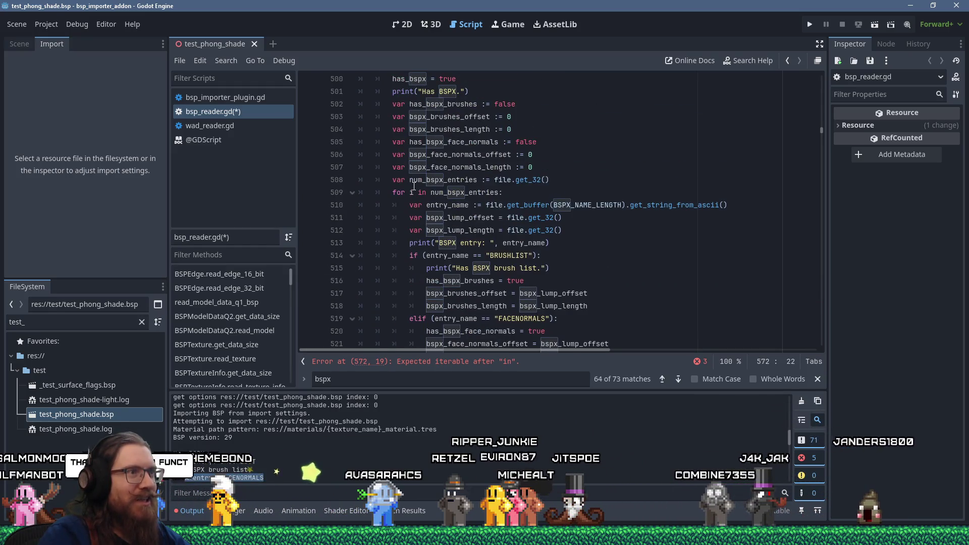
{"action": "left_click_drag", "start_coordinate": [410, 193], "coordinate": [447, 195]}
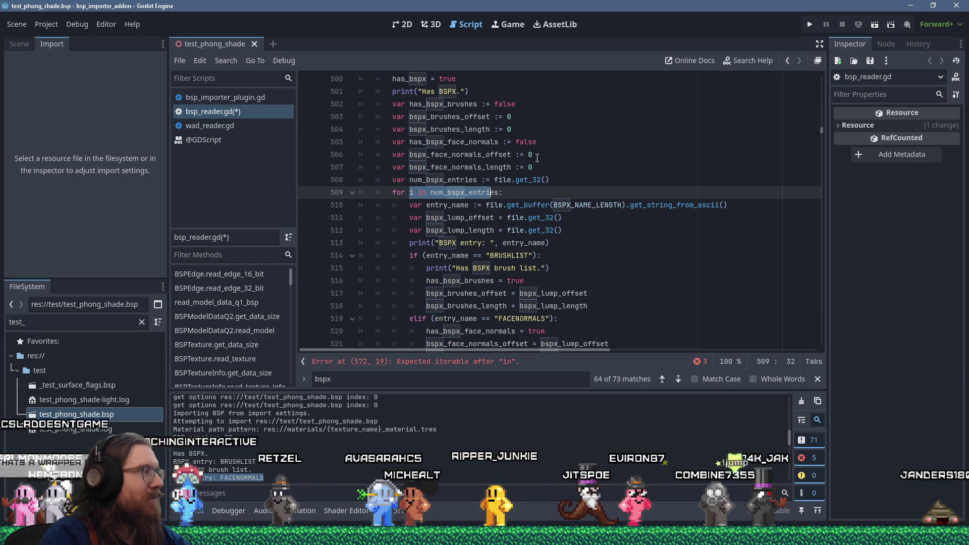
{"action": "scroll", "coordinate": [537, 161], "scroll_direction": "down", "scroll_amount": 2}
{"action": "key", "text": "alt+Left"}
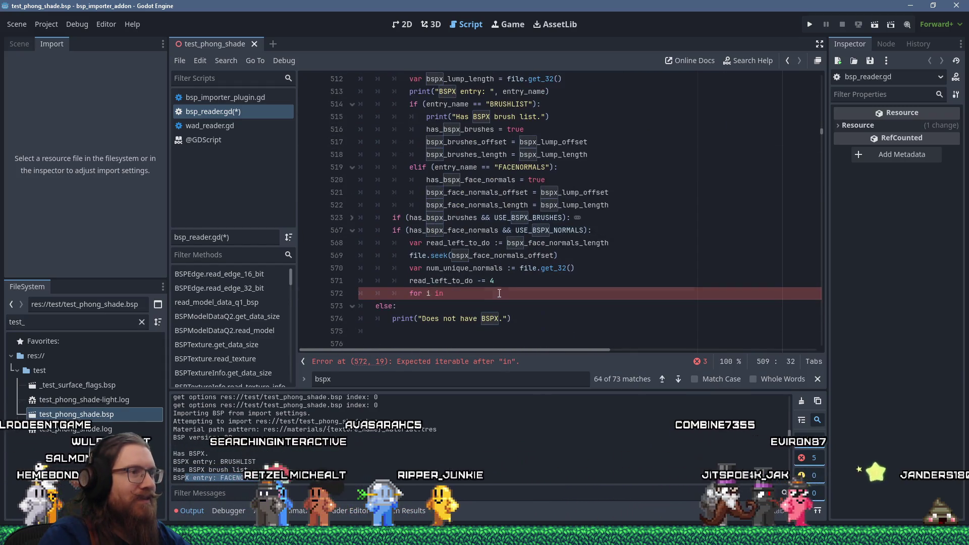
{"action": "scroll", "coordinate": [568, 285], "scroll_direction": "up", "scroll_amount": 10}
{"action": "scroll", "coordinate": [568, 285], "scroll_direction": "up", "scroll_amount": 1}
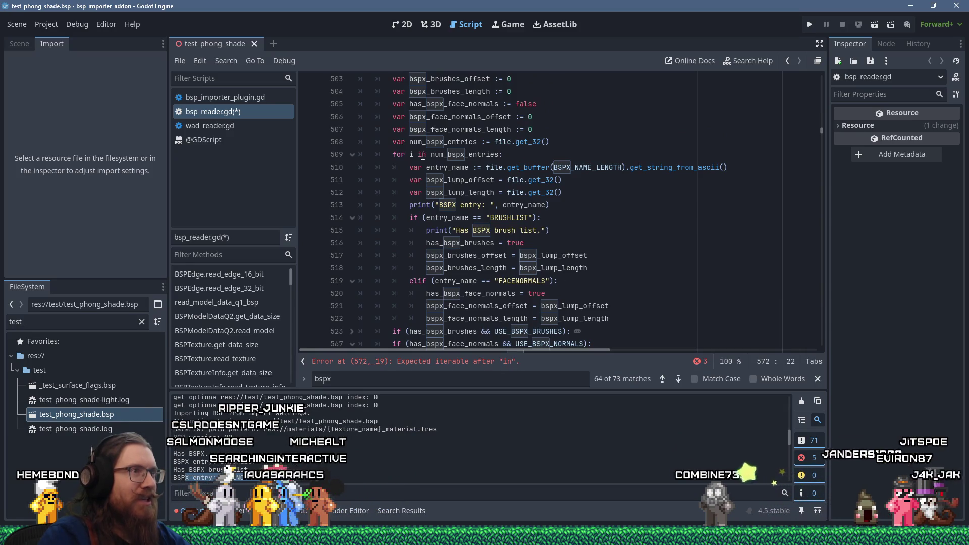
{"action": "left_click_drag", "start_coordinate": [392, 155], "coordinate": [498, 156]}
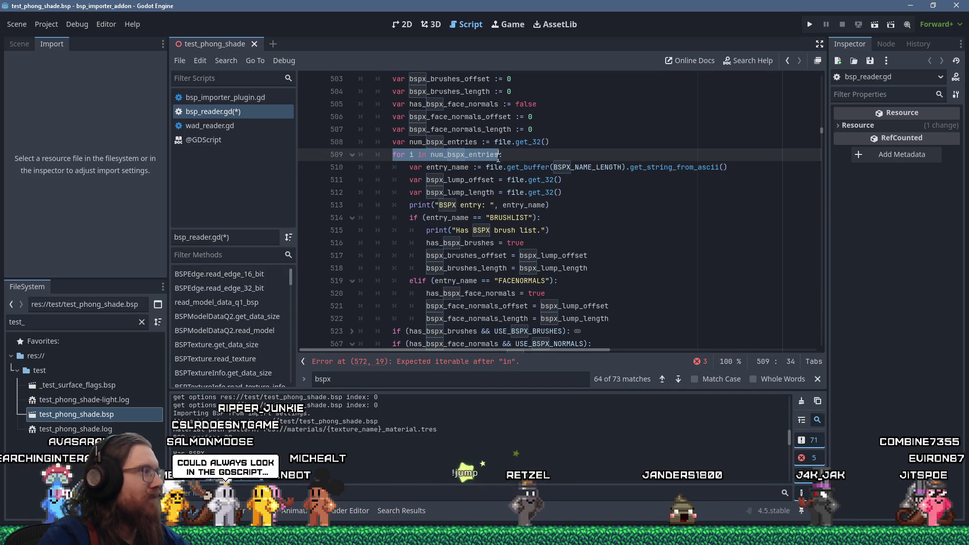
{"action": "left_click", "coordinate": [491, 141]}
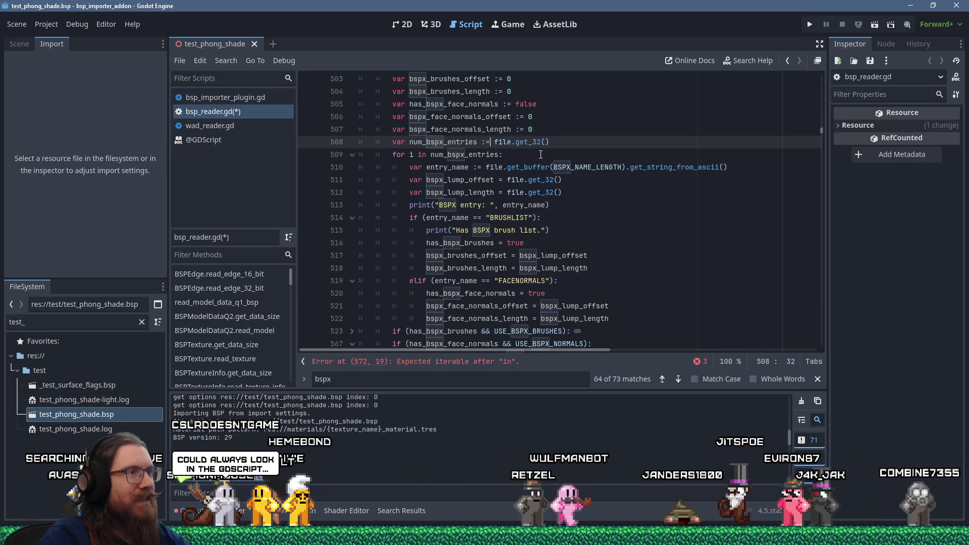
{"action": "scroll", "coordinate": [540, 154], "scroll_direction": "down", "scroll_amount": 4}
{"action": "left_click", "coordinate": [474, 255]}
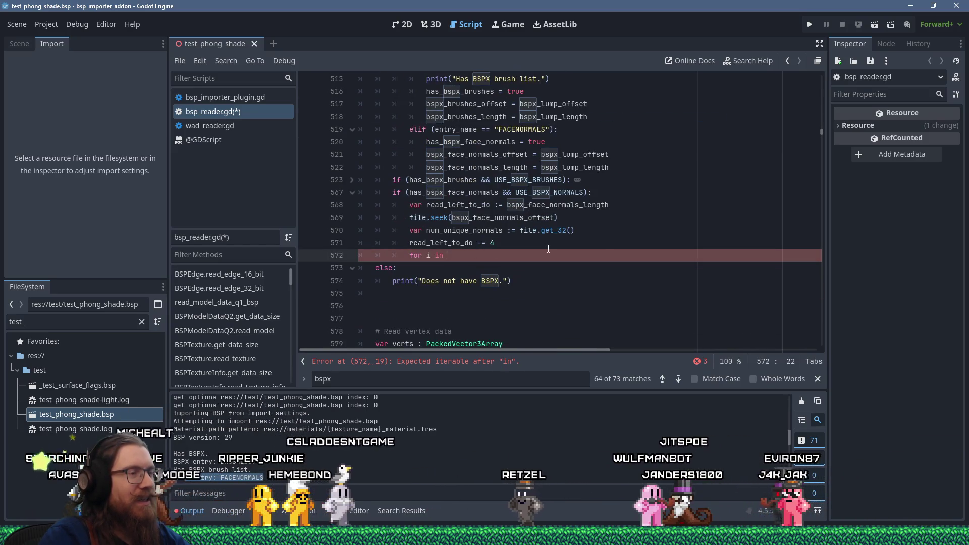
{"action": "scroll", "coordinate": [608, 243], "scroll_direction": "up", "scroll_amount": 3}
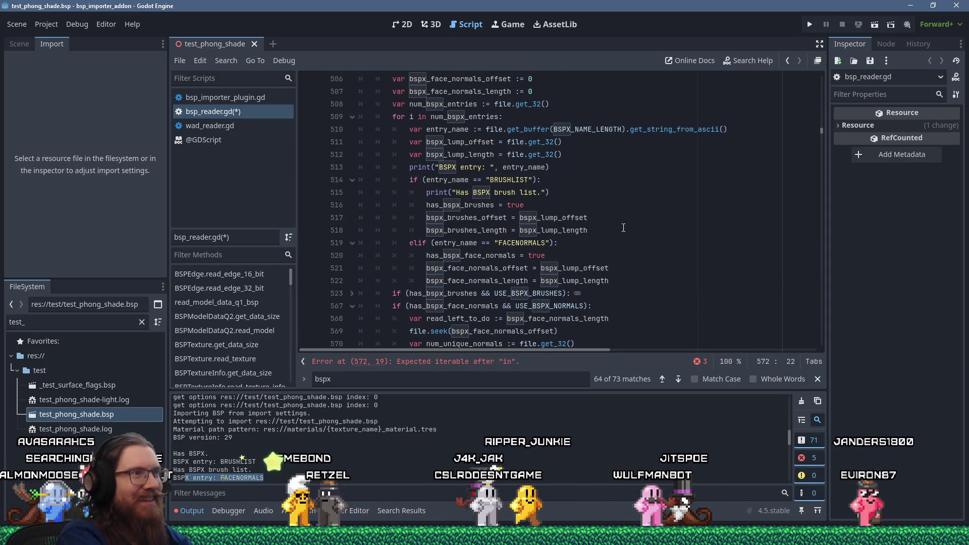
{"action": "scroll", "coordinate": [623, 227], "scroll_direction": "down", "scroll_amount": 2}
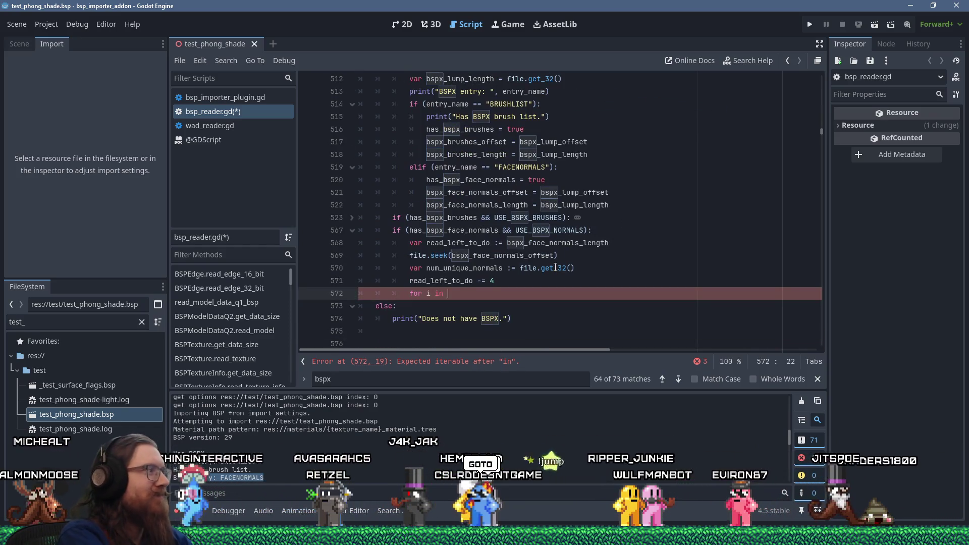
{"action": "mouse_move", "coordinate": [555, 267]}
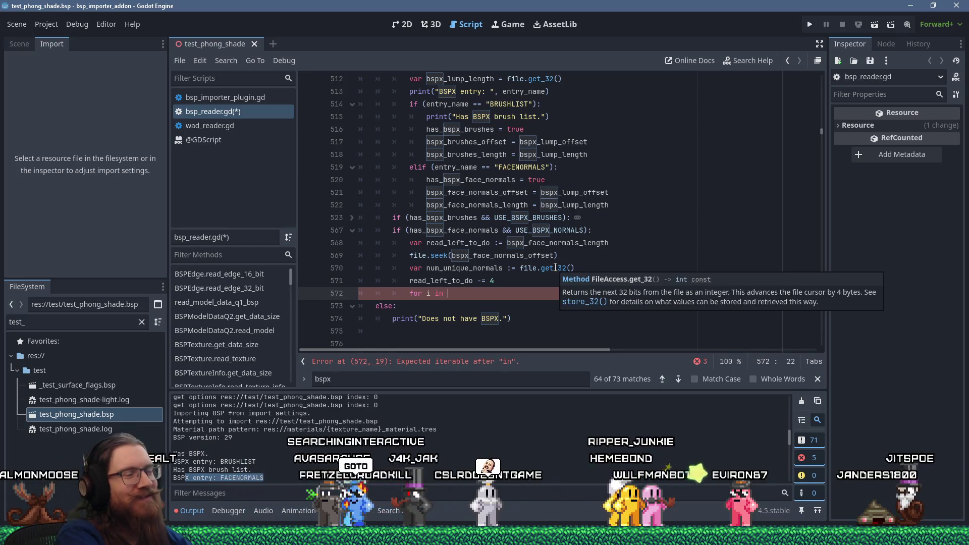
{"action": "scroll", "coordinate": [555, 268], "scroll_direction": "up", "scroll_amount": 3}
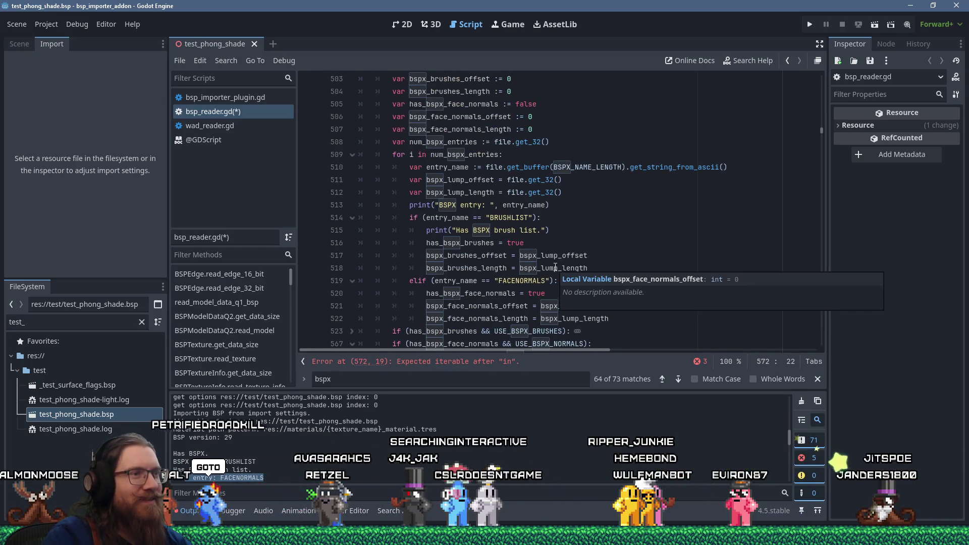
{"action": "left_click", "coordinate": [753, 62]}
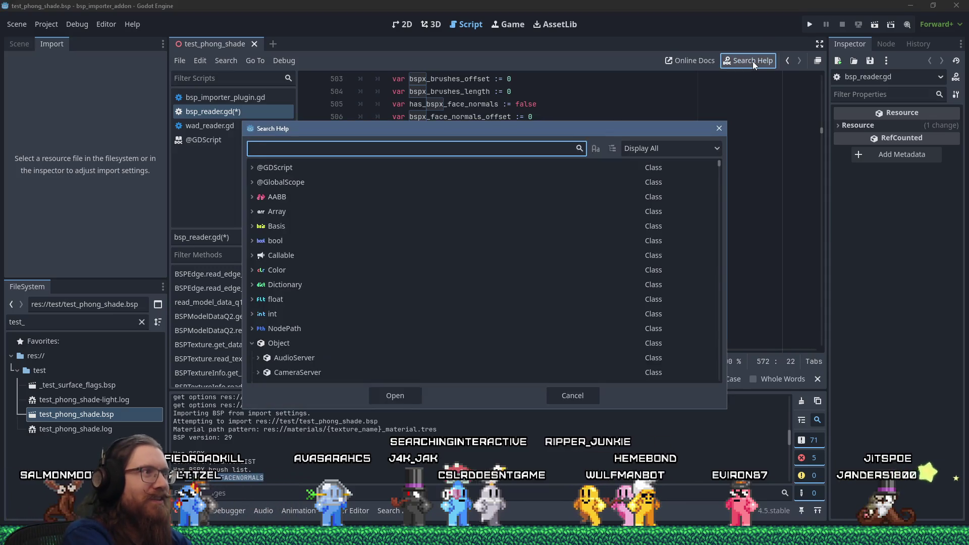
{"action": "type", "text": "for"}
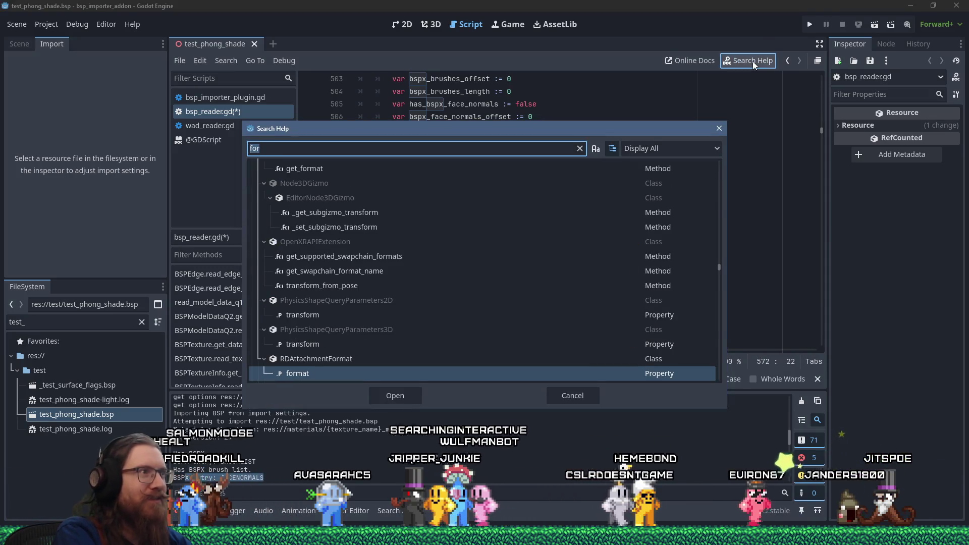
{"action": "key", "text": "BackSpace"}
{"action": "key", "text": "BackSpace"}
{"action": "key", "text": "BackSpace"}
{"action": "scroll", "coordinate": [320, 256], "scroll_direction": "down", "scroll_amount": 5}
{"action": "scroll", "coordinate": [319, 246], "scroll_direction": "up", "scroll_amount": 5}
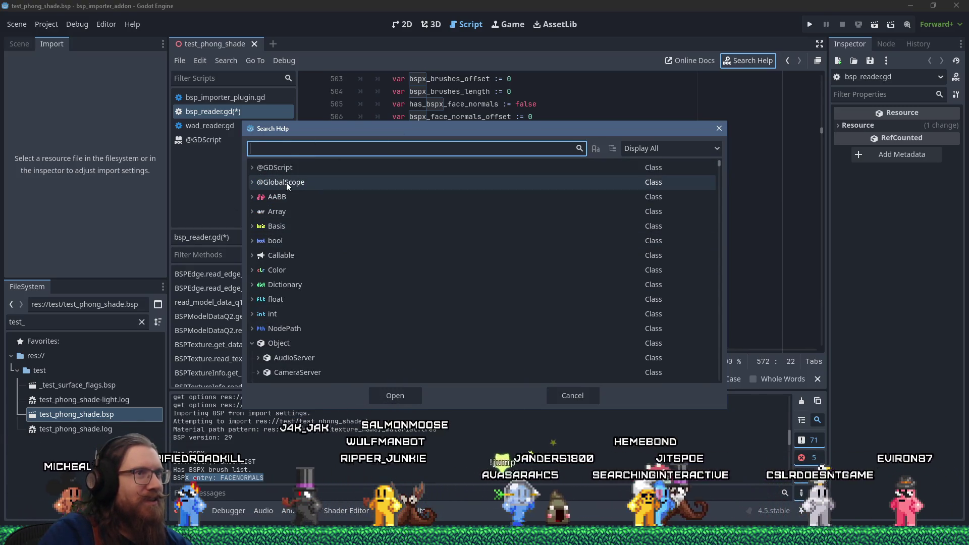
{"action": "left_click", "coordinate": [254, 166]}
{"action": "left_click", "coordinate": [257, 180]}
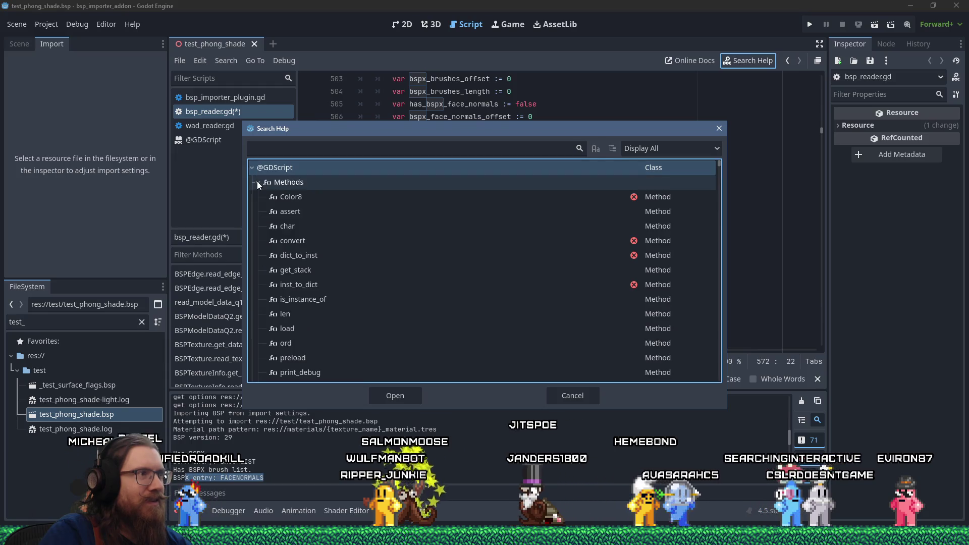
{"action": "scroll", "coordinate": [320, 219], "scroll_direction": "down", "scroll_amount": 3}
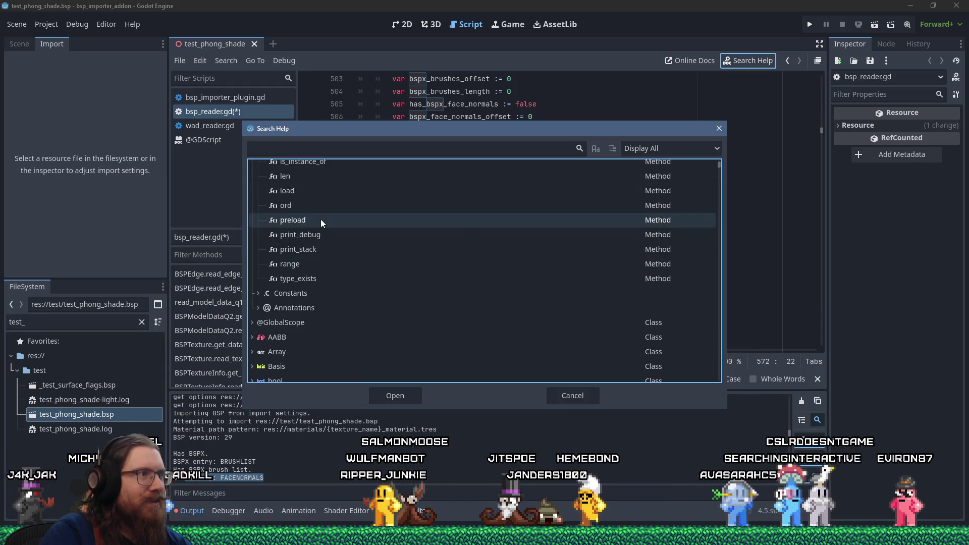
{"action": "scroll", "coordinate": [316, 277], "scroll_direction": "up", "scroll_amount": 3}
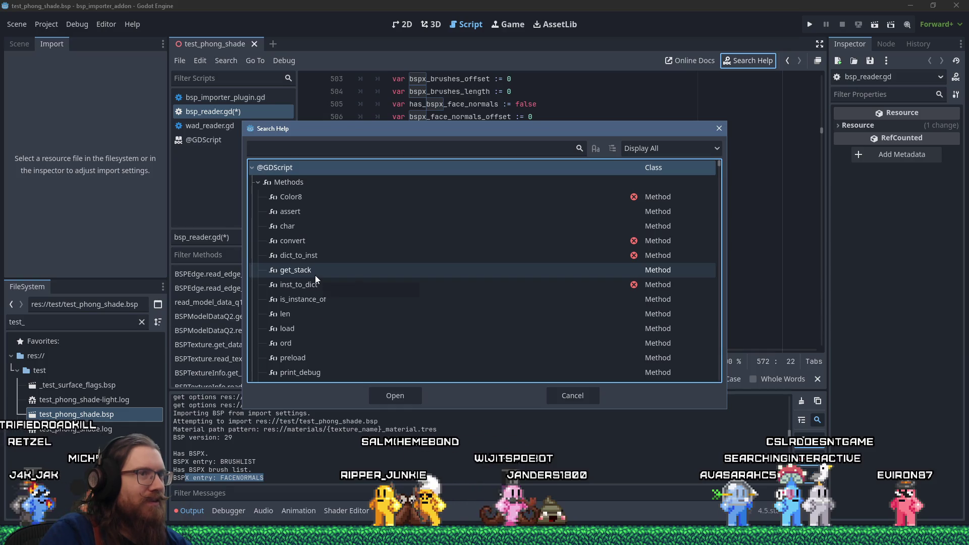
{"action": "scroll", "coordinate": [310, 252], "scroll_direction": "down", "scroll_amount": 2}
{"action": "left_click", "coordinate": [305, 143]}
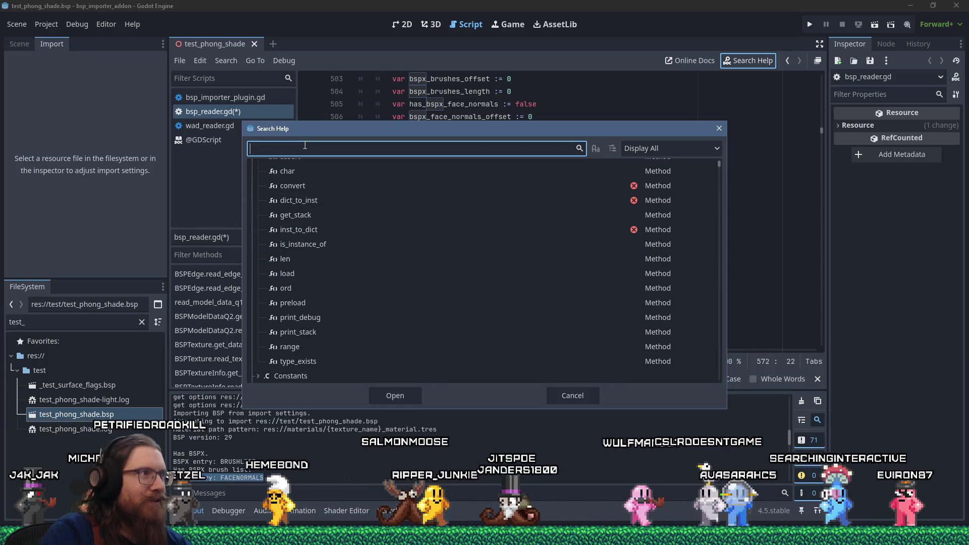
{"action": "type", "text": "while"}
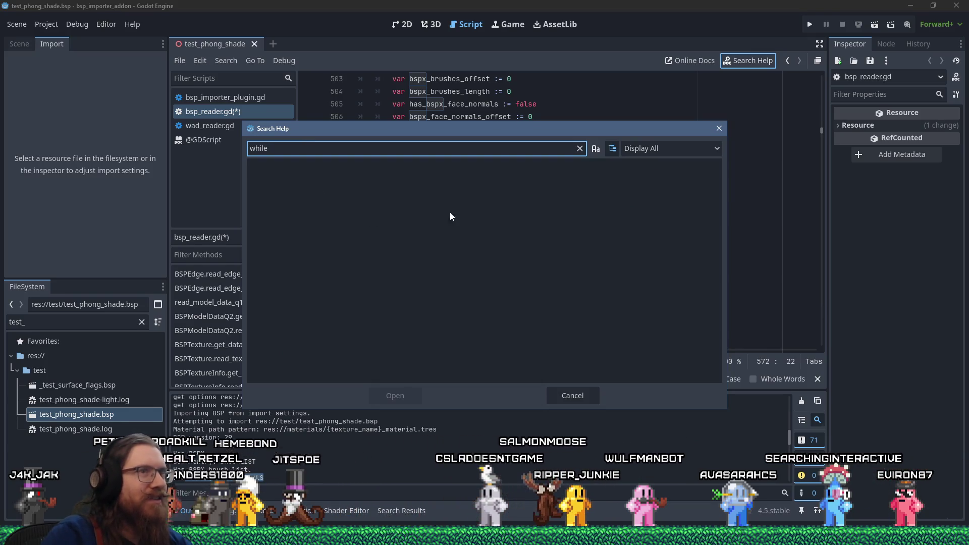
{"action": "left_click", "coordinate": [719, 129]}
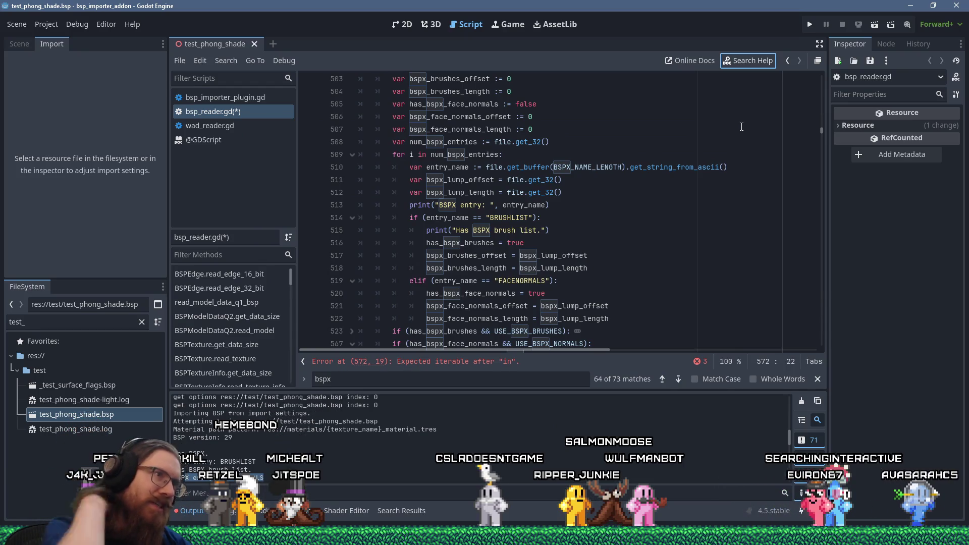
Step: Complete the header as 'for i in num_unique_normals' and start a vertex_normal line above it
{"action": "scroll", "coordinate": [607, 218], "scroll_direction": "down", "scroll_amount": 4}
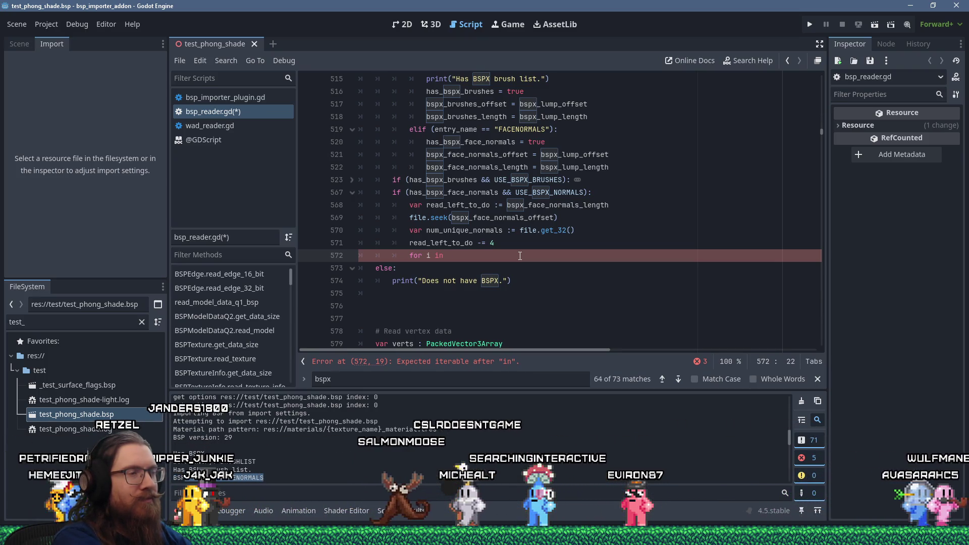
{"action": "type", "text": "num_unique"}
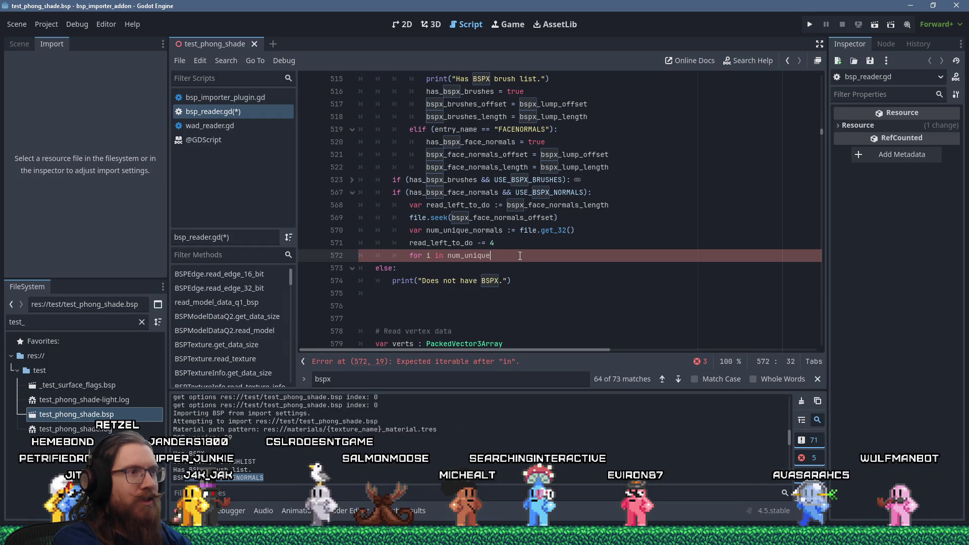
{"action": "type", "text": "_normals"}
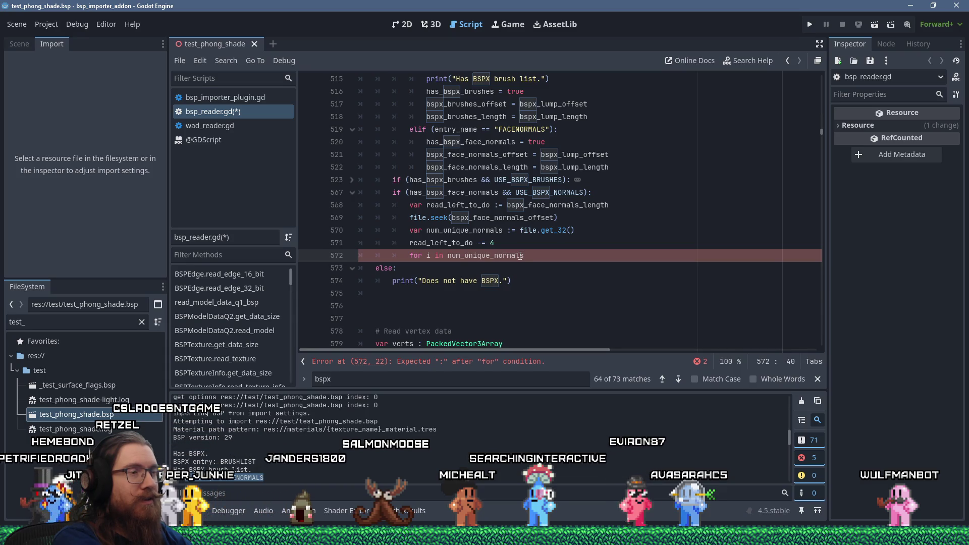
{"action": "key", "text": "Home"}
{"action": "key", "text": "Return"}
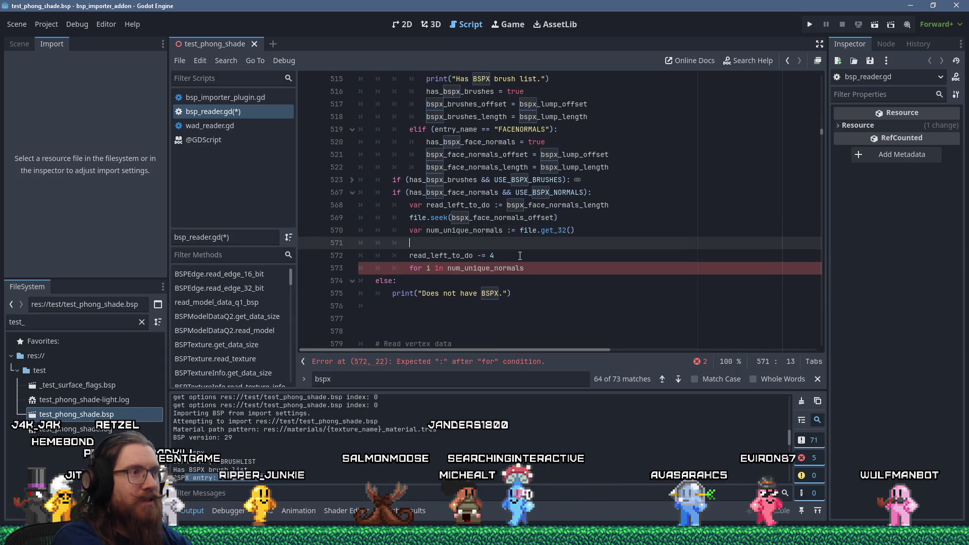
{"action": "key", "text": "Up"}
{"action": "key", "text": "Up"}
{"action": "scroll", "coordinate": [519, 256], "scroll_direction": "up", "scroll_amount": 4}
{"action": "scroll", "coordinate": [521, 255], "scroll_direction": "up", "scroll_amount": 4}
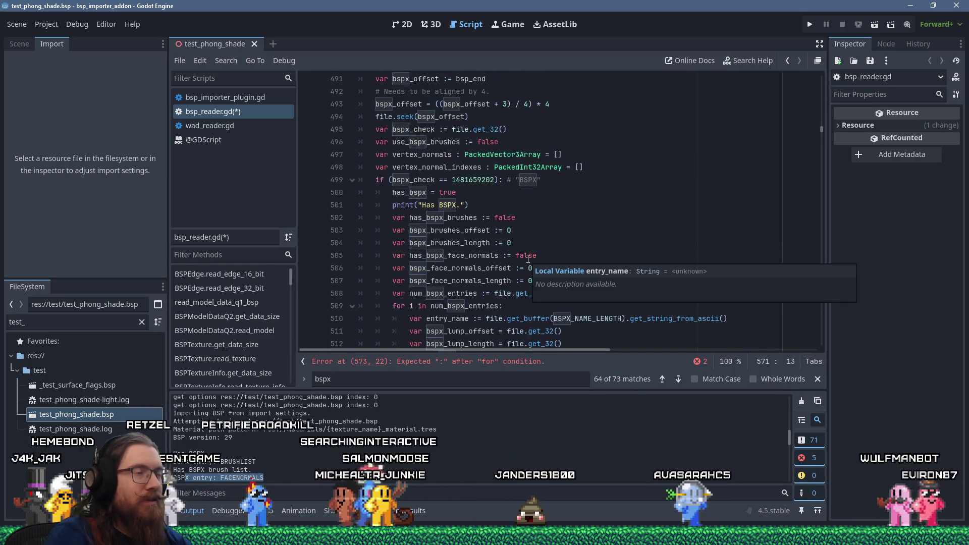
{"action": "type", "text": "verte"}
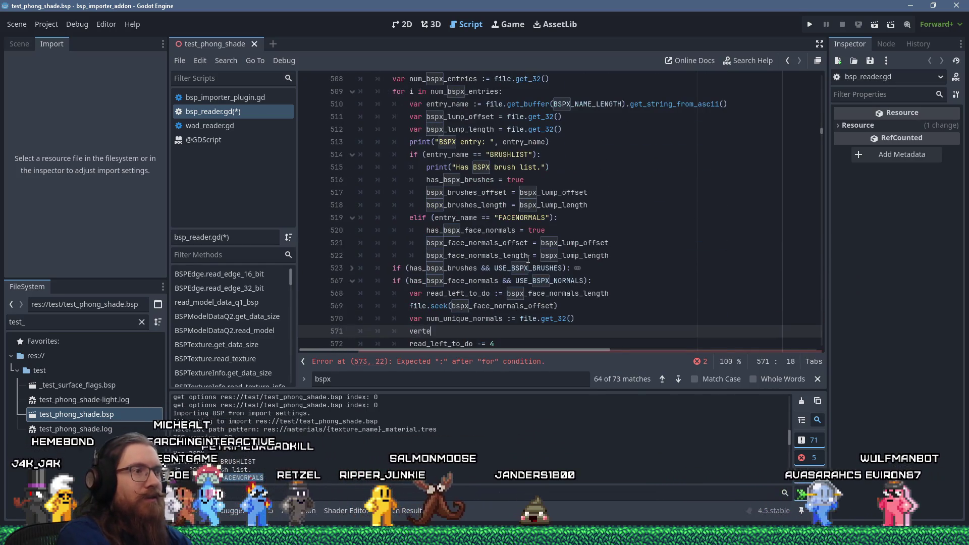
{"action": "type", "text": "x_normal"}
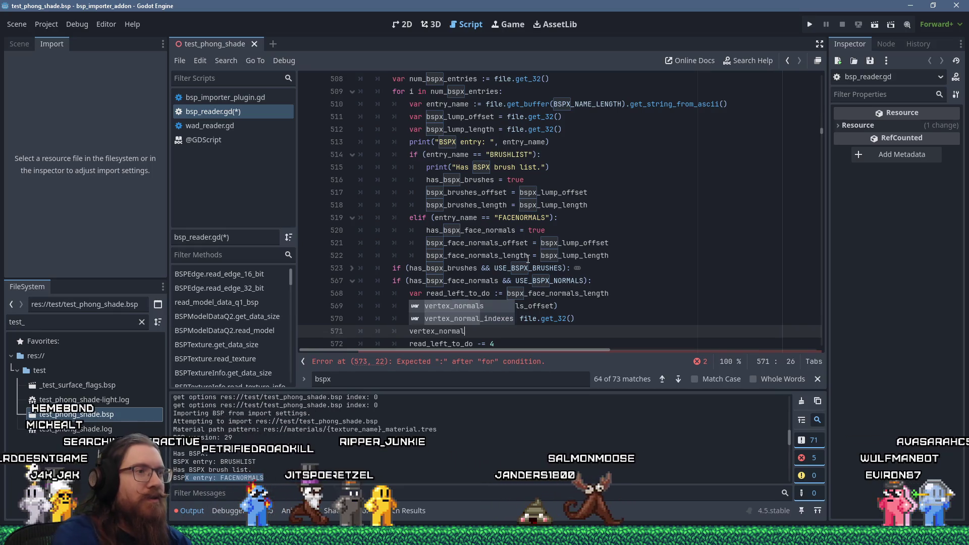
Step: Rename the line 497 declaration from vertex_normal_data to vertex_normal_values
{"action": "scroll", "coordinate": [563, 277], "scroll_direction": "up", "scroll_amount": 9}
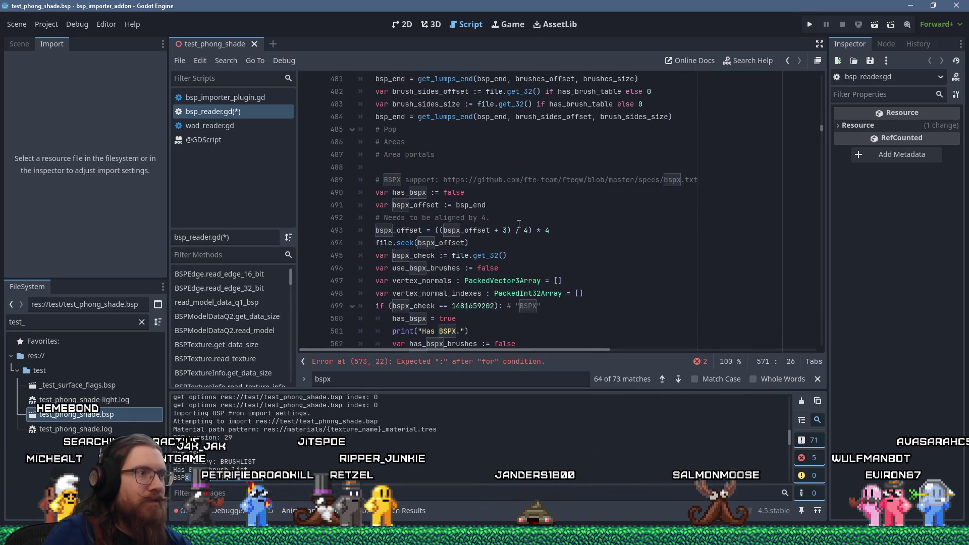
{"action": "left_click", "coordinate": [453, 281]}
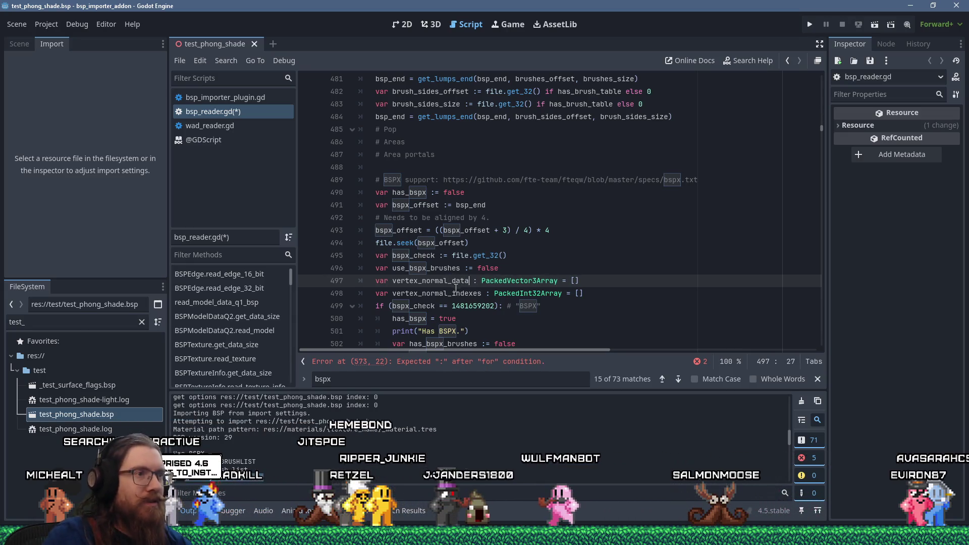
{"action": "scroll", "coordinate": [459, 285], "scroll_direction": "down", "scroll_amount": 12}
{"action": "left_click", "coordinate": [482, 220]}
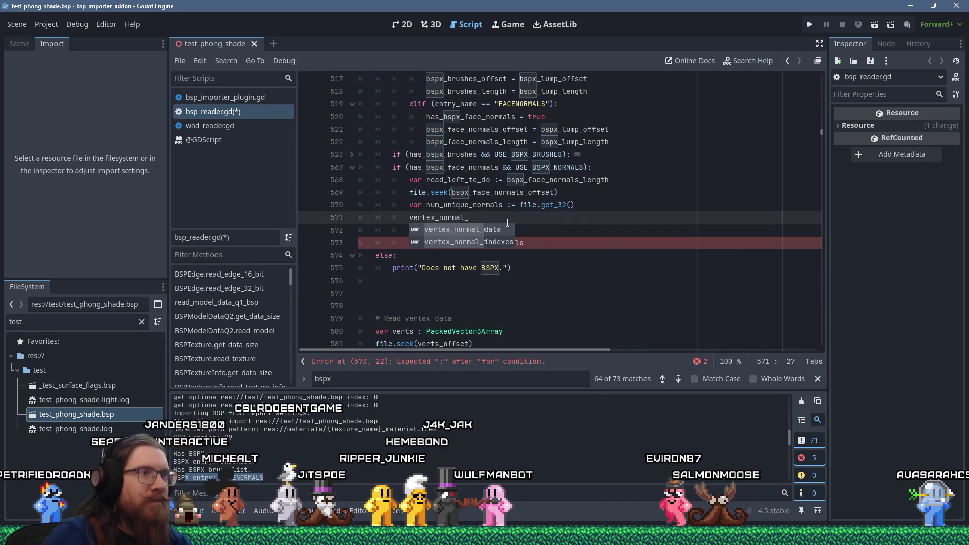
{"action": "scroll", "coordinate": [506, 222], "scroll_direction": "up", "scroll_amount": 11}
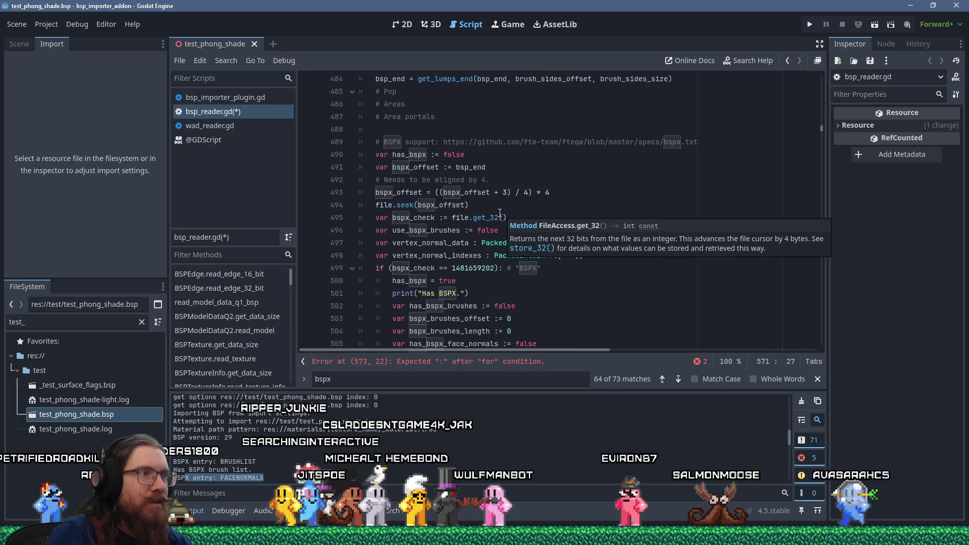
{"action": "double_click", "coordinate": [455, 243]}
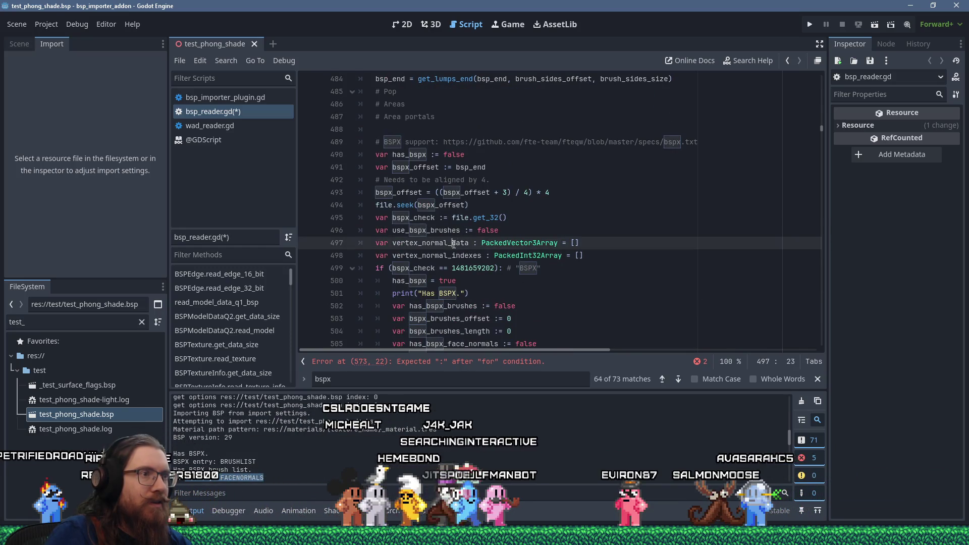
{"action": "type", "text": "values"}
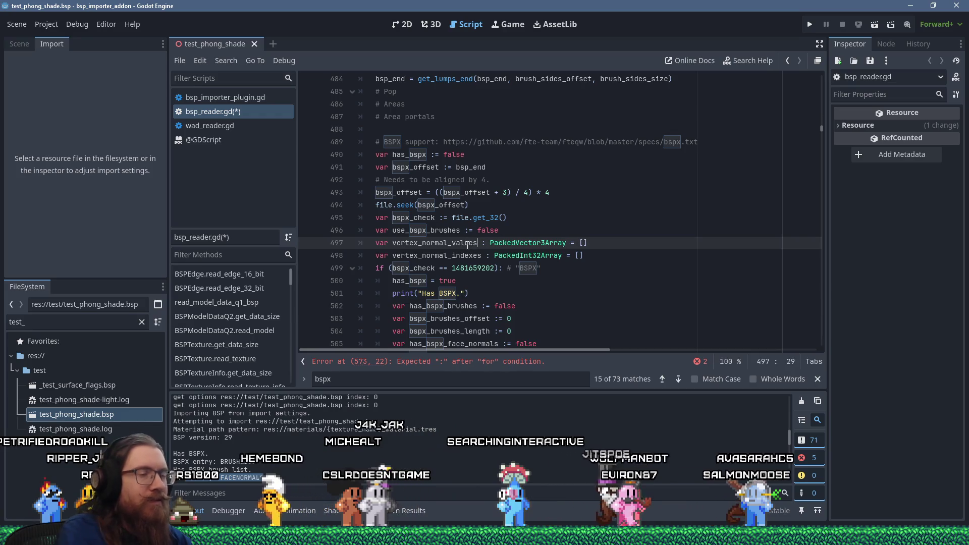
Step: Finish line 571 as 'vertex_normal_values.resize(num_unique_normals)'
{"action": "scroll", "coordinate": [503, 294], "scroll_direction": "down", "scroll_amount": 10}
{"action": "scroll", "coordinate": [503, 293], "scroll_direction": "up", "scroll_amount": 2}
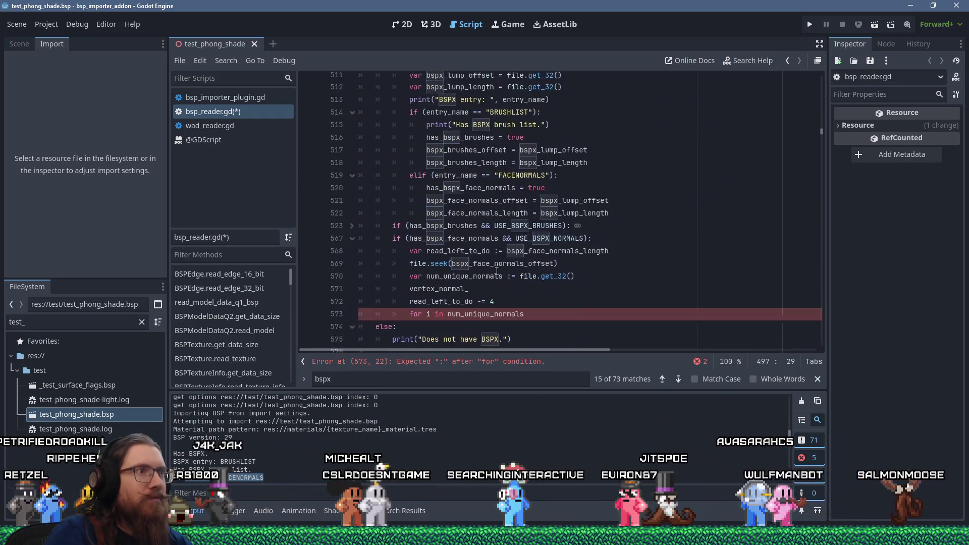
{"action": "left_click", "coordinate": [488, 297]}
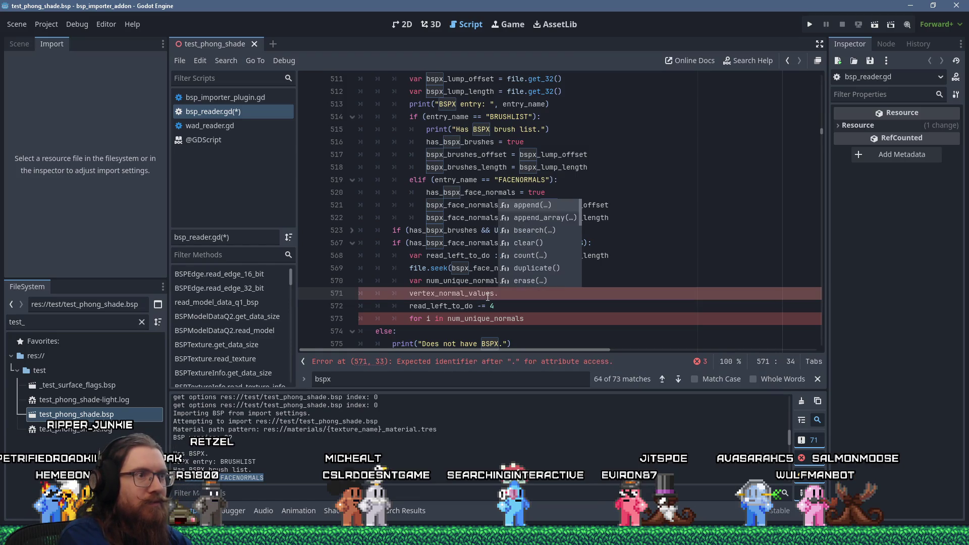
{"action": "type", "text": "resize(n"}
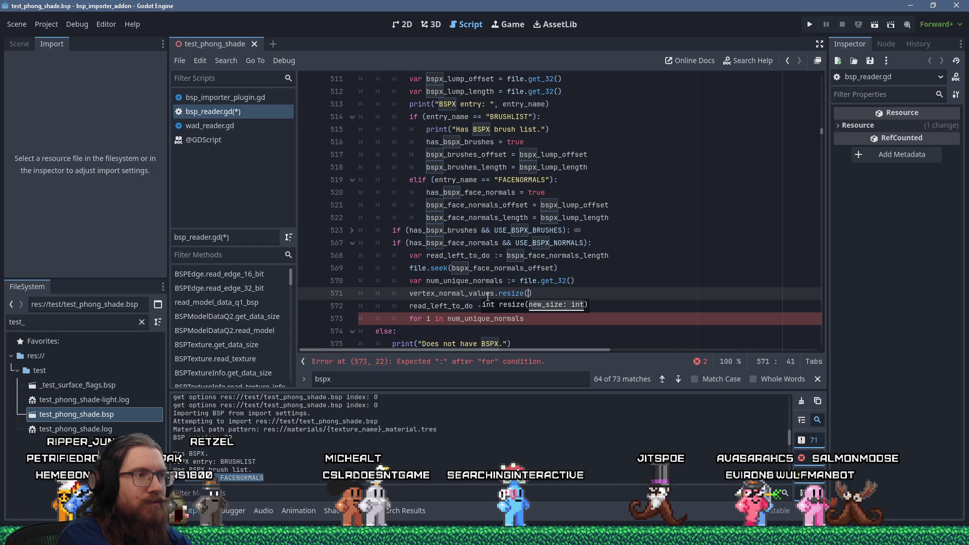
{"action": "type", "text": "um_unique_normals"}
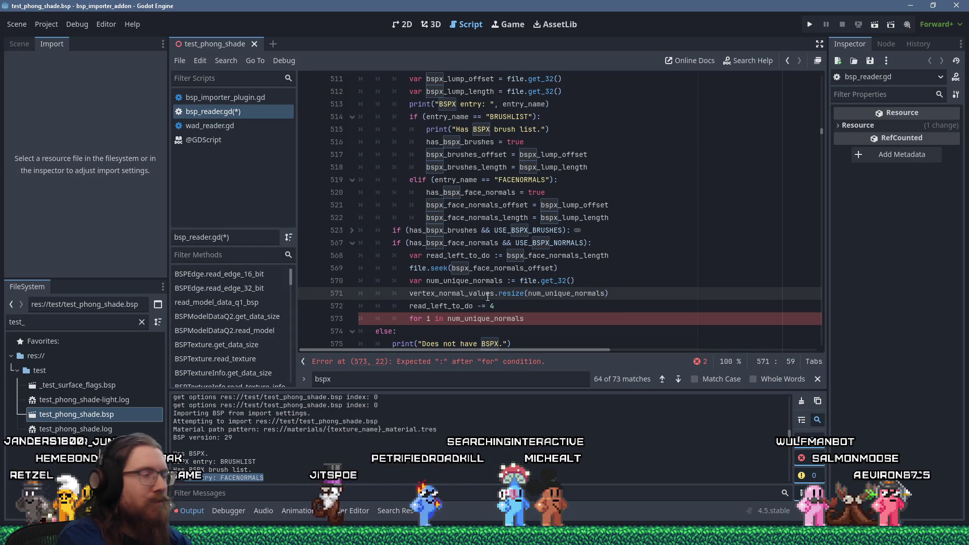
{"action": "key", "text": "Return"}
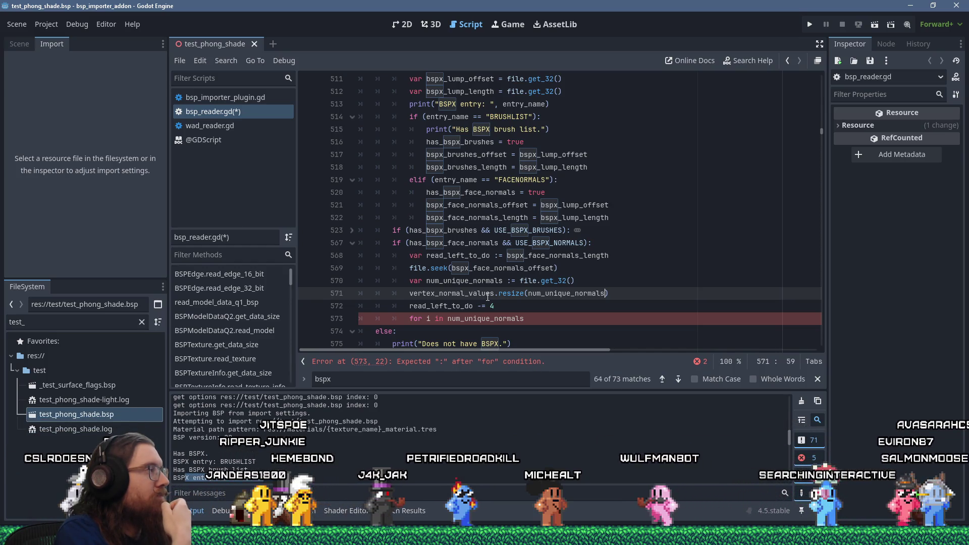
Step: Insert a new line 573 after 'read_left_to_do -= 4' for another read_left_to_do adjustment
{"action": "mouse_move", "coordinate": [487, 296]}
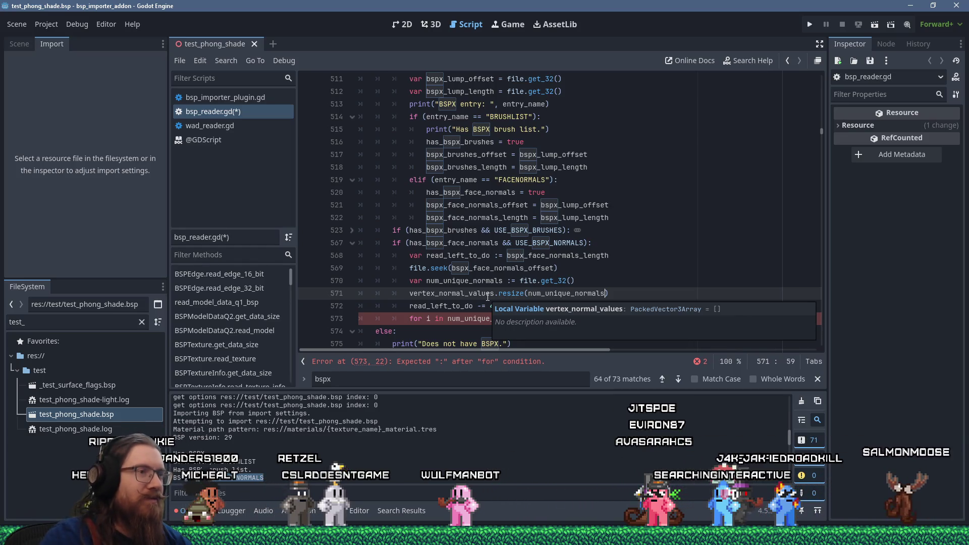
{"action": "left_click", "coordinate": [514, 299]}
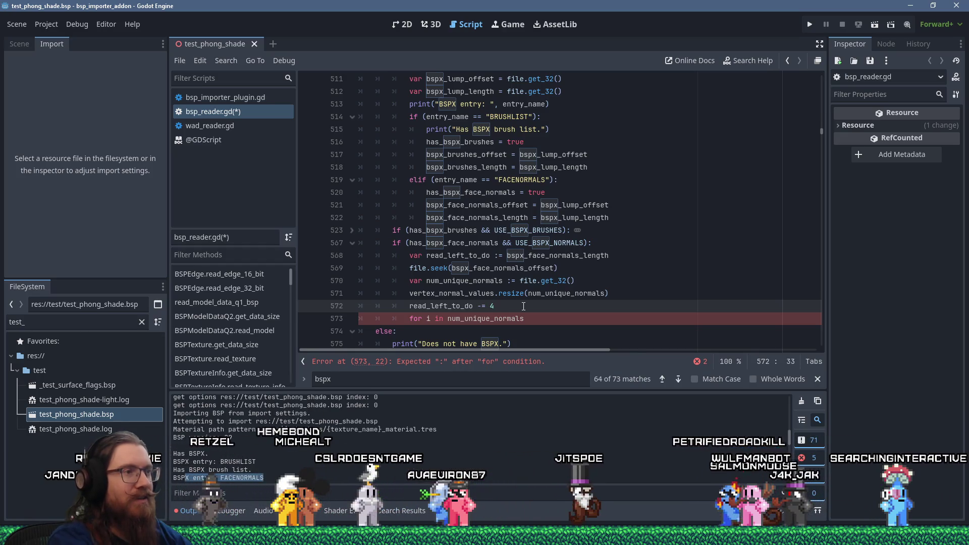
{"action": "key", "text": "Down"}
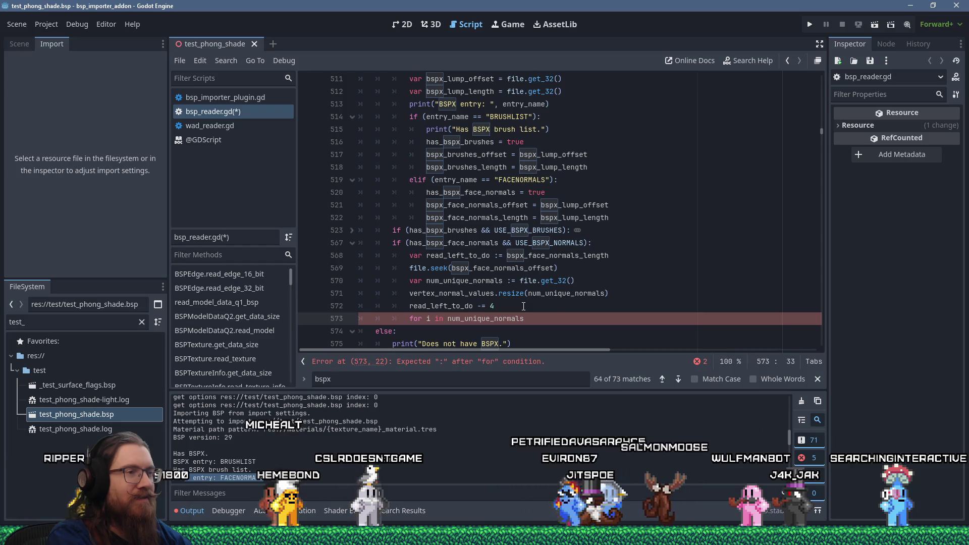
{"action": "key", "text": "End"}
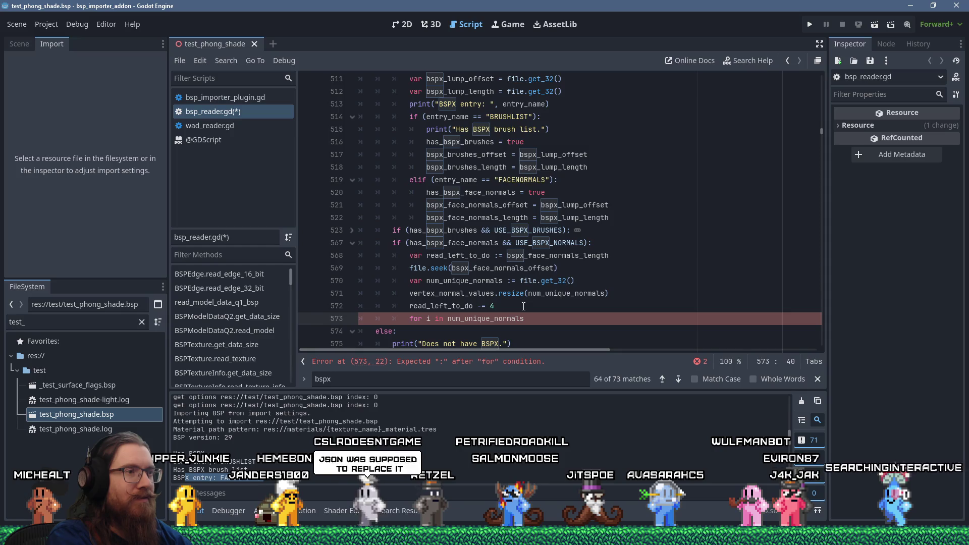
{"action": "key", "text": "Up"}
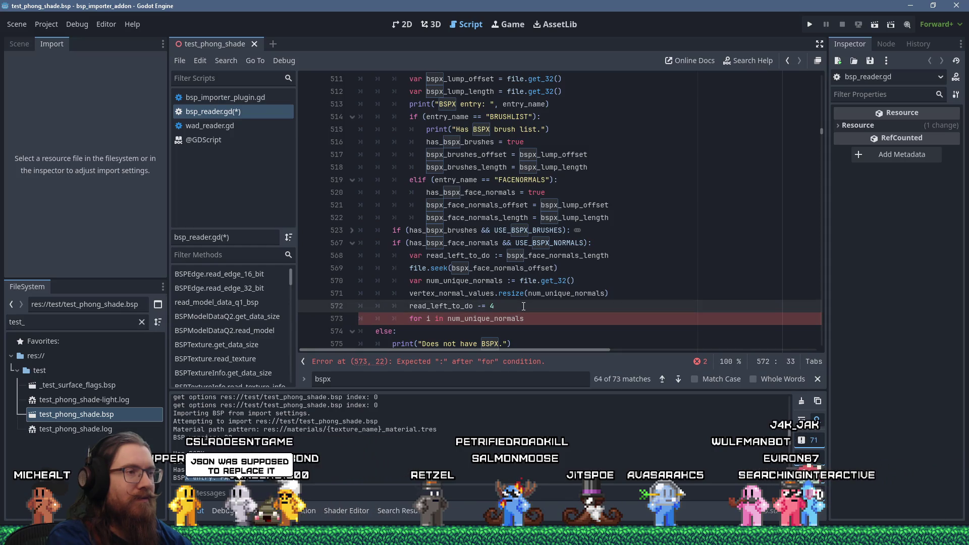
{"action": "key", "text": "Return"}
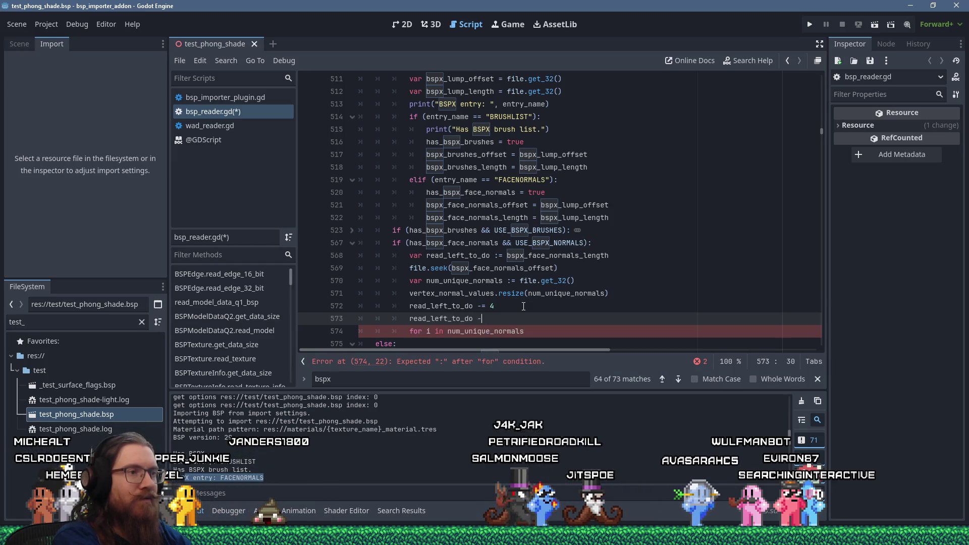
Step: Finish the read_left_to_do -= 4 * 3 * num_unique_normals line and open the for loop body
{"action": "type", "text": "_do -= 4 "}
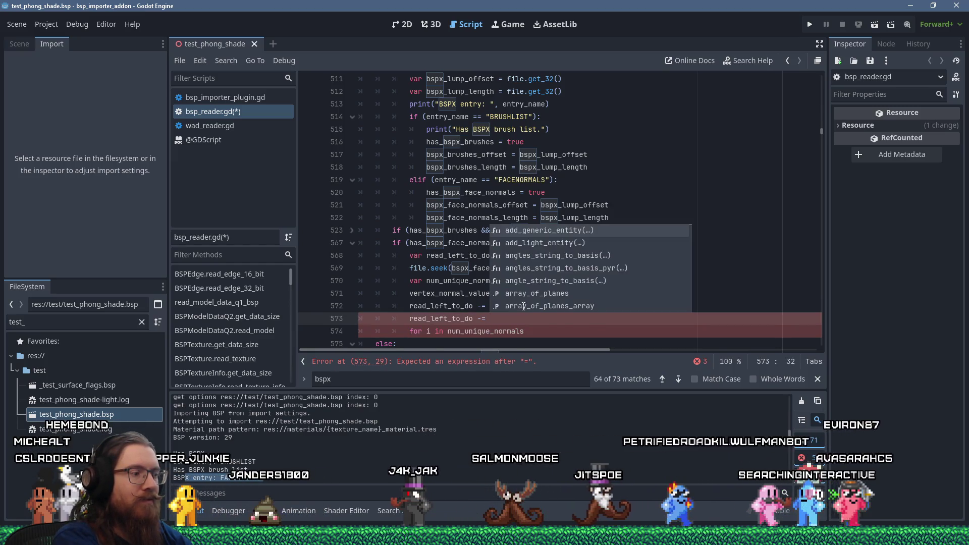
{"action": "type", "text": "* 3"}
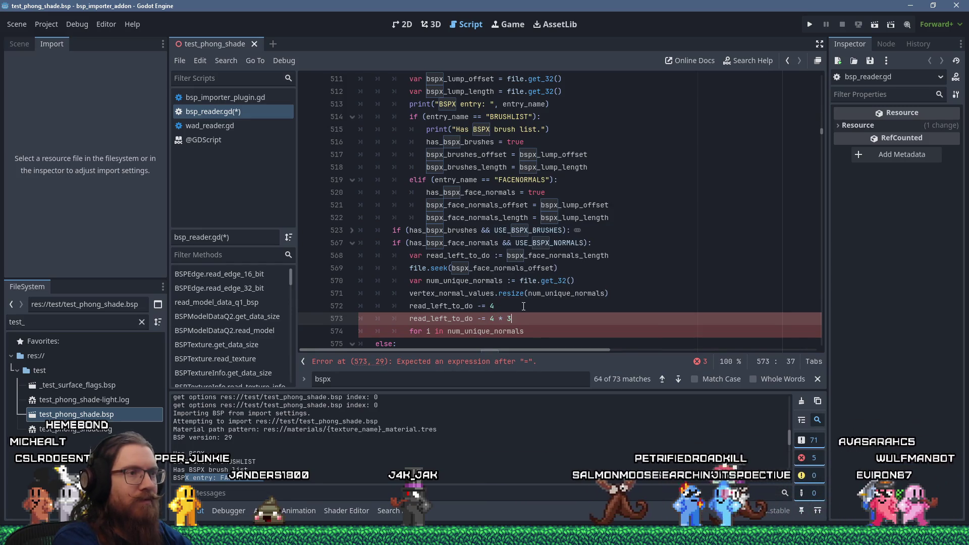
{"action": "type", "text": " * num_unque"}
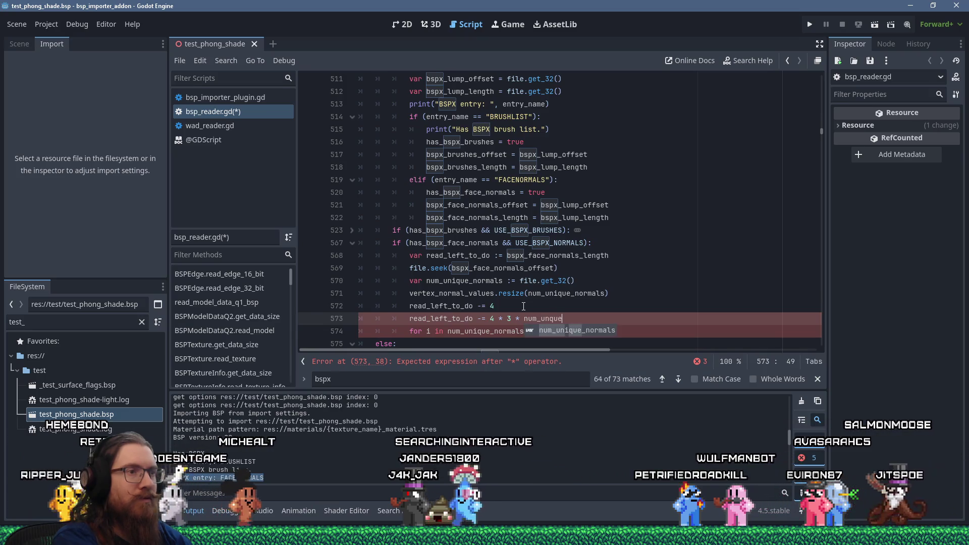
{"action": "key", "text": "Return"}
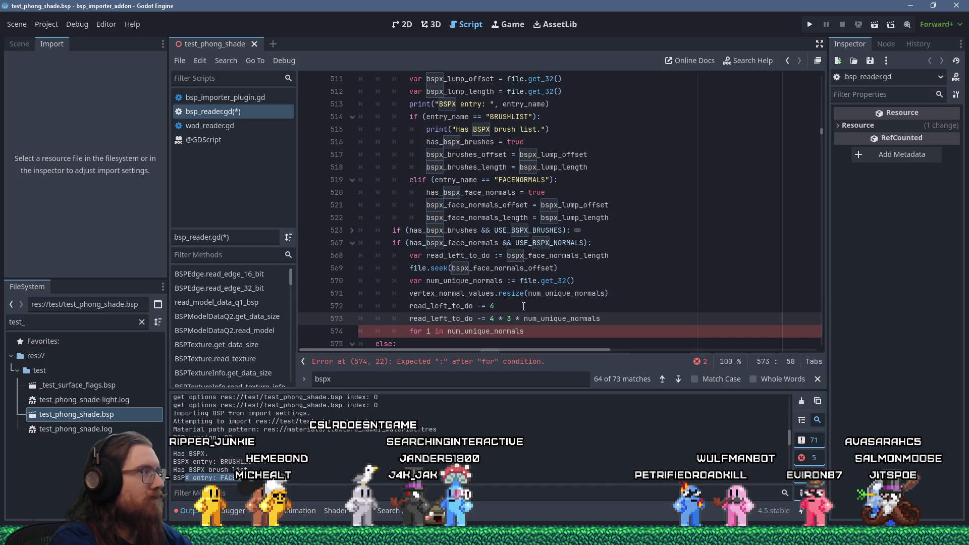
{"action": "key", "text": "Down"}
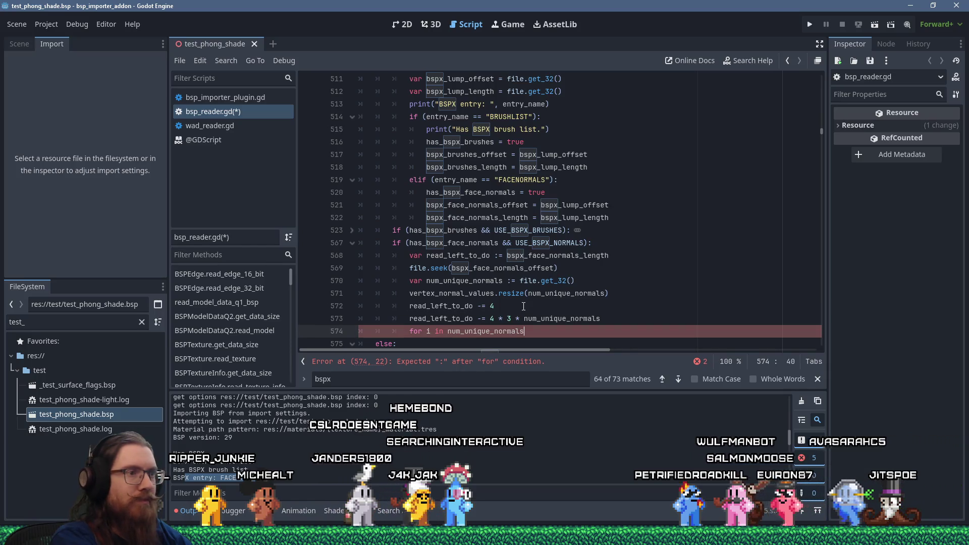
{"action": "type", "text": ":"}
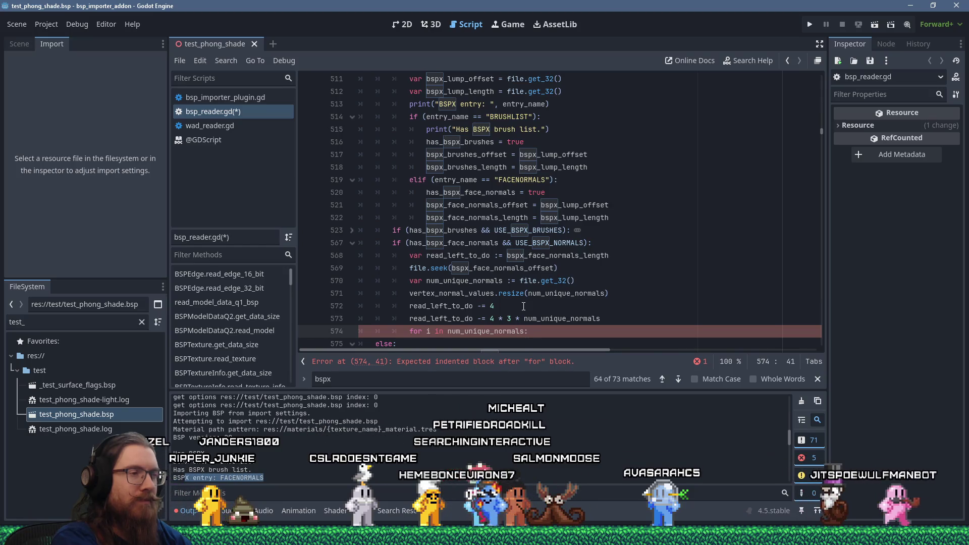
{"action": "key", "text": "Return"}
Step: Begin the loop body with vertex_normal_values[i] =
{"action": "type", "text": "veretx"}
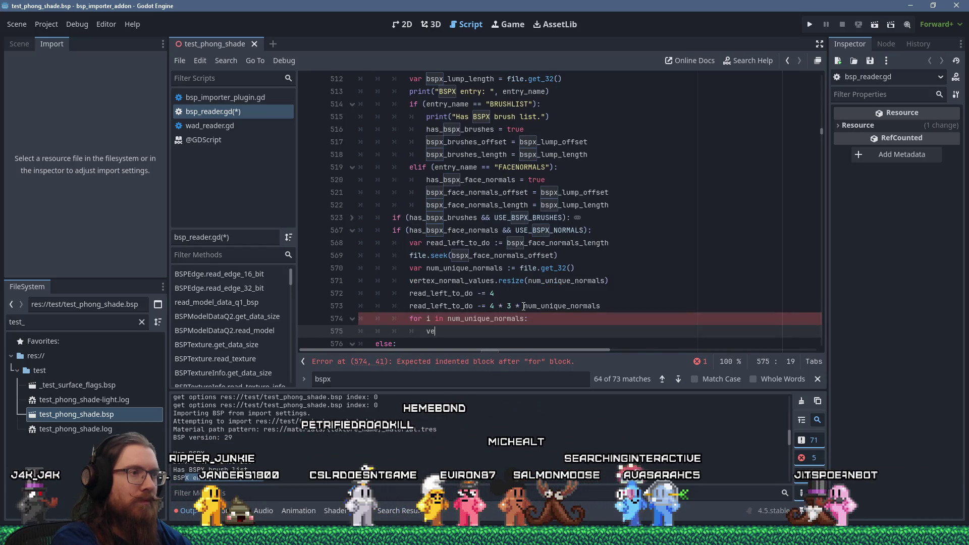
{"action": "key", "text": "BackSpace"}
{"action": "key", "text": "BackSpace"}
{"action": "key", "text": "BackSpace"}
{"action": "type", "text": "tex_nor"}
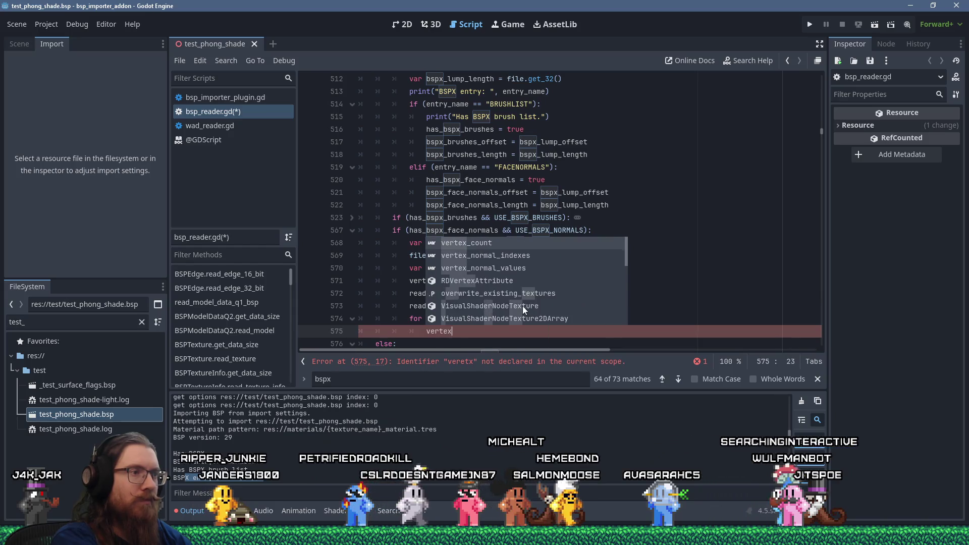
{"action": "key", "text": "Down"}
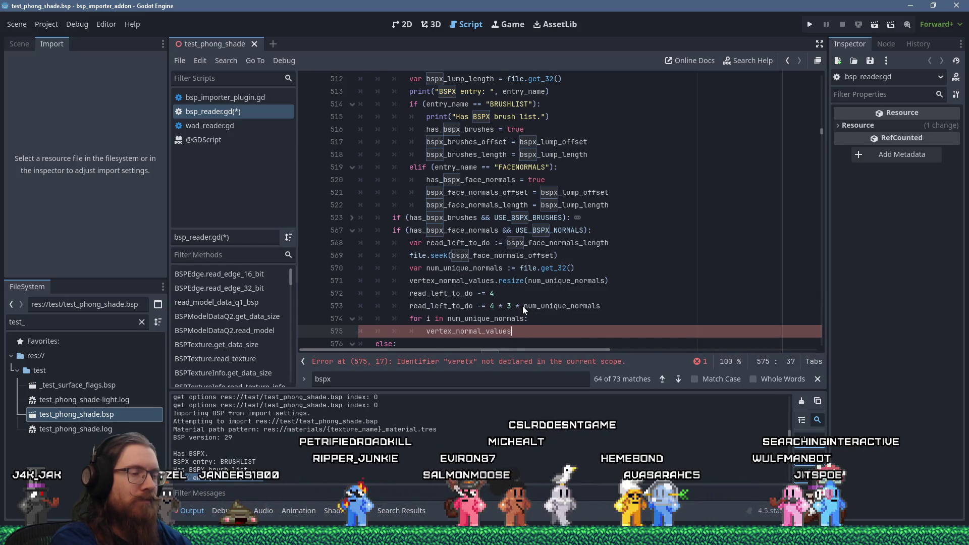
{"action": "key", "text": "Return"}
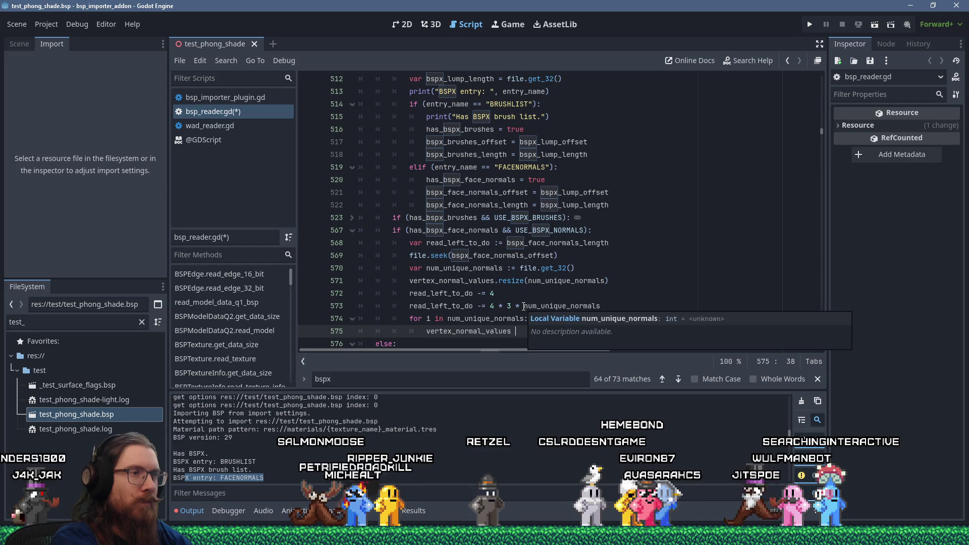
{"action": "type", "text": "i"}
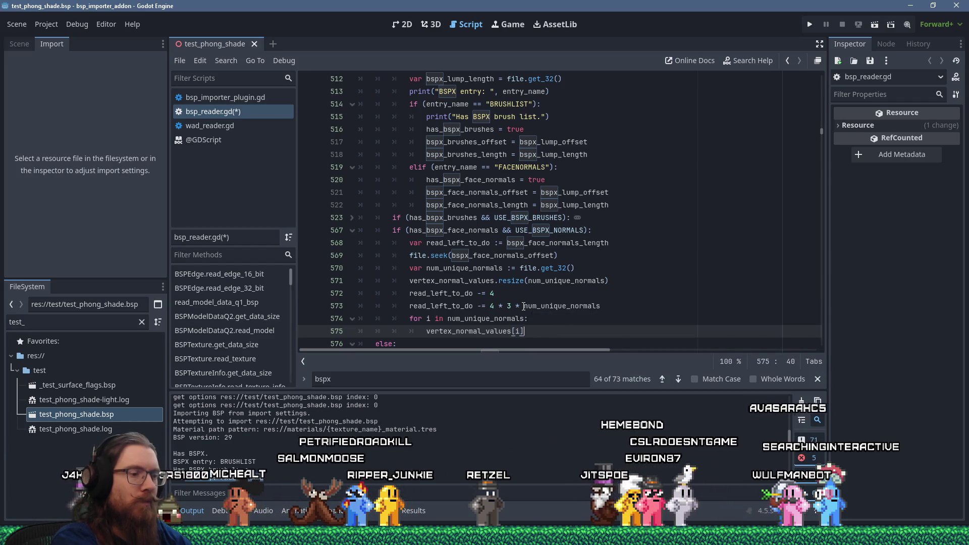
{"action": "key", "text": "Down"}
{"action": "key", "text": "Up"}
{"action": "type", "text": "="}
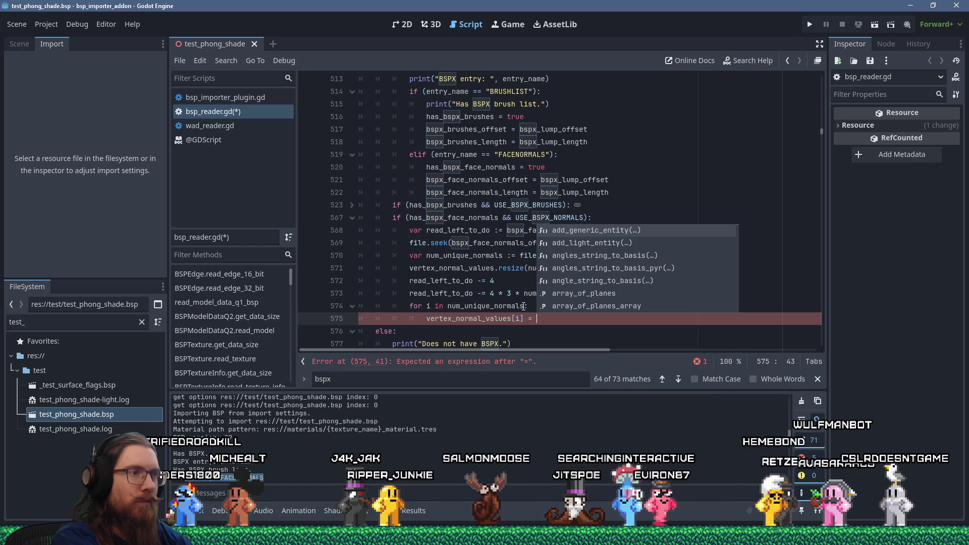
{"action": "key", "text": "Escape"}
{"action": "key", "text": "Escape"}
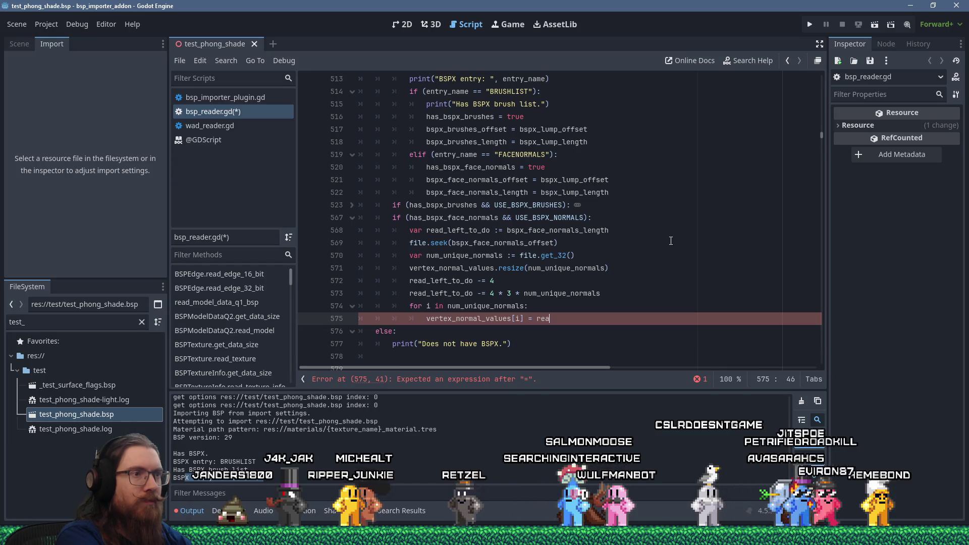
Step: Complete the assignment with read_vector_convert_unscaled(file)
{"action": "type", "text": "read"}
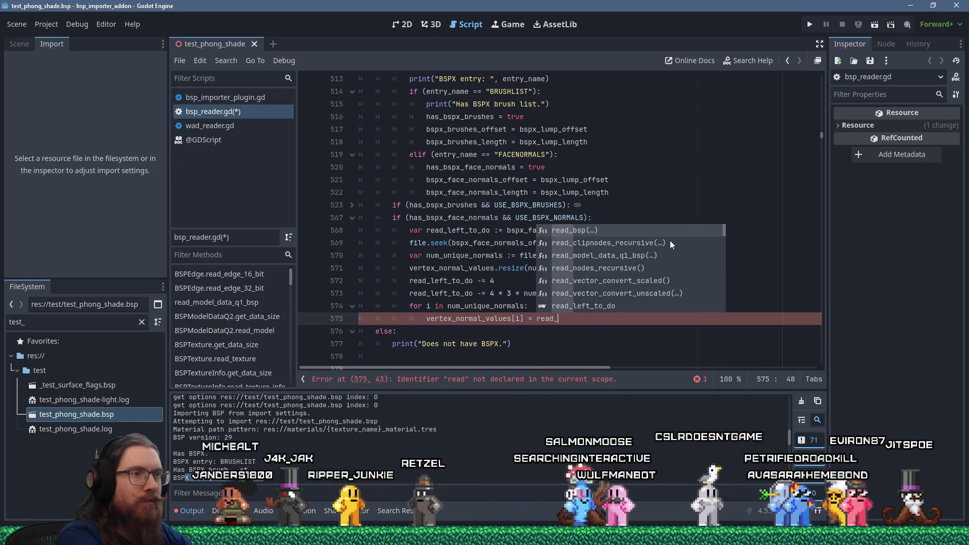
{"action": "type", "text": "_"}
{"action": "key", "text": "Down"}
{"action": "key", "text": "Down"}
{"action": "key", "text": "Down"}
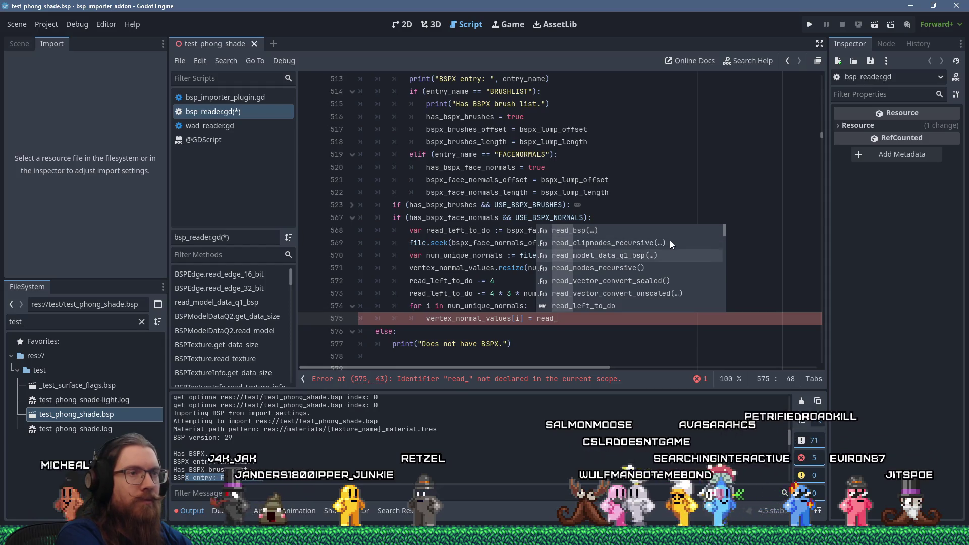
{"action": "key", "text": "Return"}
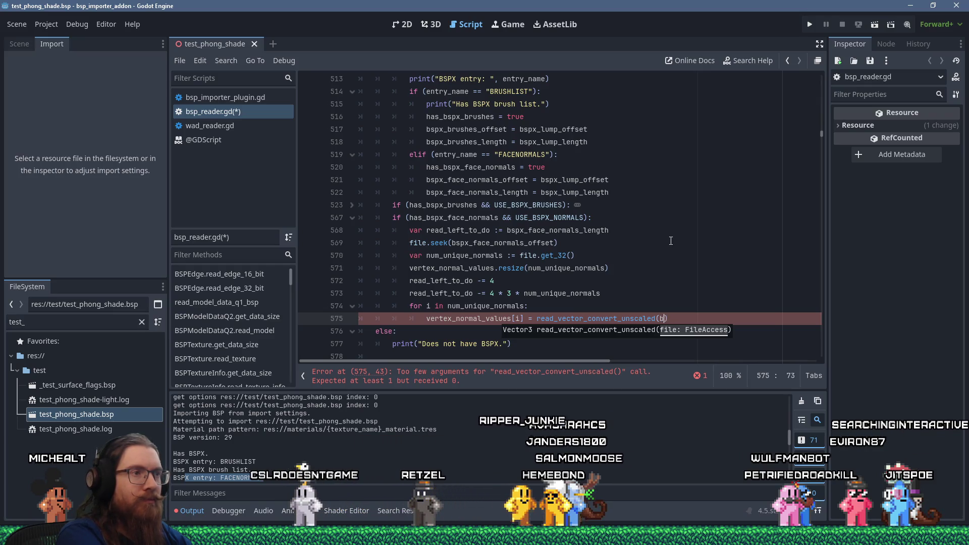
{"action": "key", "text": "BackSpace"}
{"action": "type", "text": "file"}
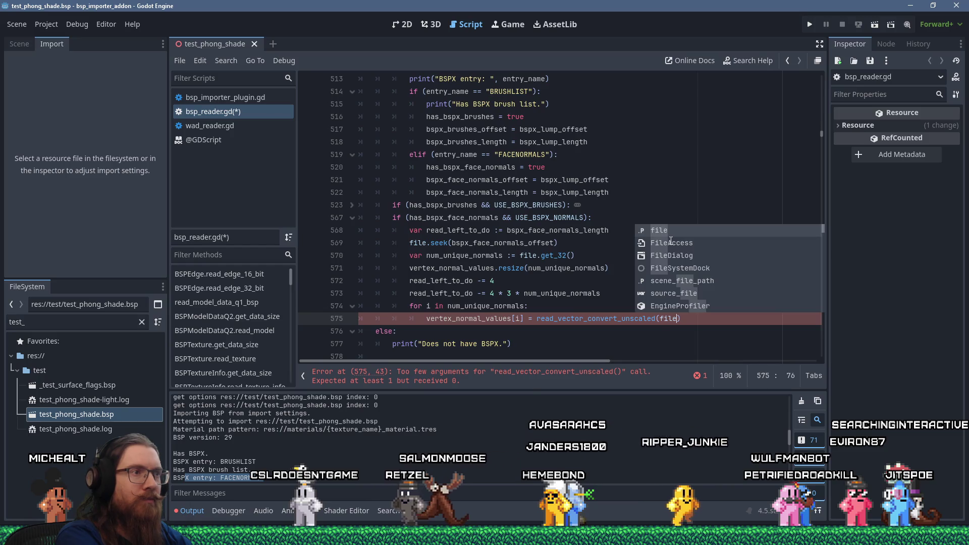
{"action": "key", "text": "Escape"}
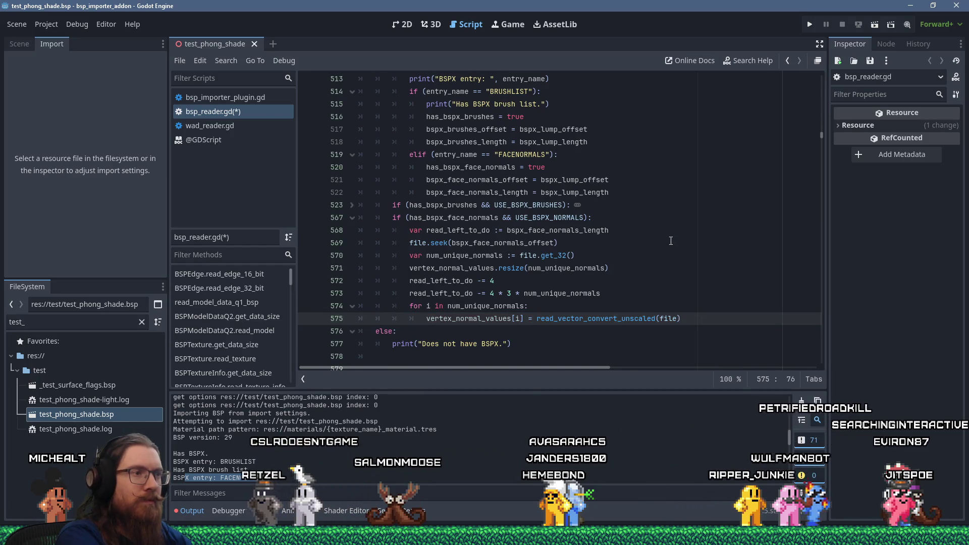
{"action": "type", "text": ")"}
Step: Add print(vertex_normal_values[i]) on the next line and save bsp_reader.gd
{"action": "key", "text": "Return"}
{"action": "key", "text": "BackSpace"}
{"action": "type", "text": "print("}
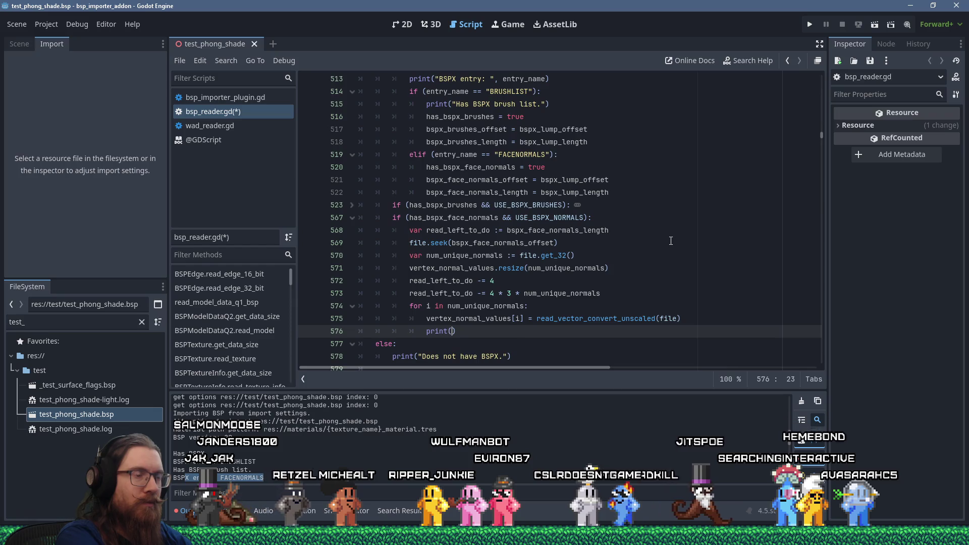
{"action": "type", "text": "("}
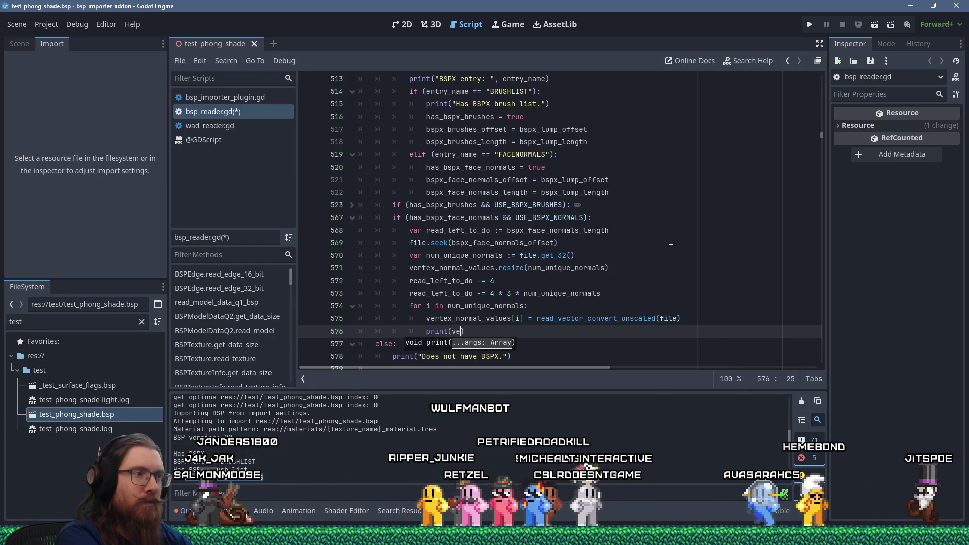
{"action": "type", "text": "vertex_"}
{"action": "type", "text": "normal_"}
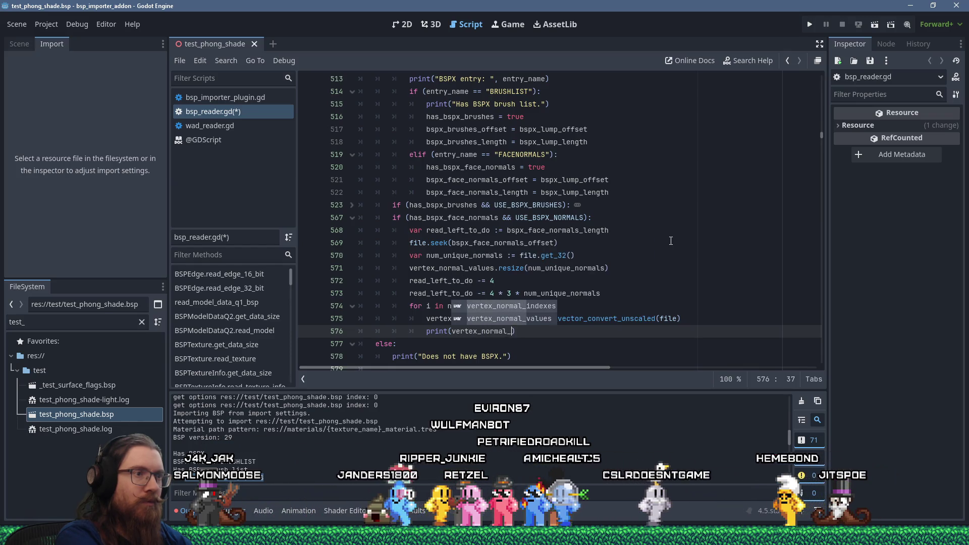
{"action": "key", "text": "Down"}
{"action": "key", "text": "Return"}
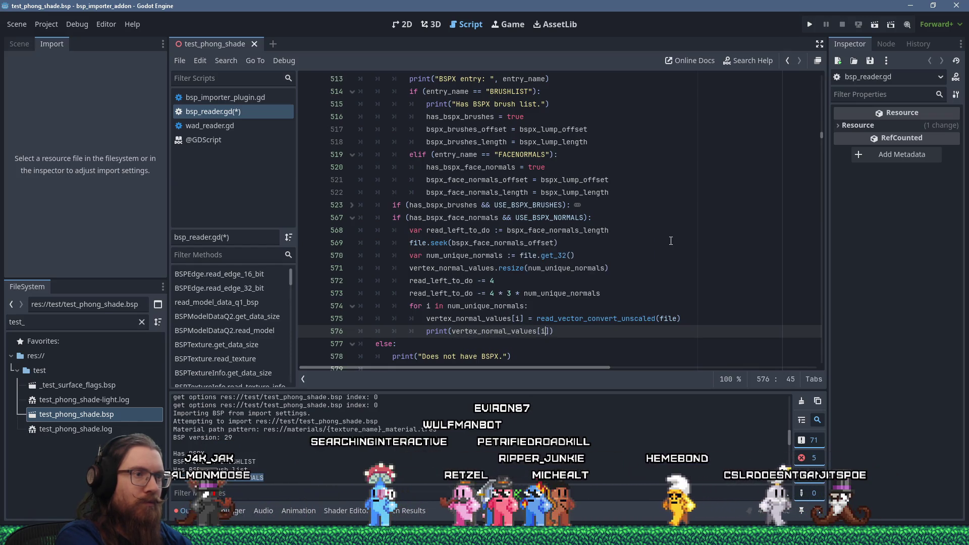
{"action": "type", "text": "[i]"}
{"action": "key", "text": "End"}
{"action": "key", "text": "ctrl+s"}
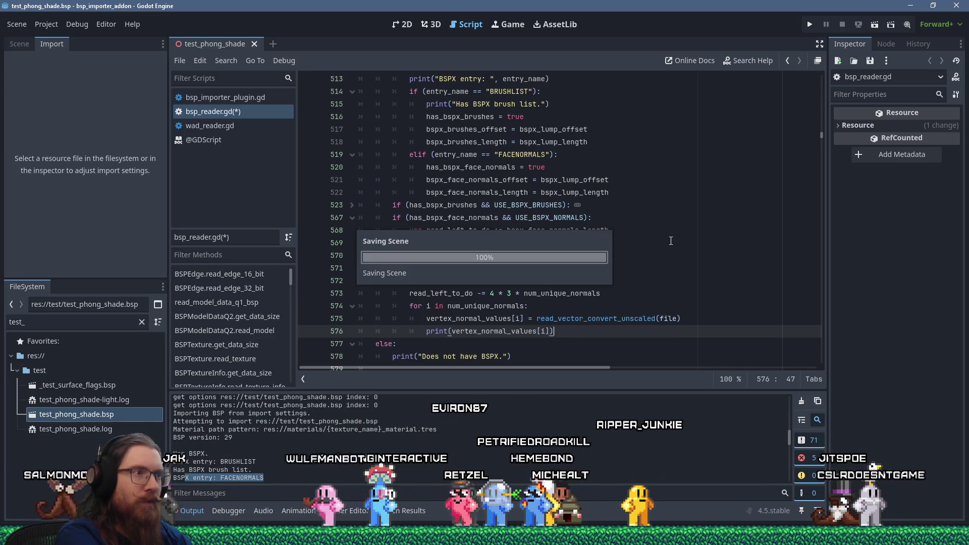
Step: Dismiss the unknown file format alert and reimport test_phong_shade.bsp
{"action": "left_click", "coordinate": [508, 277]}
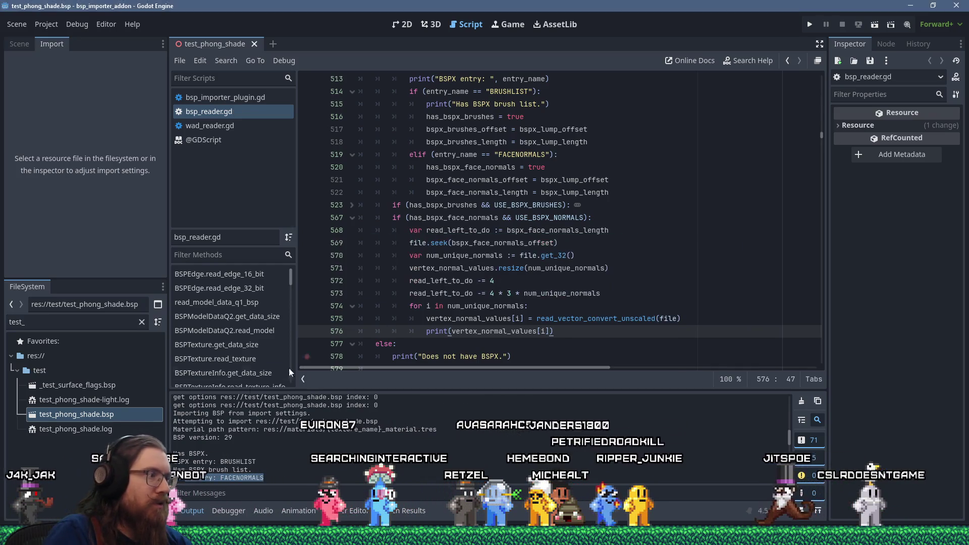
{"action": "left_click", "coordinate": [94, 417]}
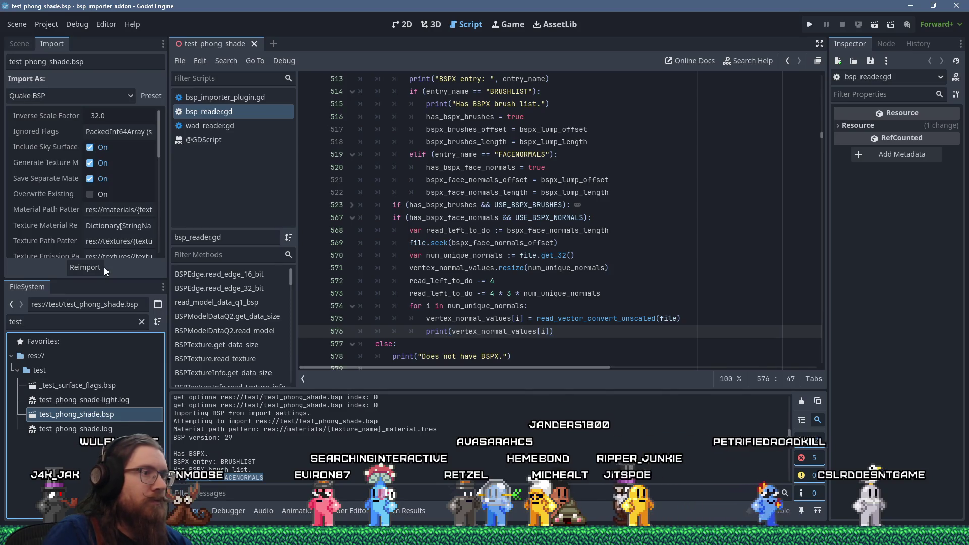
{"action": "left_click", "coordinate": [95, 266]}
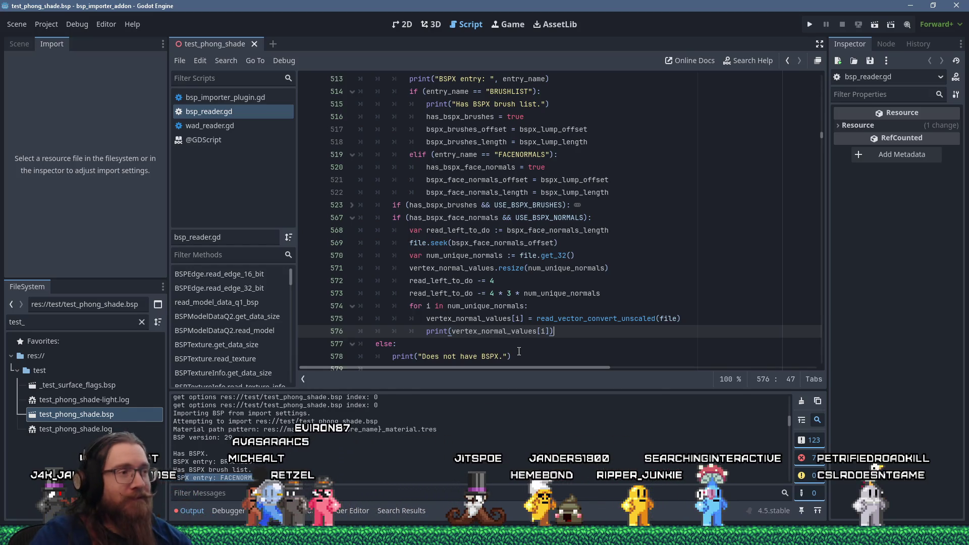
Step: Enlarge the Output log and select the printed FACENORMALS vectors
{"action": "left_click", "coordinate": [191, 511]}
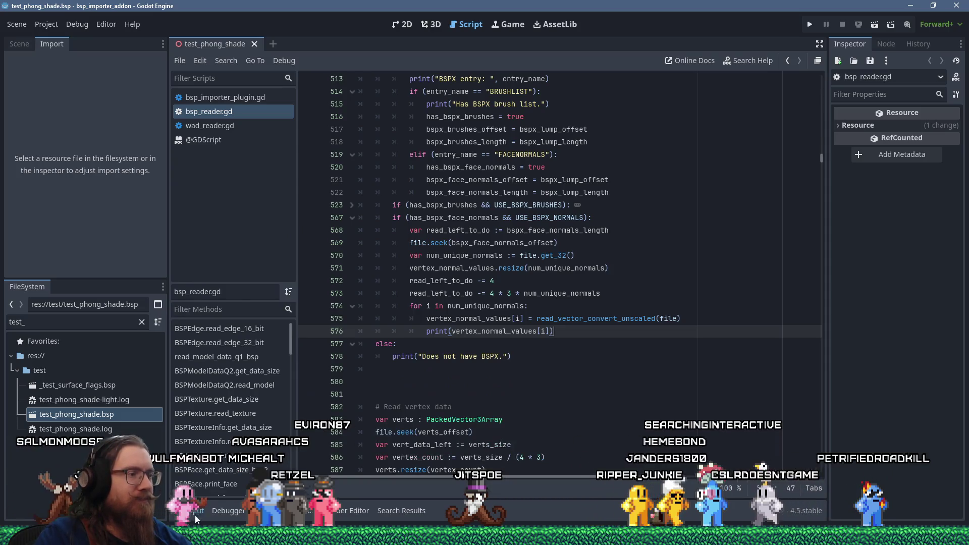
{"action": "left_click", "coordinate": [194, 512]}
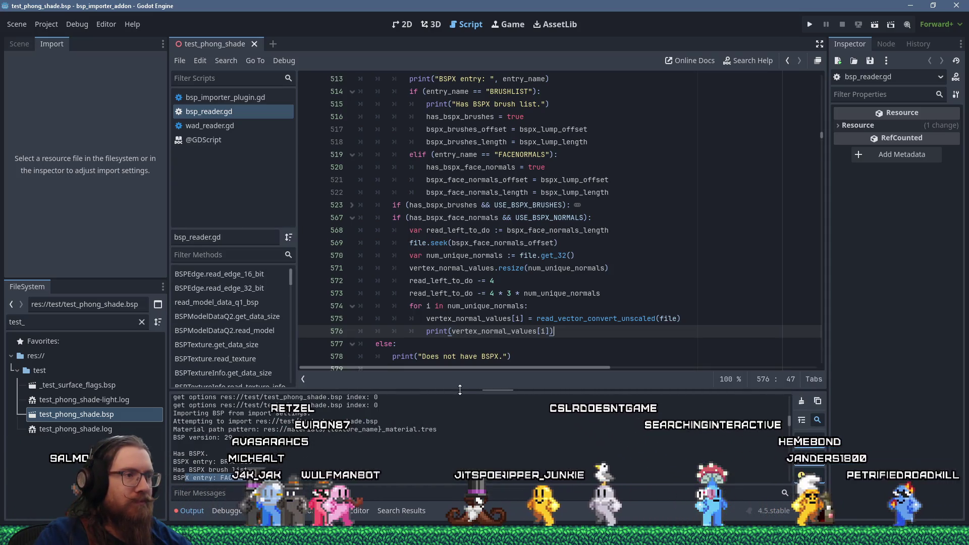
{"action": "left_click_drag", "start_coordinate": [457, 389], "coordinate": [475, 309]}
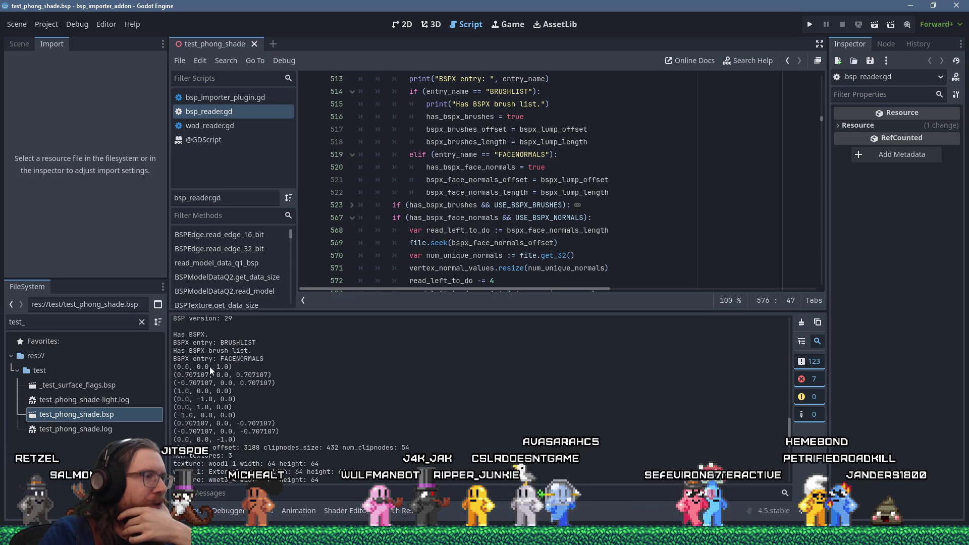
{"action": "scroll", "coordinate": [179, 367], "scroll_direction": "up", "scroll_amount": 2}
{"action": "left_click_drag", "start_coordinate": [180, 368], "coordinate": [281, 421]}
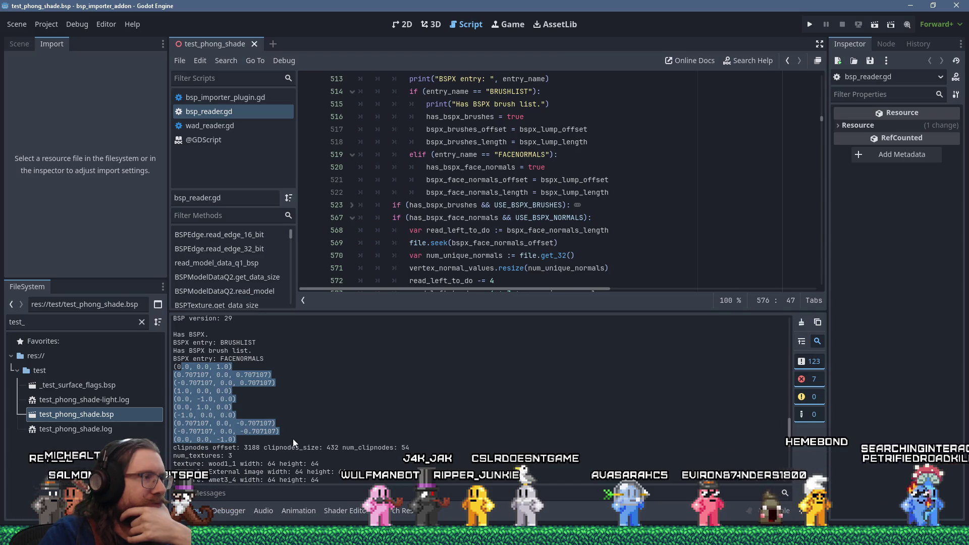
Step: Comment out the print line in the FACENORMALS loop with #
{"action": "left_click", "coordinate": [475, 255]}
{"action": "scroll", "coordinate": [467, 265], "scroll_direction": "down", "scroll_amount": 3}
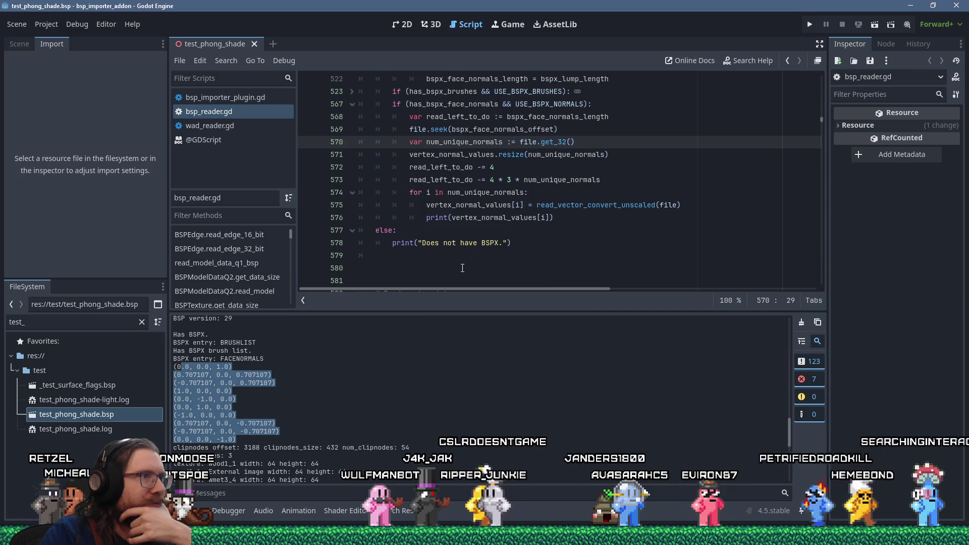
{"action": "left_click", "coordinate": [427, 218]}
{"action": "type", "text": "#"}
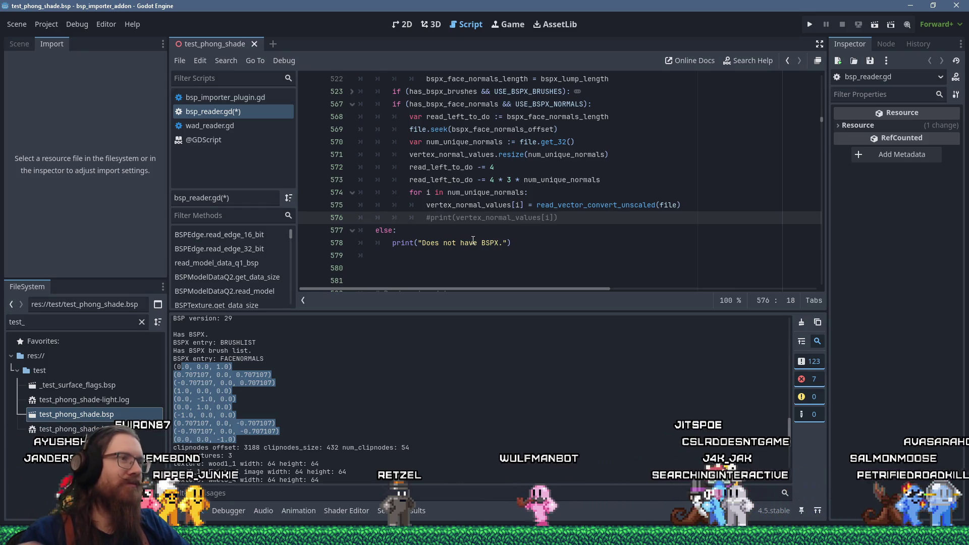
Step: Add a new line after the commented print, then switch over to HxD
{"action": "left_click", "coordinate": [570, 217]}
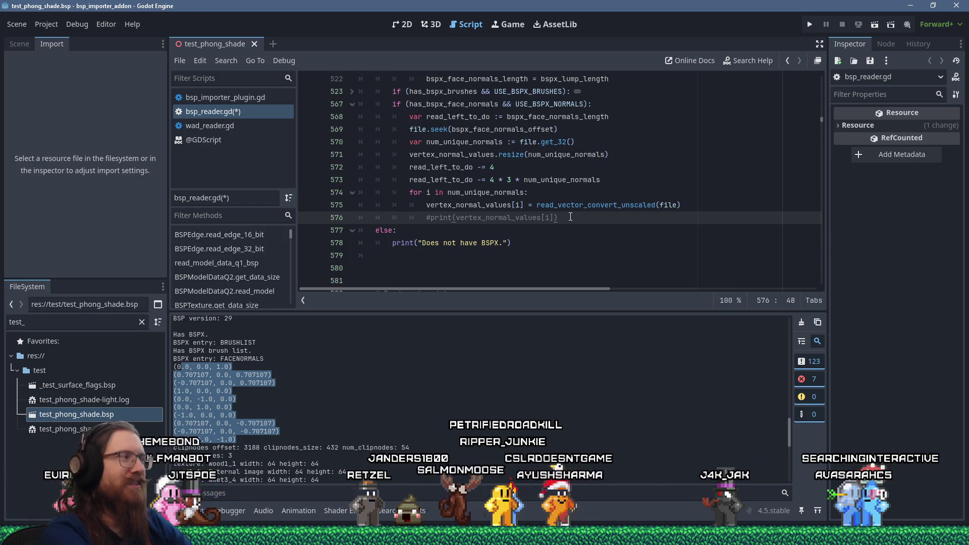
{"action": "key", "text": "Return"}
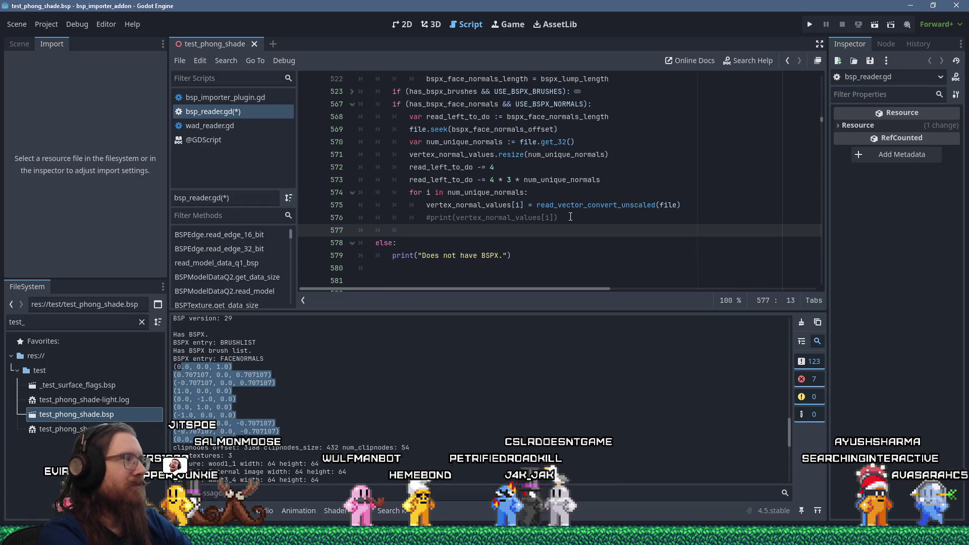
{"action": "key", "text": "alt+Tab"}
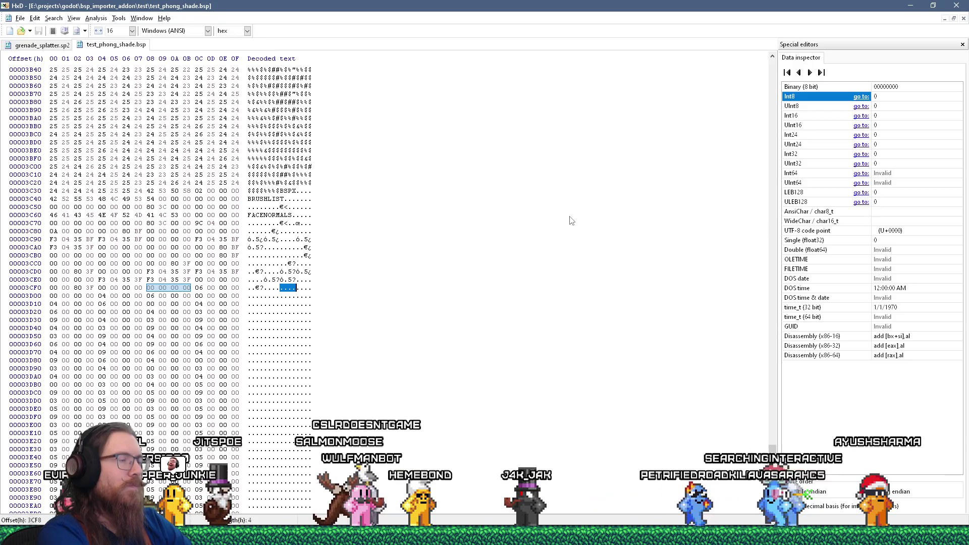
Step: Switch from HxD back to the Godot script editor
{"action": "key", "text": "alt+Tab"}
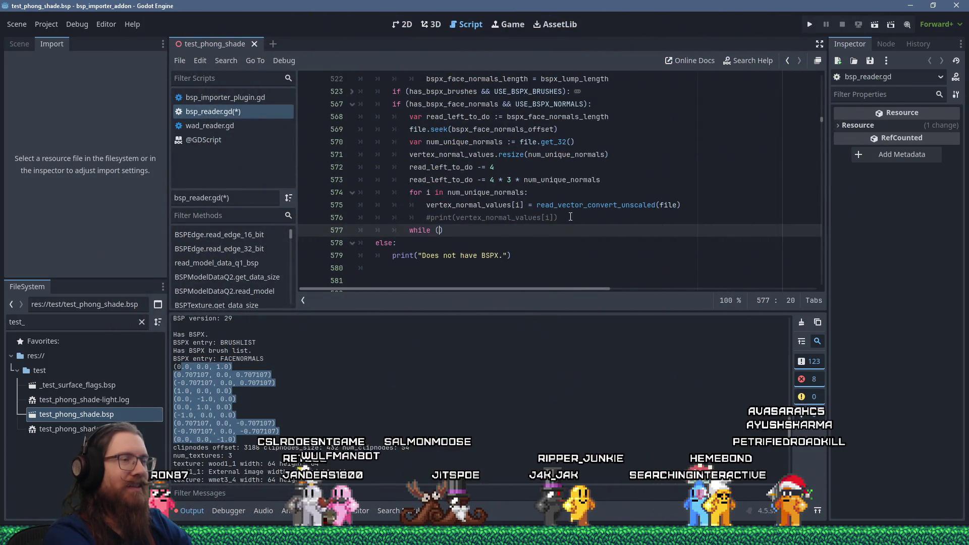
Step: Add a while (read_left_to_do > 0) loop appending file.get_32() to vertex_normal_indexes, subtracting 4
{"action": "type", "text": "read_lef"}
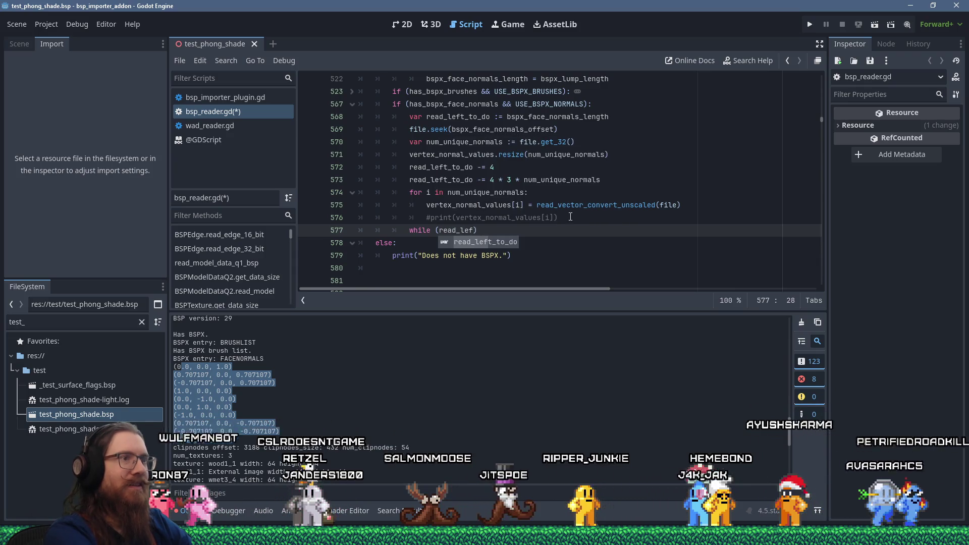
{"action": "type", "text": "> 0"}
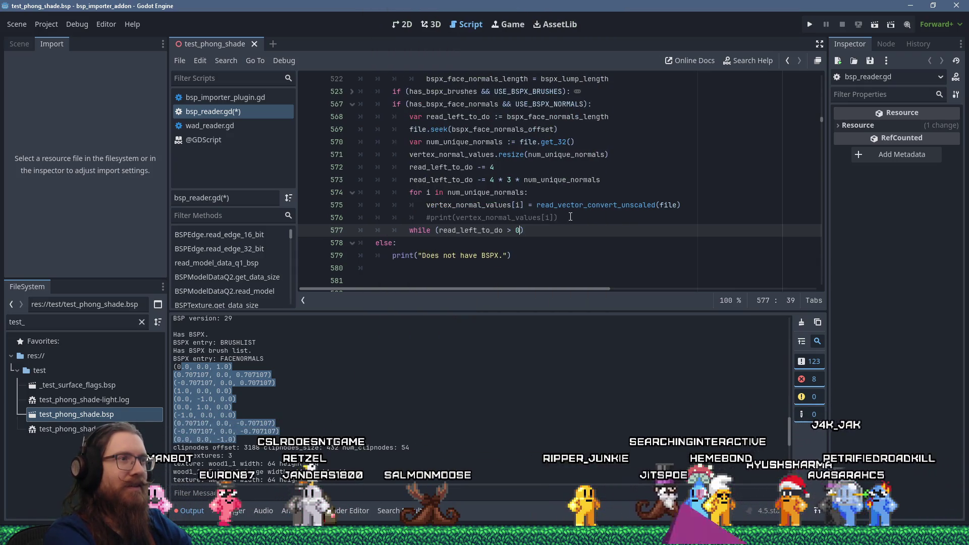
{"action": "type", "text": "):"}
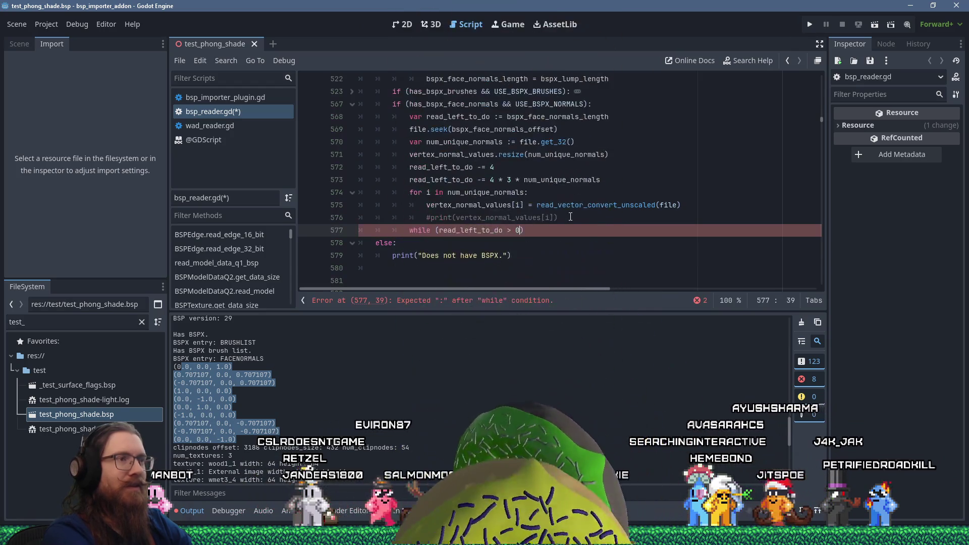
{"action": "key", "text": "Return"}
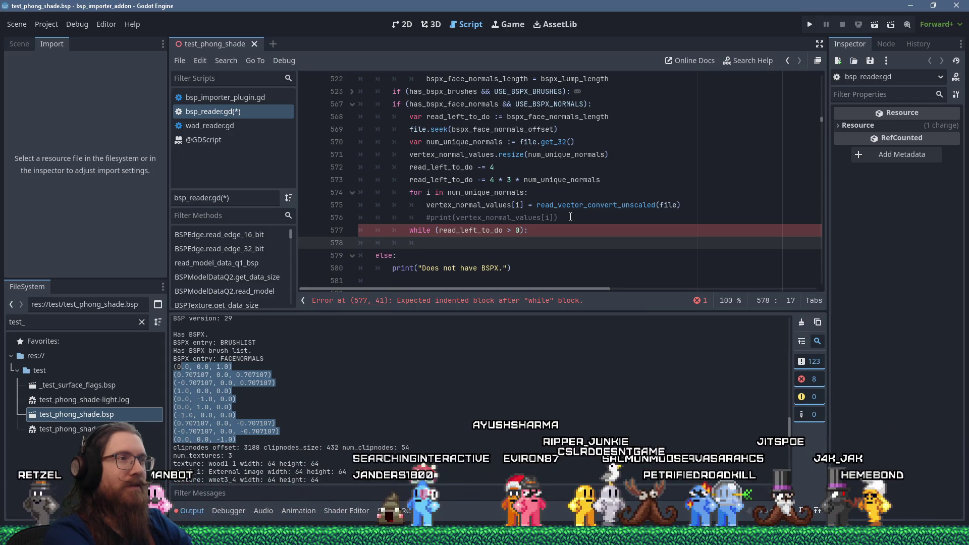
{"action": "type", "text": "vertex_r"}
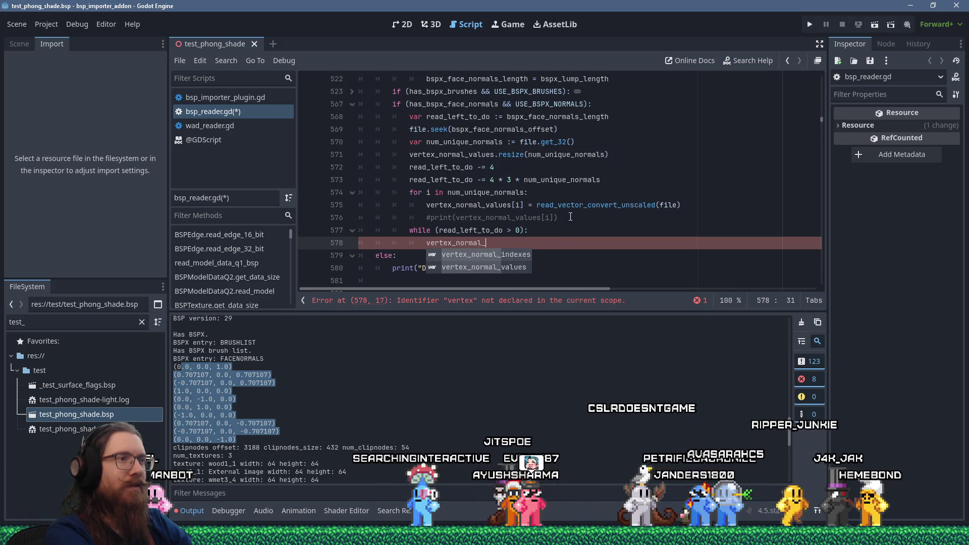
{"action": "type", "text": ".app"}
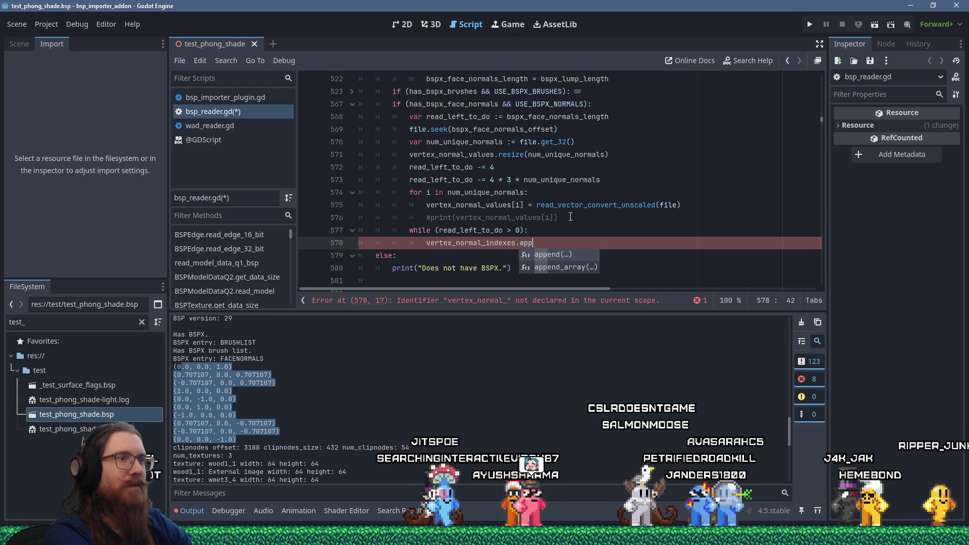
{"action": "type", "text": "("}
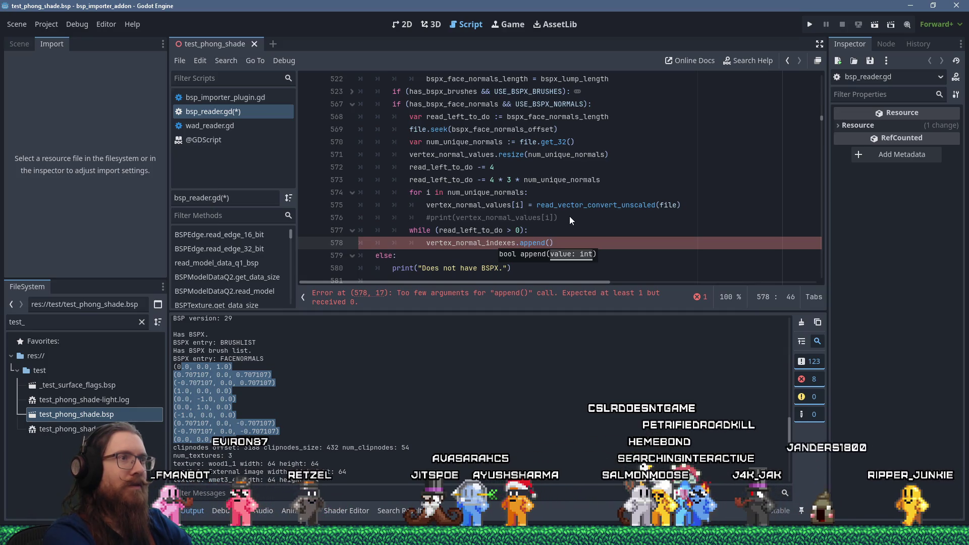
{"action": "type", "text": ".get_3"}
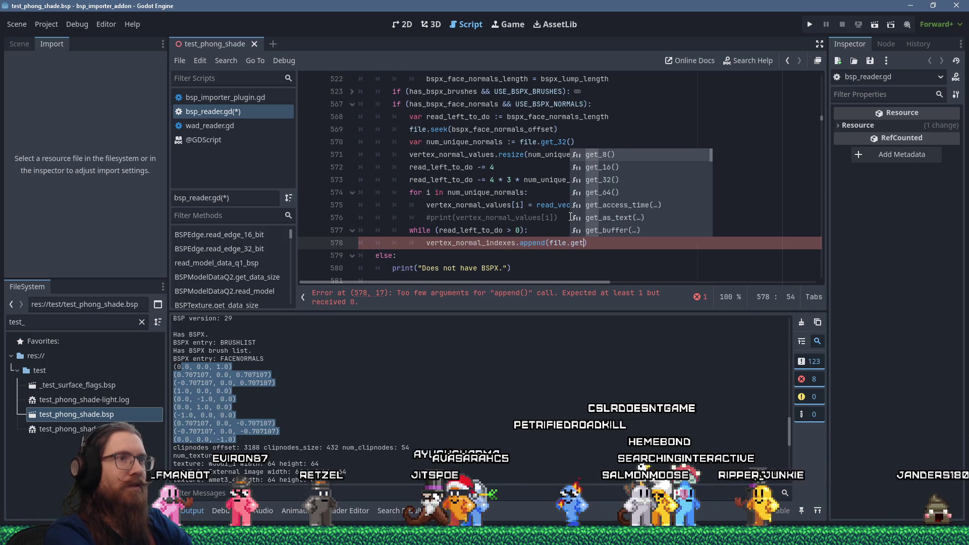
{"action": "key", "text": "Return"}
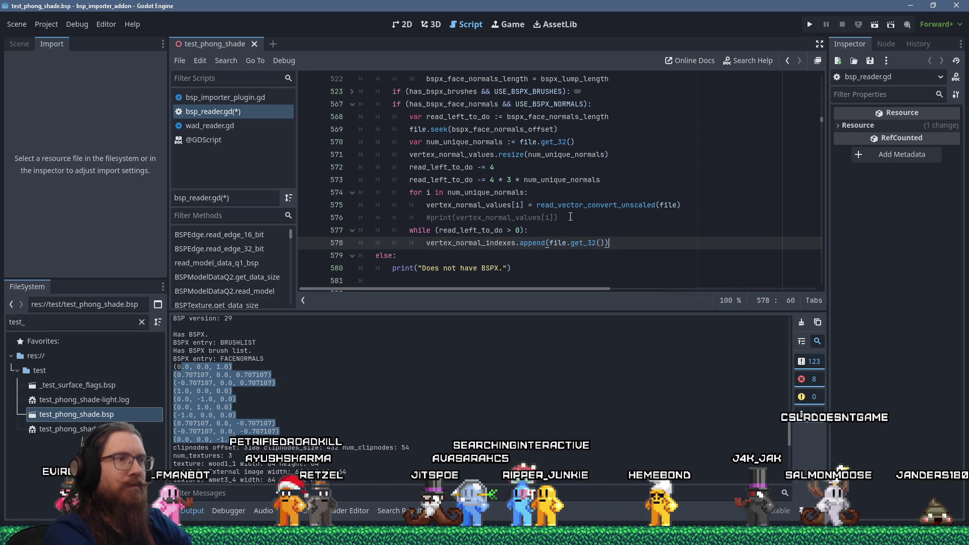
{"action": "key", "text": "End"}
{"action": "key", "text": "Return"}
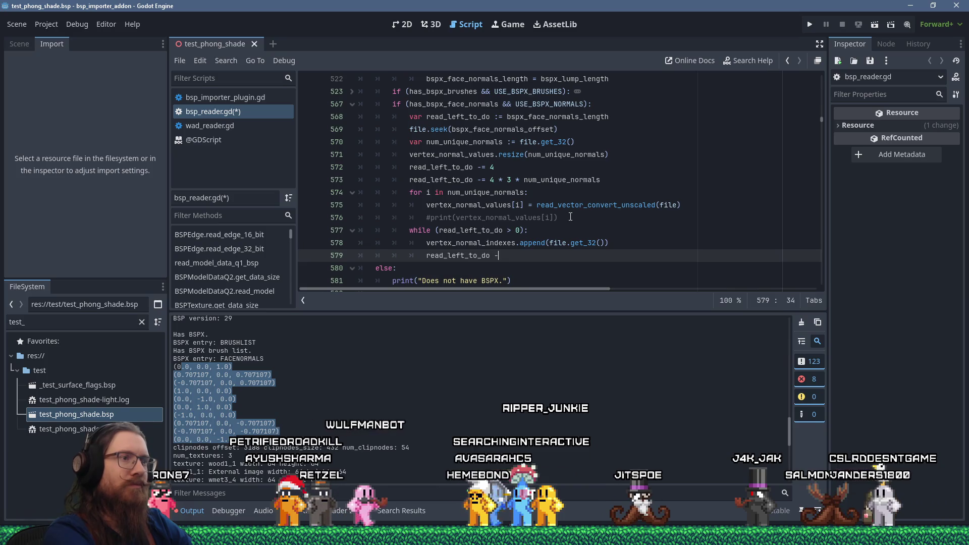
{"action": "type", "text": "= 4"}
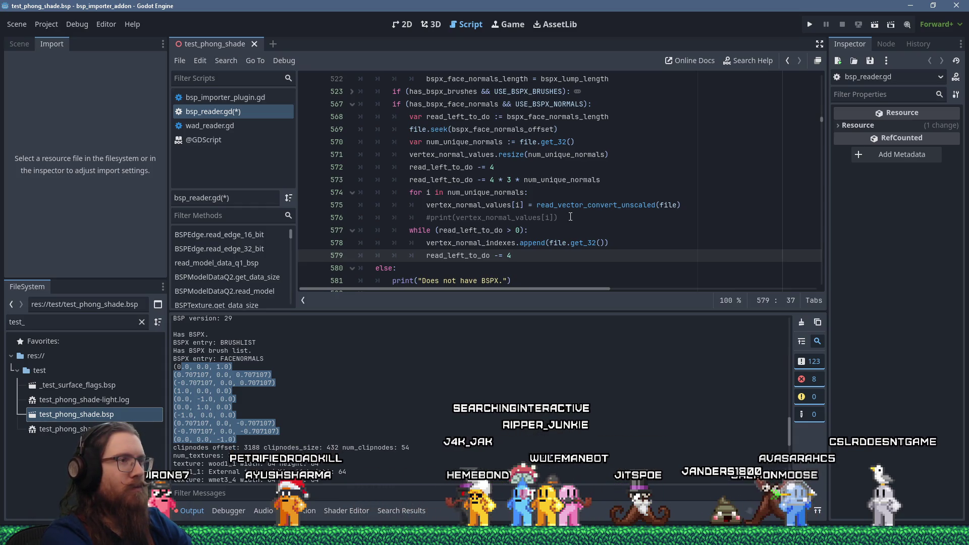
Step: Add print lines for vertex_normal_indexes and vertex_normal_values, then save the script
{"action": "key", "text": "Return"}
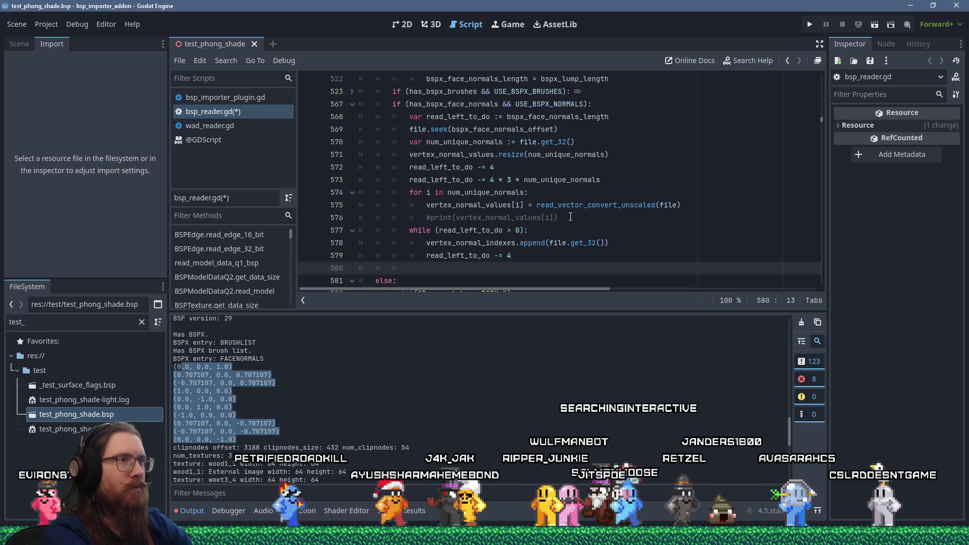
{"action": "type", "text": "print("}
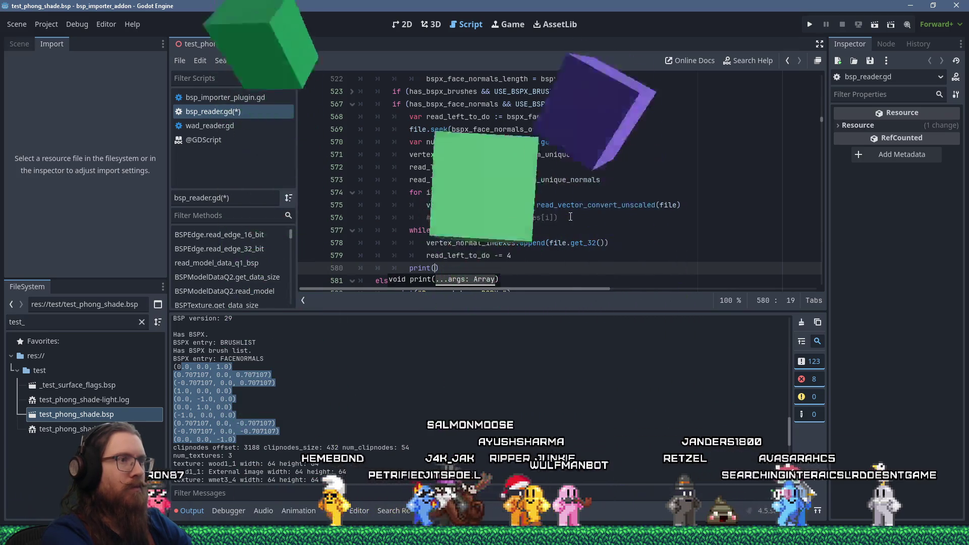
{"action": "type", "text": "vertex_normal"}
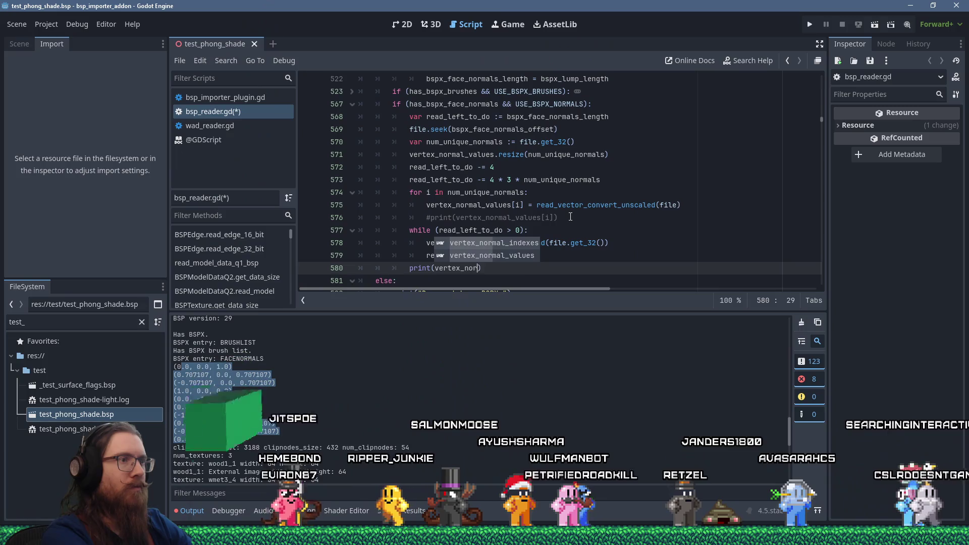
{"action": "key", "text": "Return"}
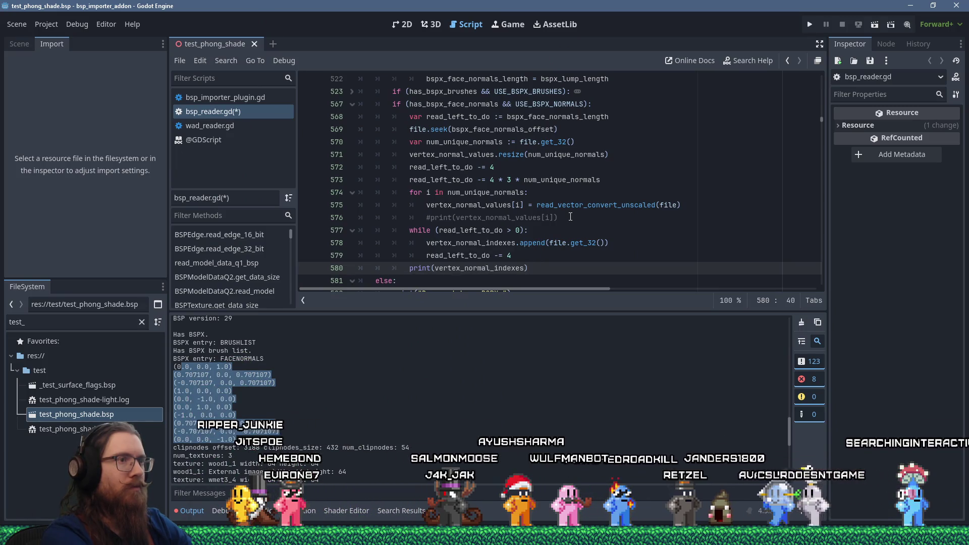
{"action": "key", "text": "End"}
{"action": "key", "text": "Return"}
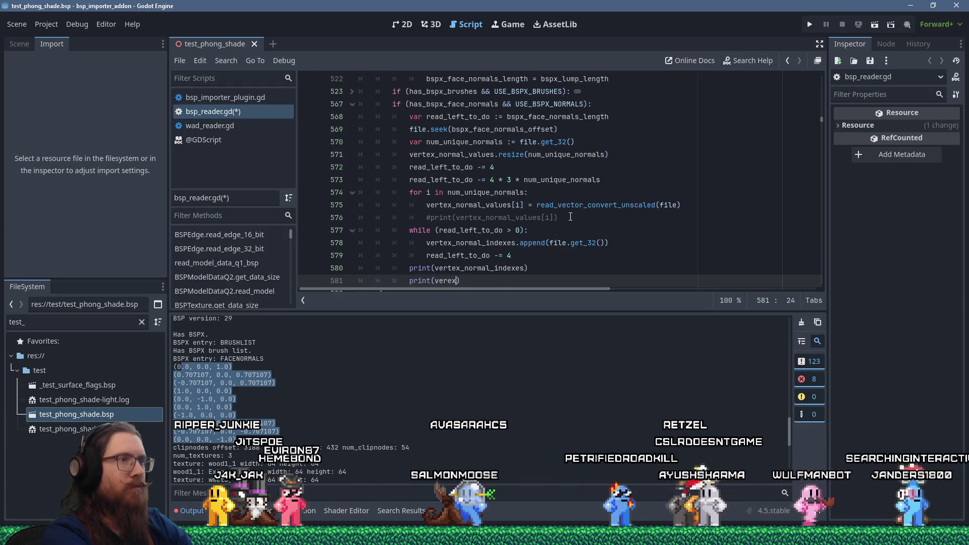
{"action": "type", "text": "ex_normal_valu"}
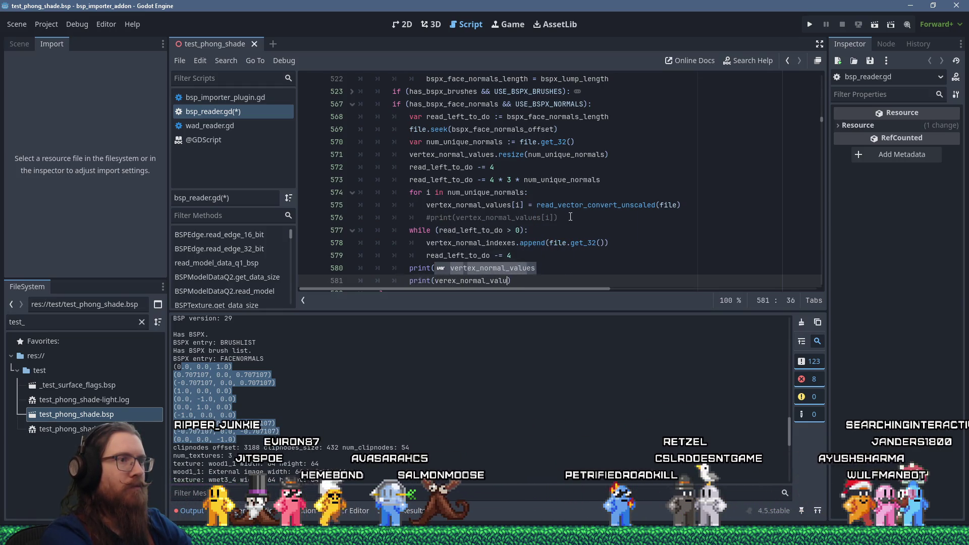
{"action": "key", "text": "ctrl+s"}
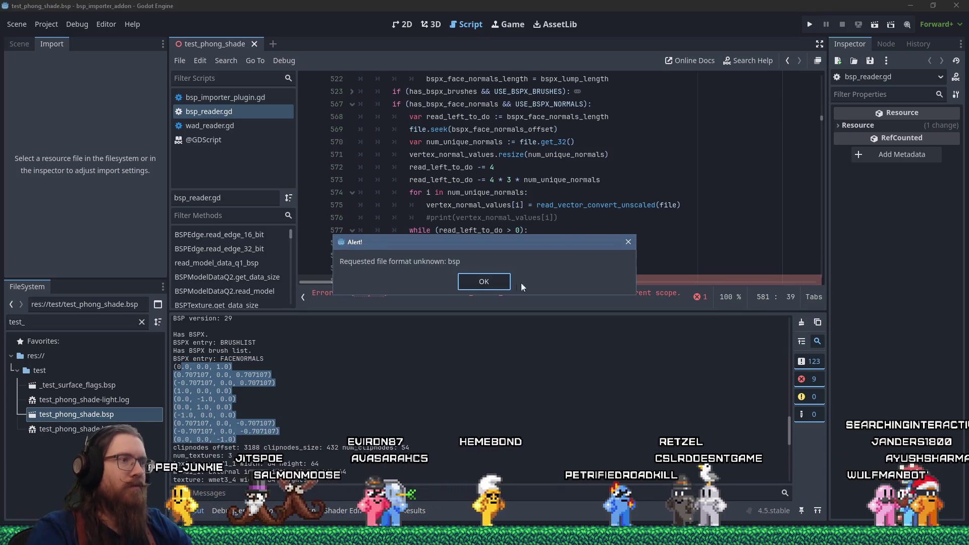
Step: Fix the misspelled vertex_normal_values name on line 581 and save
{"action": "left_click", "coordinate": [524, 279]}
{"action": "left_click", "coordinate": [525, 293]}
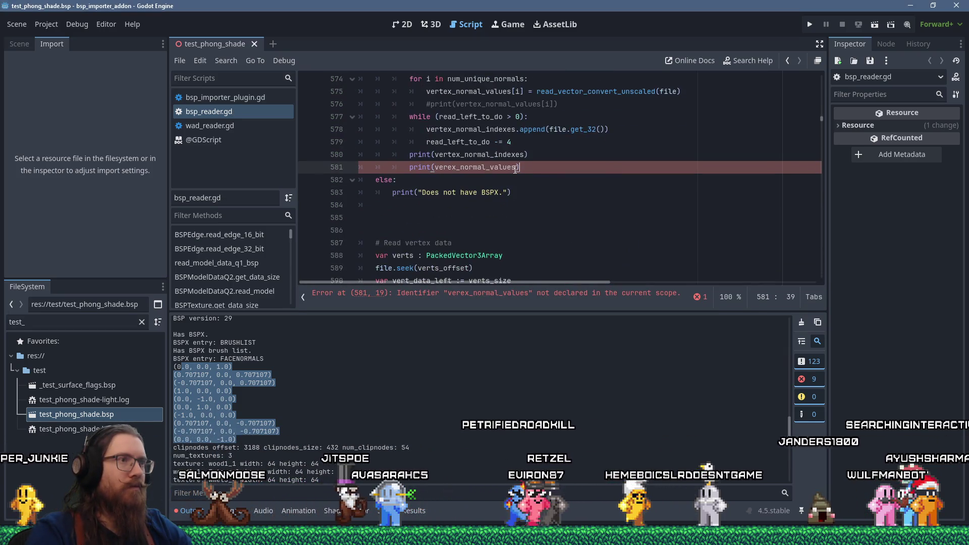
{"action": "scroll", "coordinate": [520, 189], "scroll_direction": "up", "scroll_amount": 3}
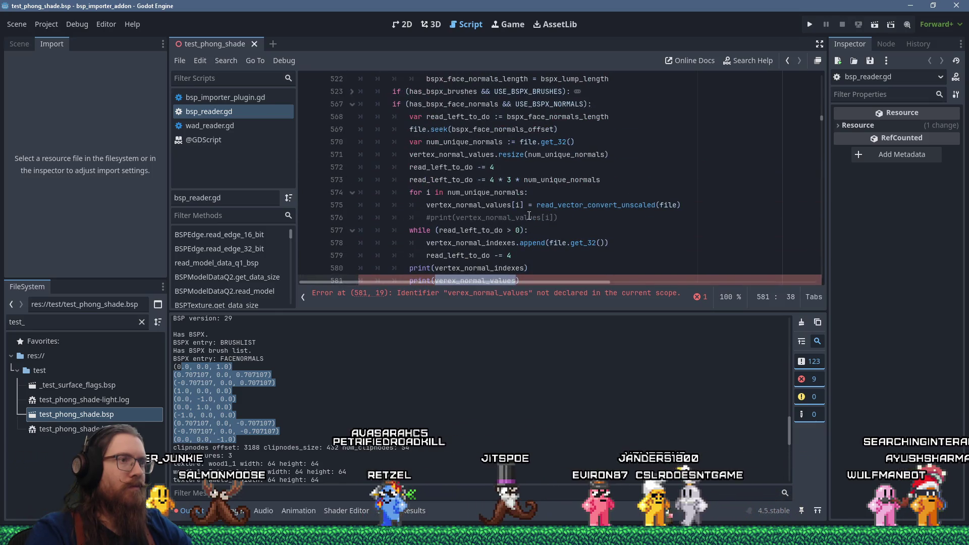
{"action": "scroll", "coordinate": [514, 222], "scroll_direction": "down", "scroll_amount": 1}
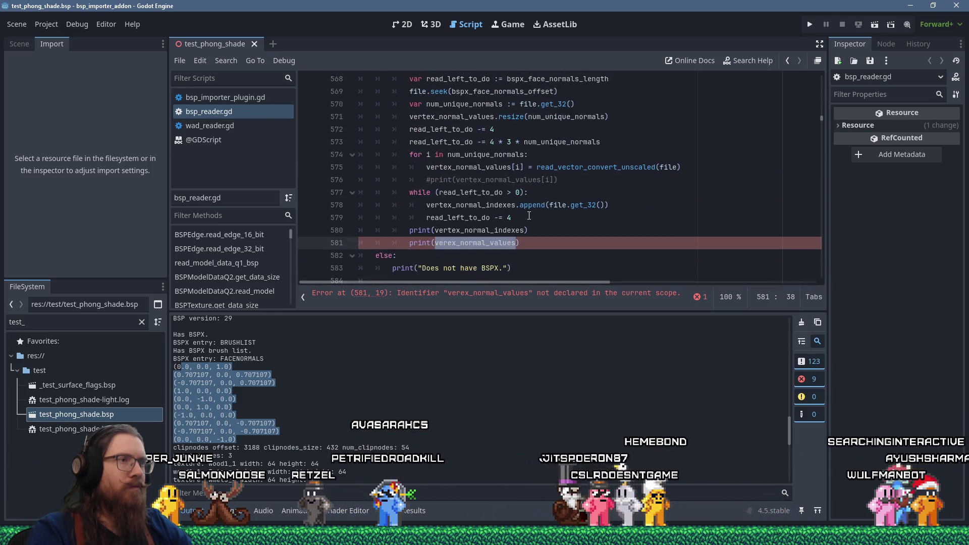
{"action": "left_click", "coordinate": [449, 243]}
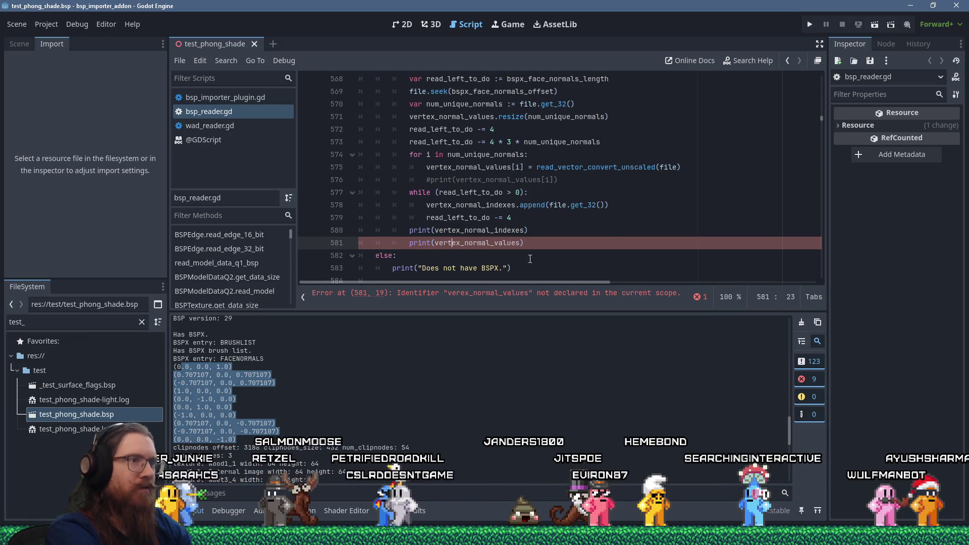
{"action": "type", "text": "t"}
{"action": "key", "text": "ctrl+s"}
Step: Close the test_phong_shade scene and reimport test_phong_shade.bsp with the updated reader
{"action": "left_click", "coordinate": [478, 275]}
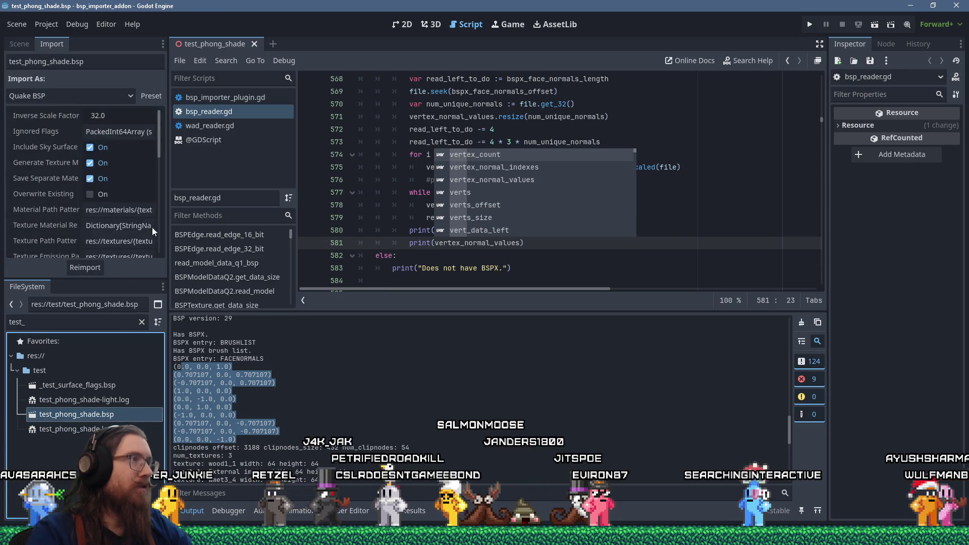
{"action": "left_click", "coordinate": [254, 44]}
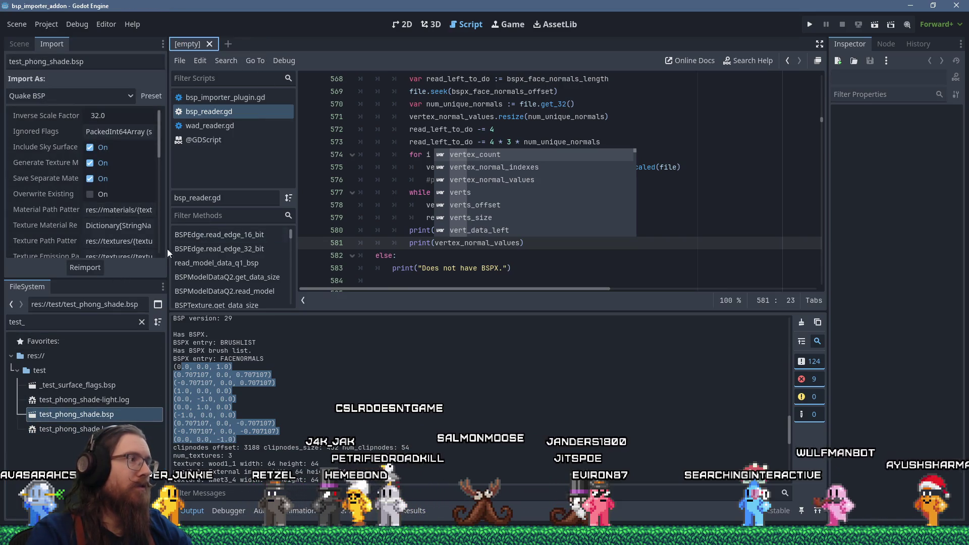
{"action": "left_click", "coordinate": [89, 270]}
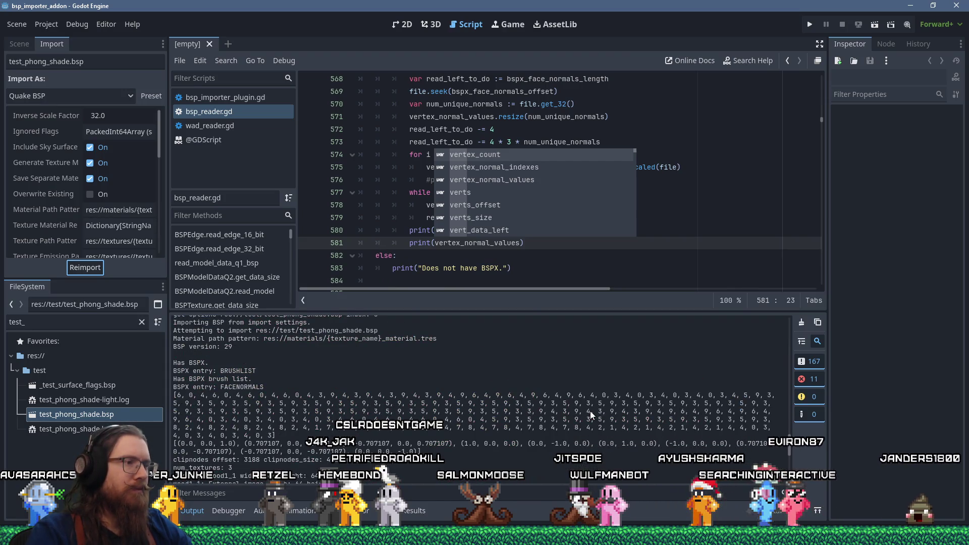
{"action": "scroll", "coordinate": [589, 411], "scroll_direction": "down", "scroll_amount": 1}
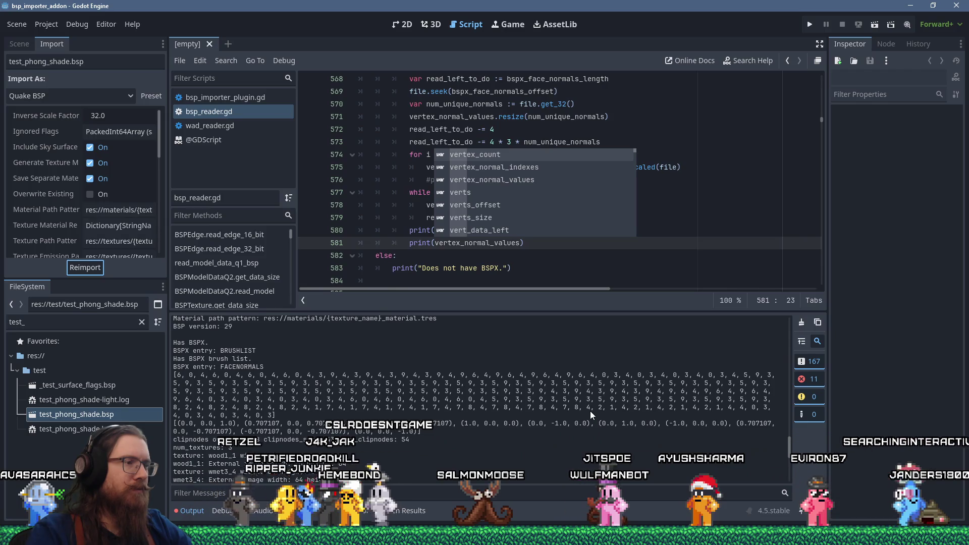
{"action": "left_click", "coordinate": [412, 212]}
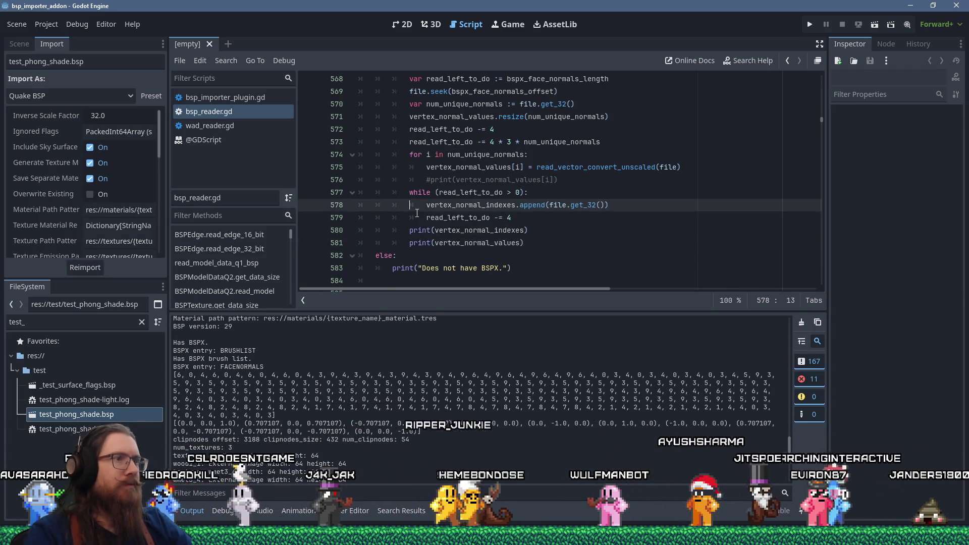
Step: Replace the commented-out print on line 576 with a slight-optimization comment and save
{"action": "left_click_drag", "start_coordinate": [570, 179], "coordinate": [692, 169]}
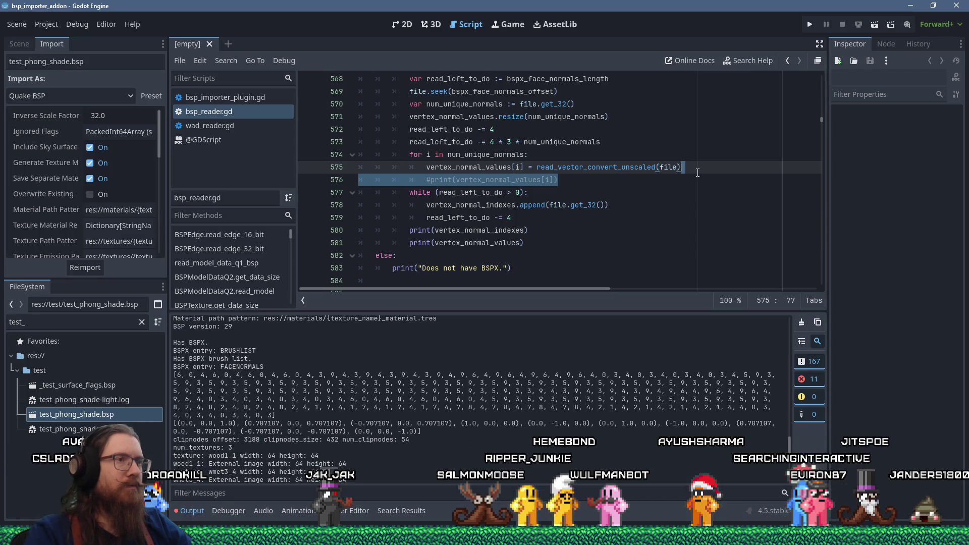
{"action": "key", "text": "Delete"}
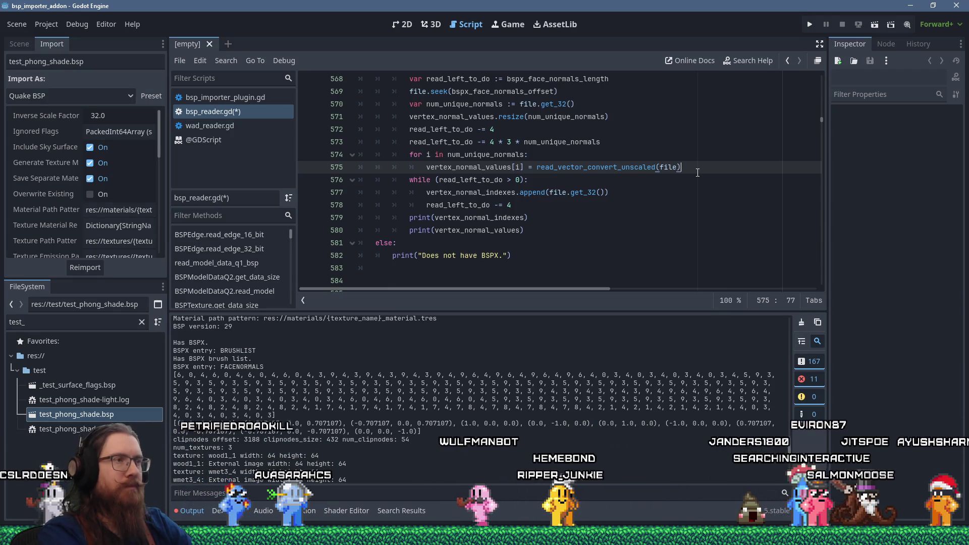
{"action": "key", "text": "Return"}
{"action": "key", "text": "BackSpace"}
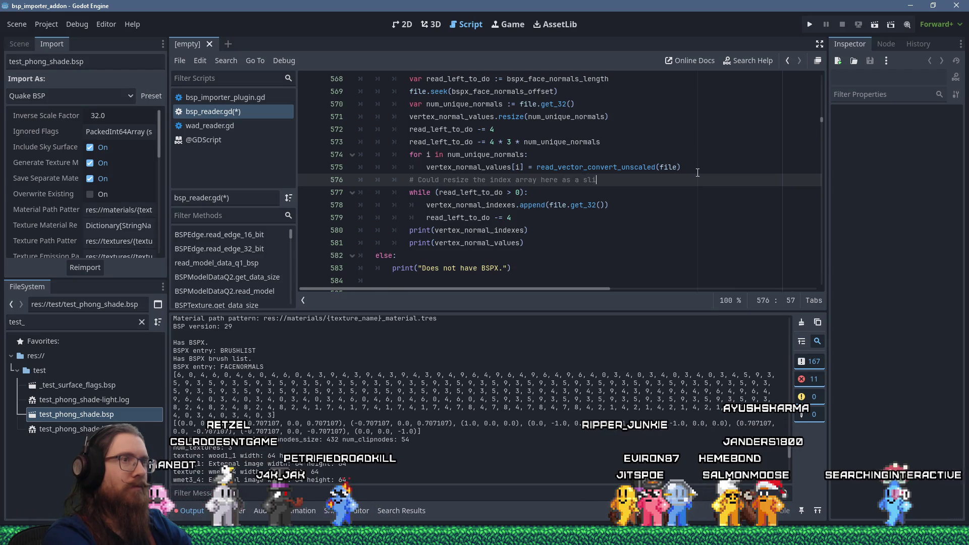
{"action": "type", "text": "i"}
{"action": "type", "text": "ptimization"}
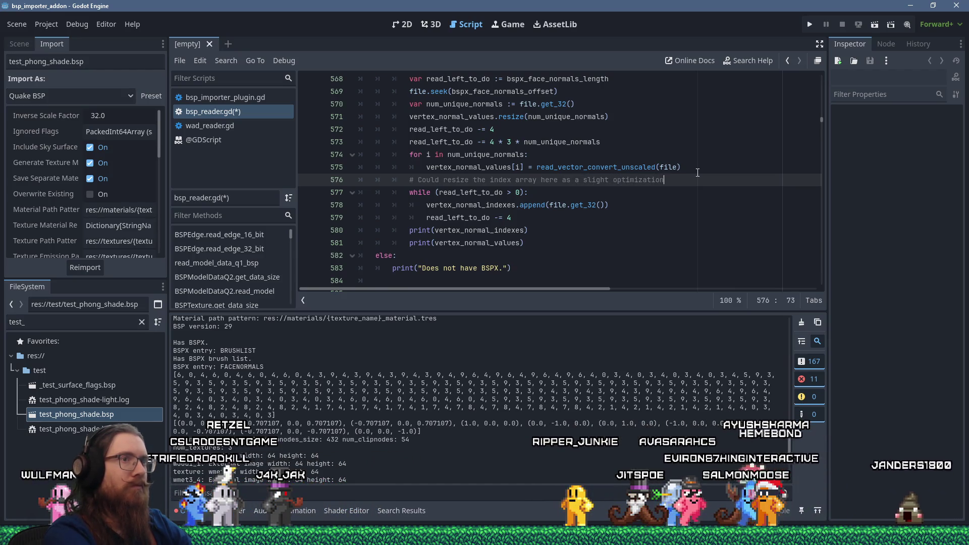
{"action": "type", "text": "be..."}
{"action": "key", "text": "ctrl+s"}
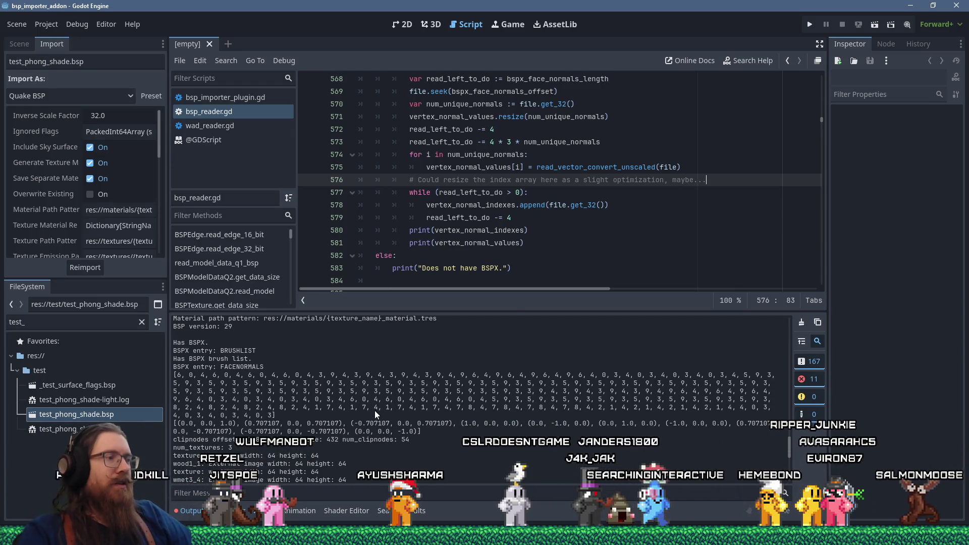
Step: Comment out the vertex_normal_indexes and vertex_normal_values print lines
{"action": "mouse_move", "coordinate": [272, 415]}
{"action": "left_mouse_down"}
{"action": "mouse_move", "coordinate": [227, 376]}
{"action": "mouse_move", "coordinate": [179, 376]}
{"action": "left_mouse_up"}
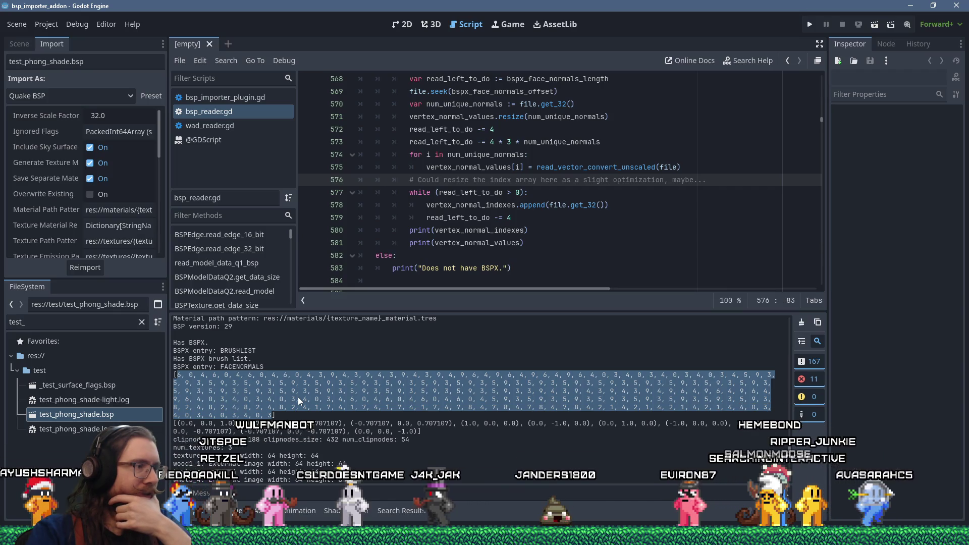
{"action": "left_click", "coordinate": [412, 231]}
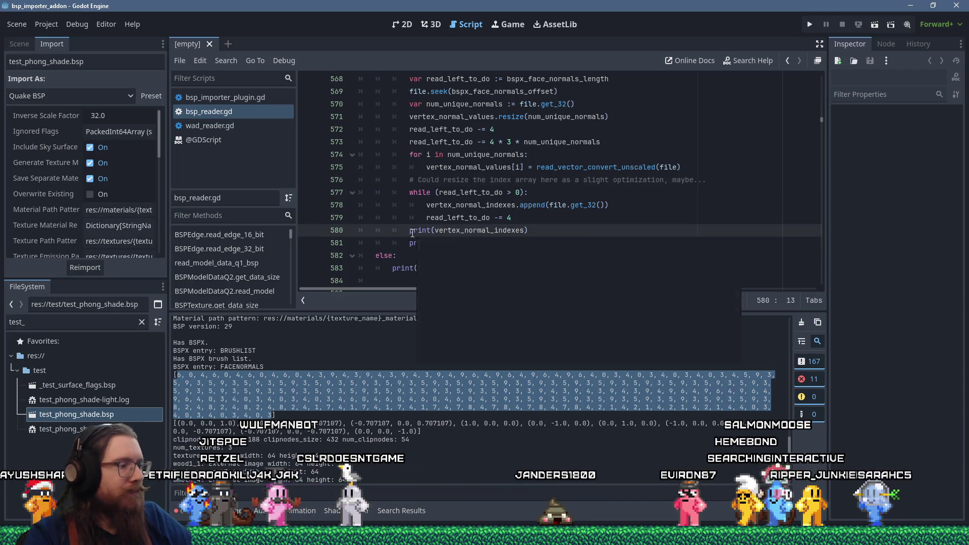
{"action": "mouse_move", "coordinate": [419, 231]}
{"action": "type", "text": "#"}
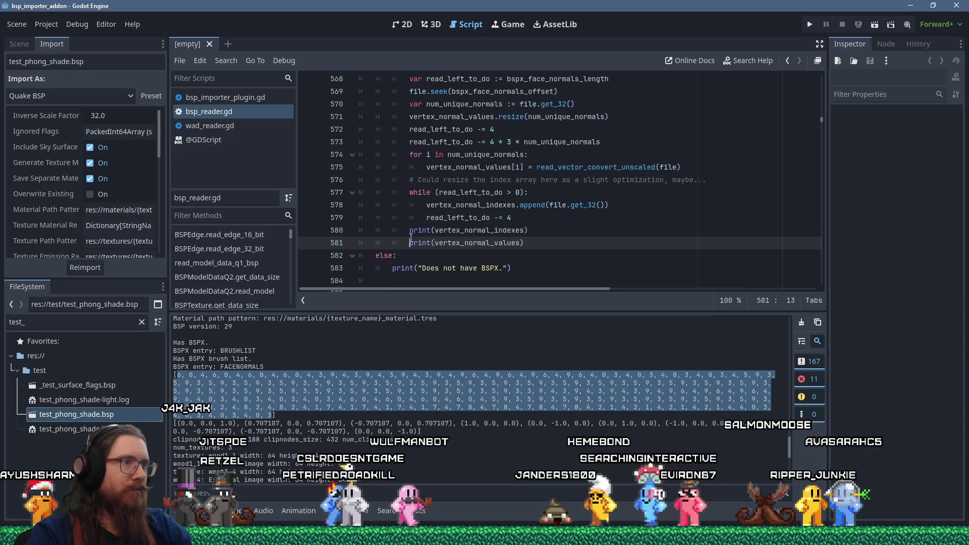
{"action": "key", "text": "Down"}
{"action": "key", "text": "Left"}
{"action": "type", "text": "#"}
{"action": "key", "text": "Up"}
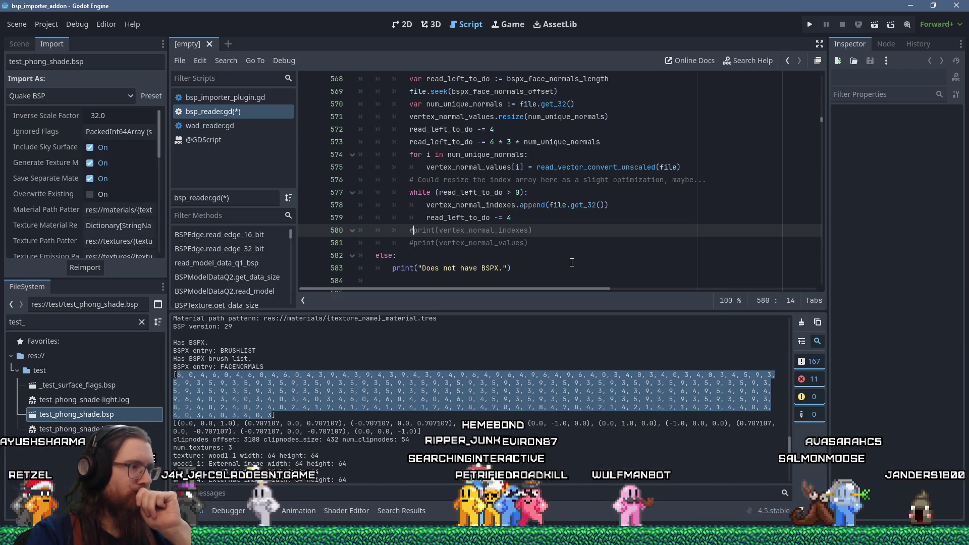
{"action": "scroll", "coordinate": [535, 432], "scroll_direction": "down", "scroll_amount": 5}
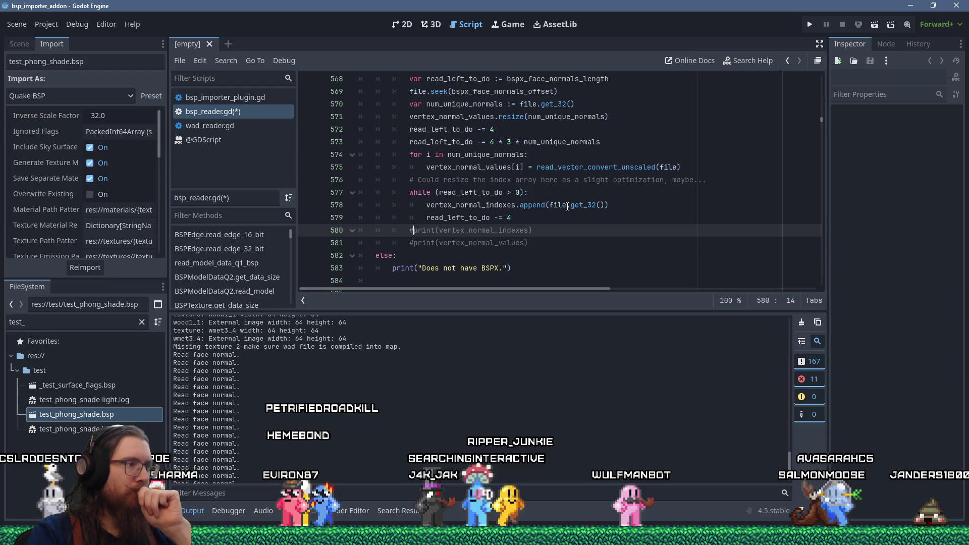
Step: Paste the vertex_normal_values and vertex_normal_indexes declarations from lines 497–498 into a new Notepad note
{"action": "mouse_move", "coordinate": [567, 206]}
{"action": "scroll", "coordinate": [530, 230], "scroll_direction": "up", "scroll_amount": 20}
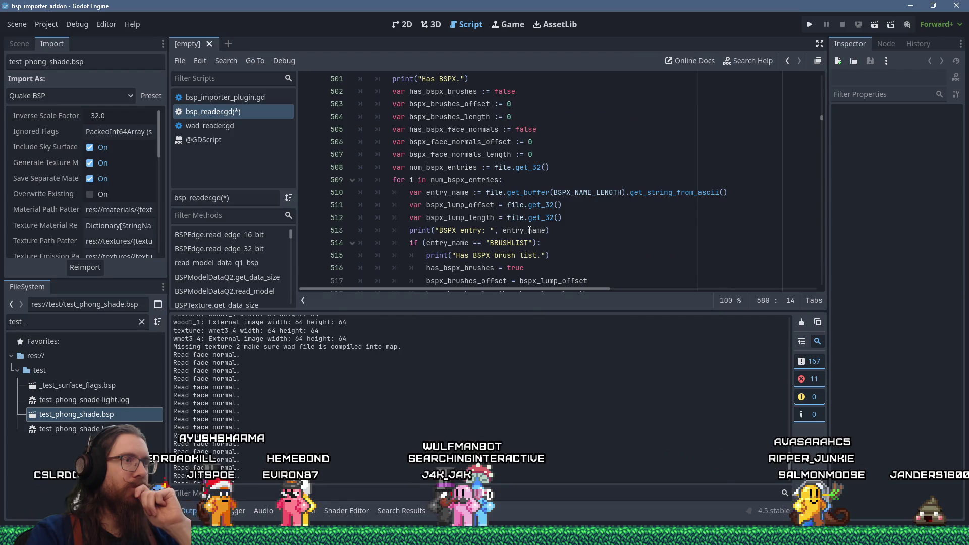
{"action": "scroll", "coordinate": [529, 230], "scroll_direction": "up", "scroll_amount": 2}
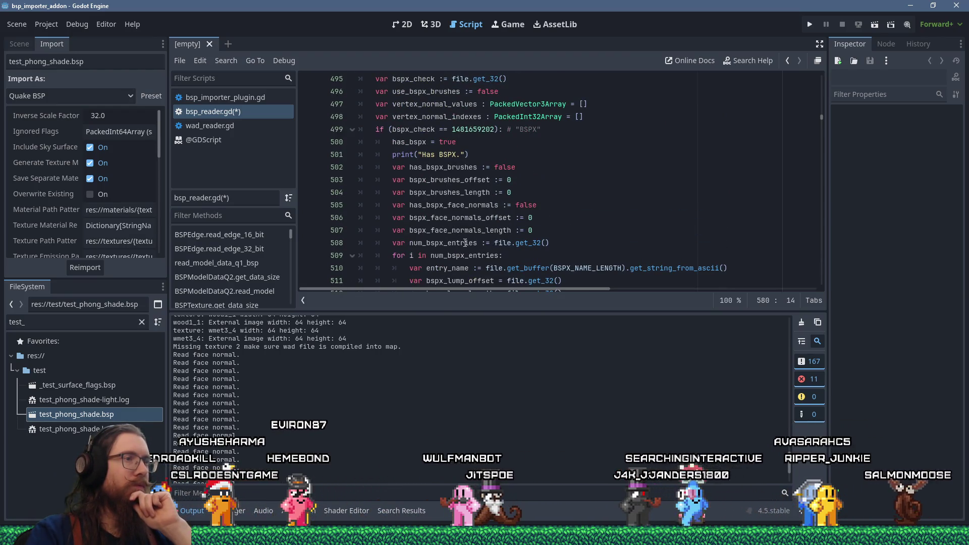
{"action": "scroll", "coordinate": [554, 228], "scroll_direction": "down", "scroll_amount": 3}
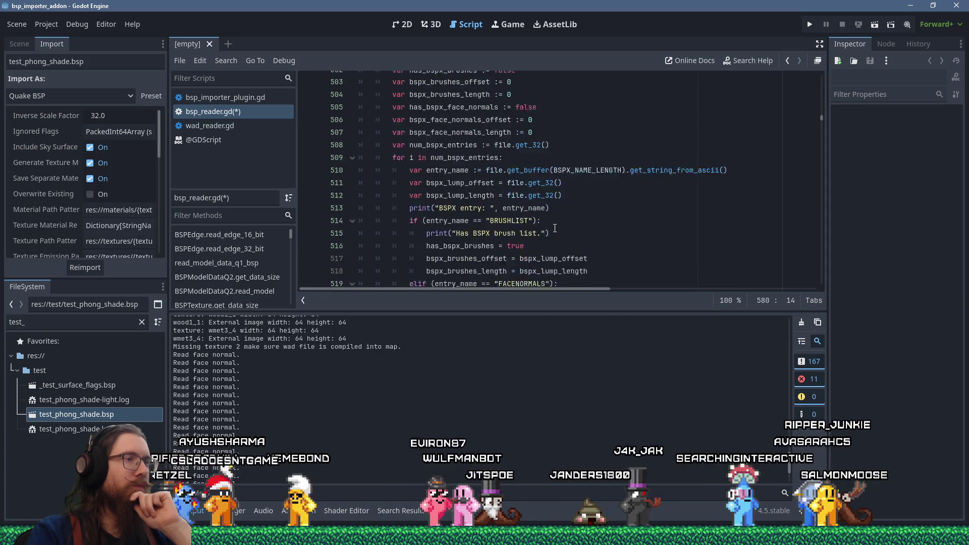
{"action": "scroll", "coordinate": [554, 228], "scroll_direction": "up", "scroll_amount": 5}
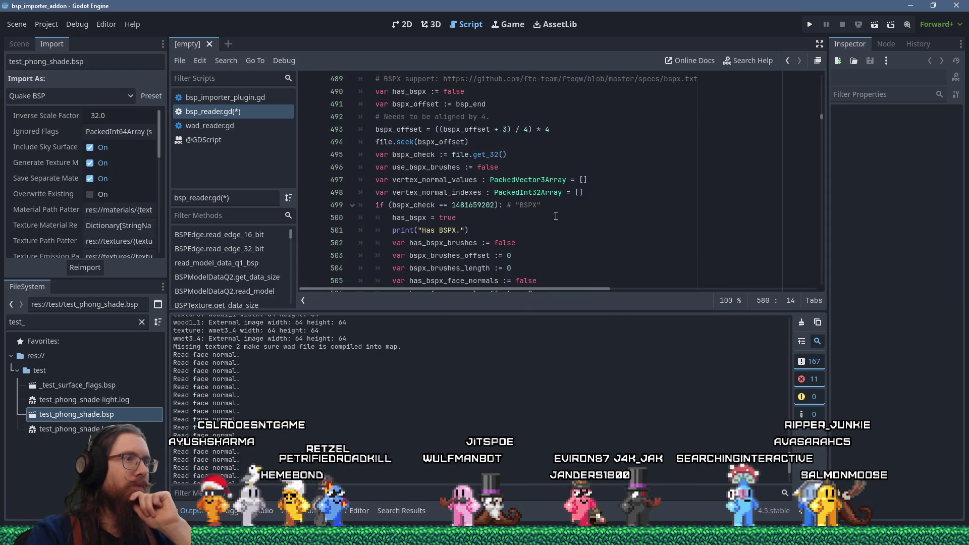
{"action": "left_click_drag", "start_coordinate": [584, 192], "coordinate": [359, 180]}
{"action": "key", "text": "ctrl+c"}
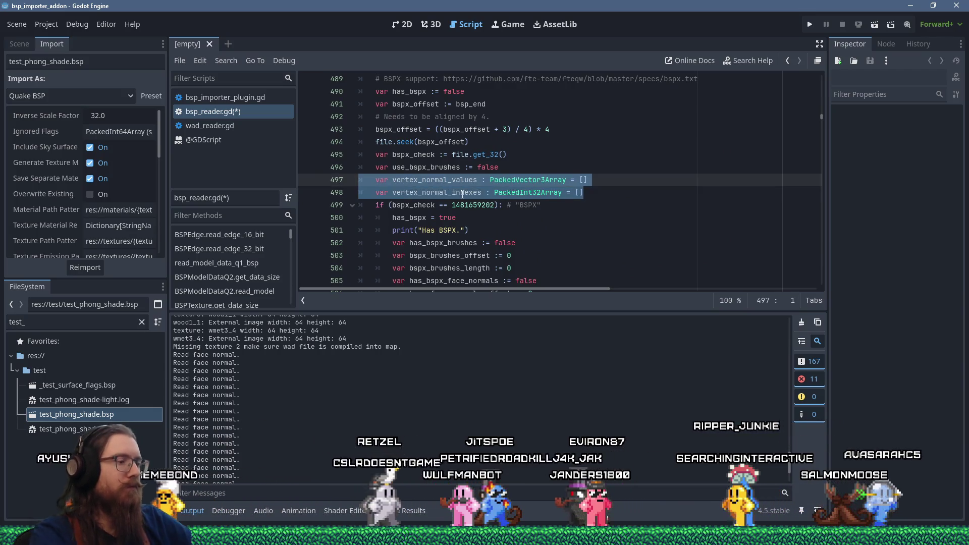
{"action": "key", "text": "super+r"}
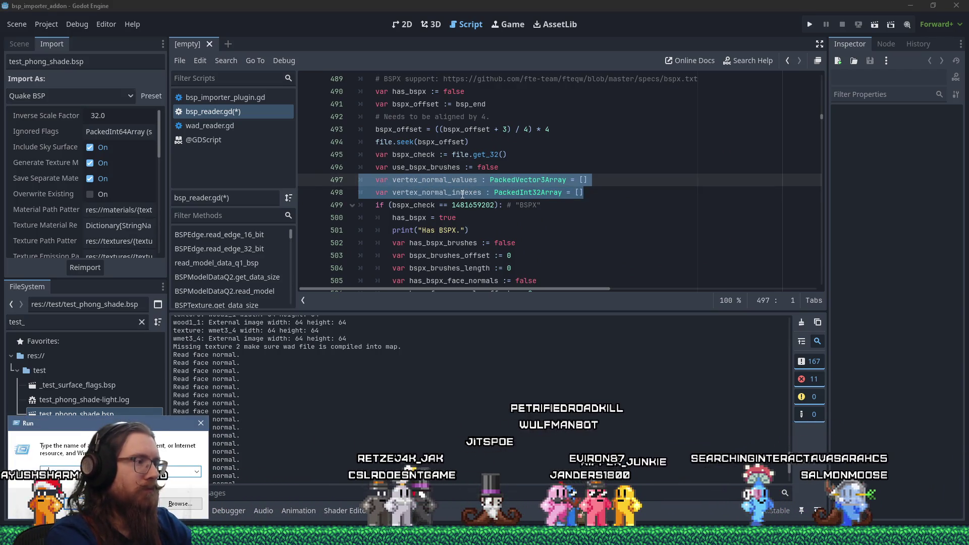
{"action": "key", "text": "Return"}
{"action": "key", "text": "ctrl+v"}
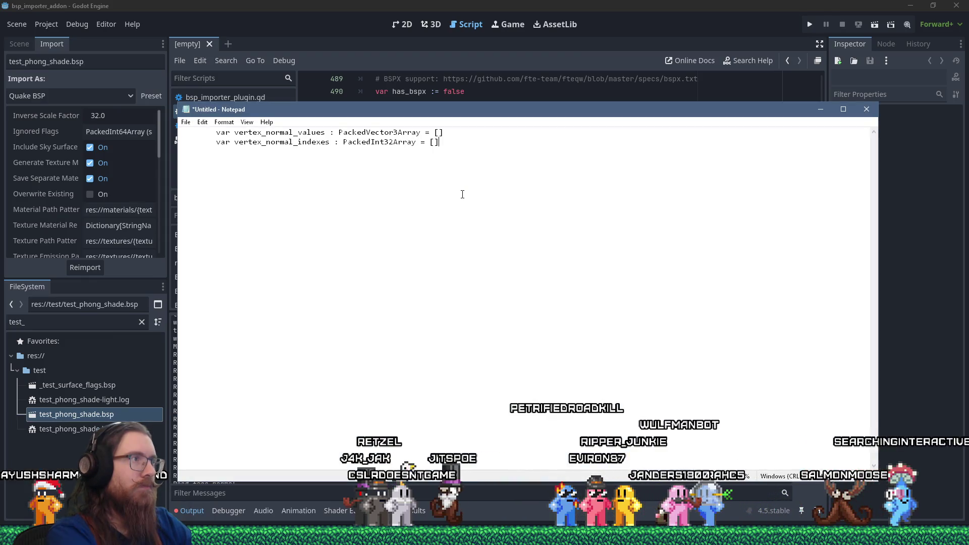
{"action": "key", "text": "alt+Tab"}
{"action": "left_click", "coordinate": [554, 155]}
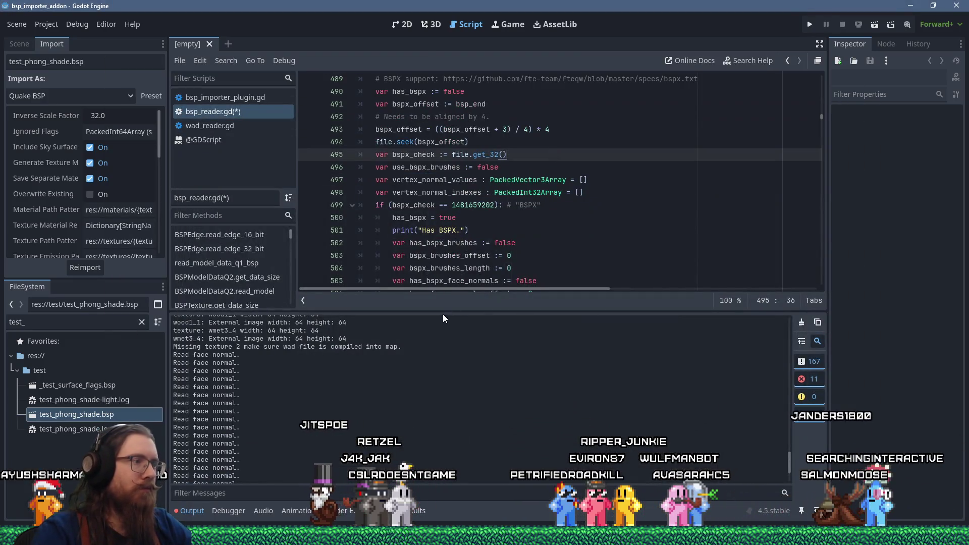
{"action": "left_click", "coordinate": [517, 214]}
Step: Find and delete the "Read face normal." debug print line
{"action": "key", "text": "ctrl+f"}
{"action": "type", "text": "f"}
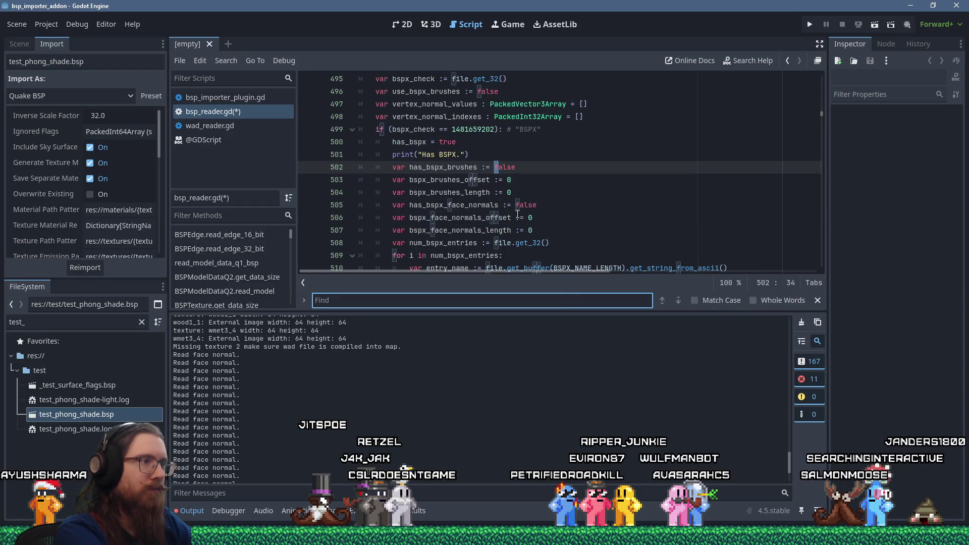
{"action": "type", "text": "read face or"}
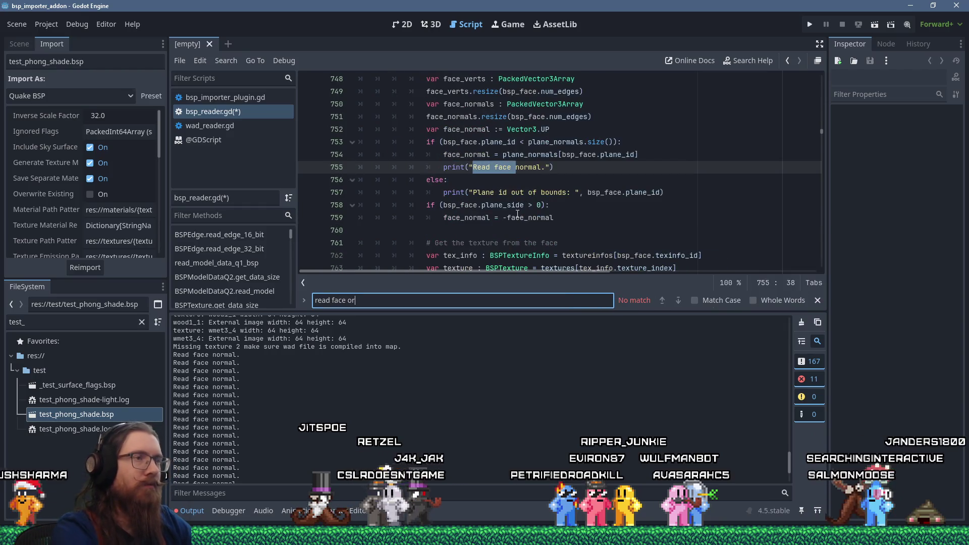
{"action": "left_click", "coordinate": [451, 162]}
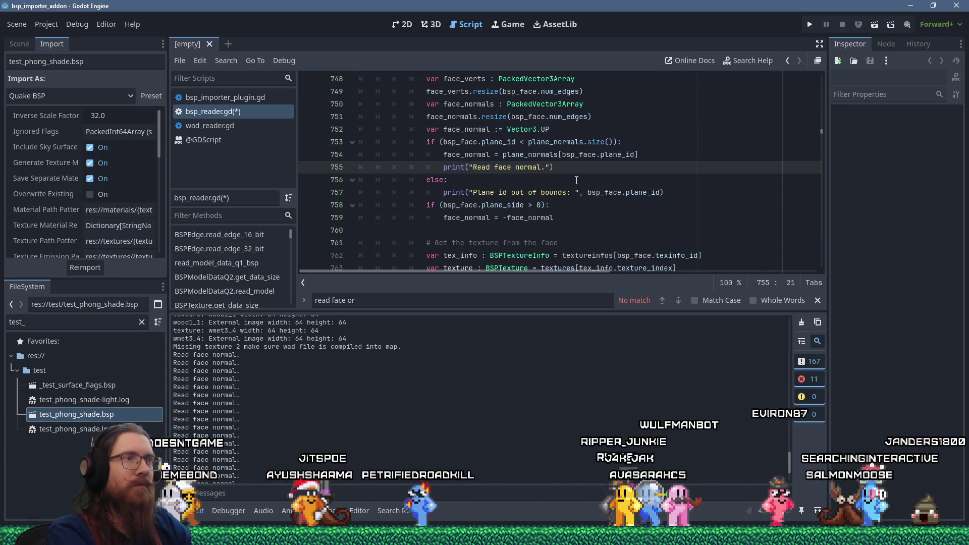
{"action": "key", "text": "End"}
{"action": "key", "text": "shift+Up"}
{"action": "key", "text": "shift+End"}
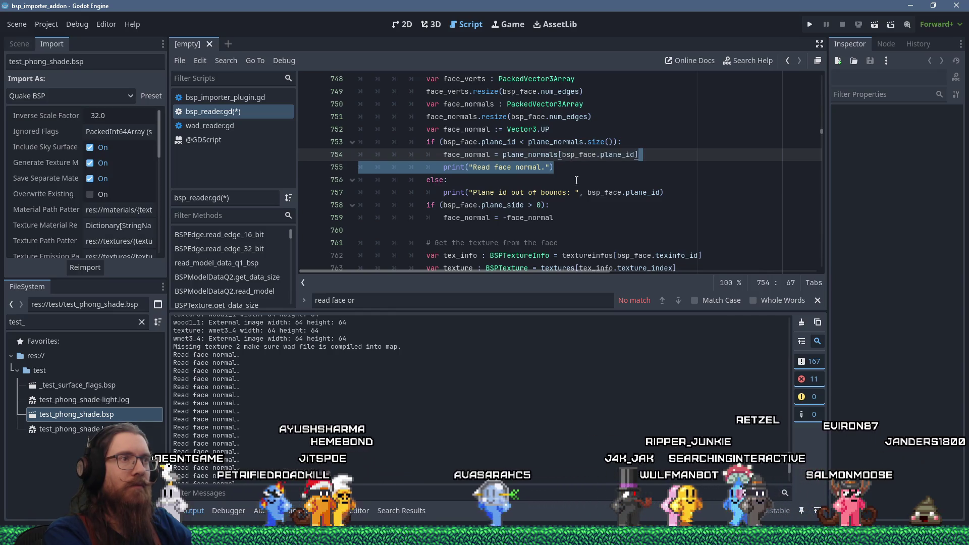
{"action": "key", "text": "Delete"}
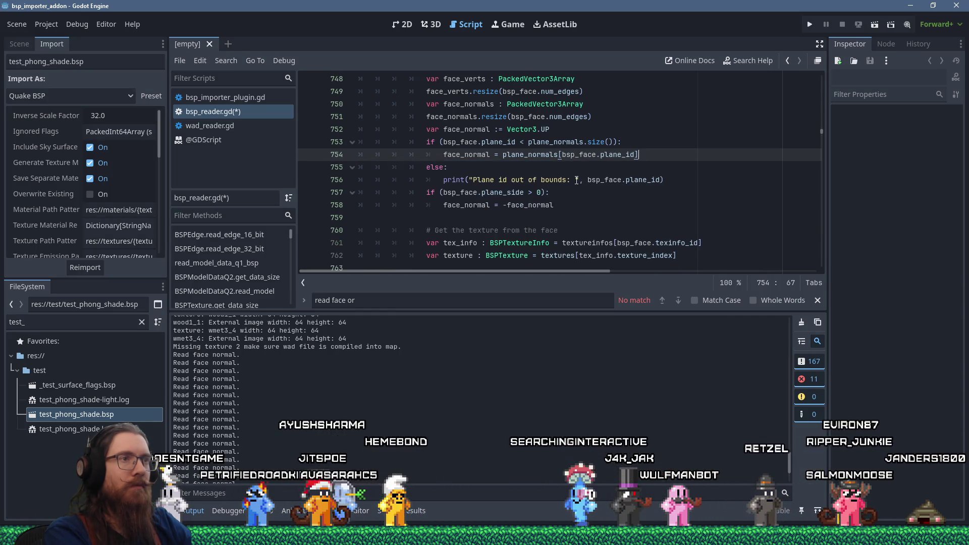
Step: Start an if (vertex_normal_indexes) check above the plane normal assignment on line 754
{"action": "key", "text": "ctrl+shift+Return"}
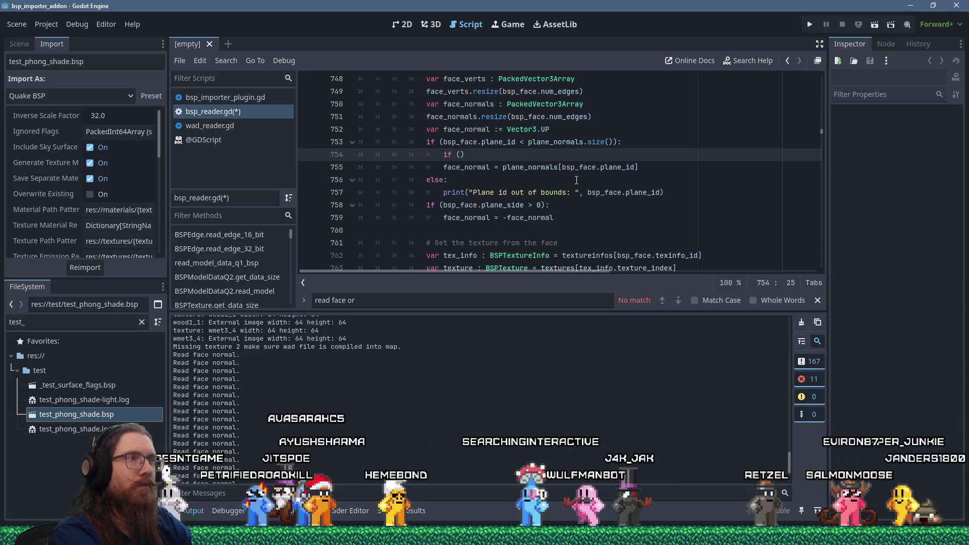
{"action": "type", "text": "face_nor"}
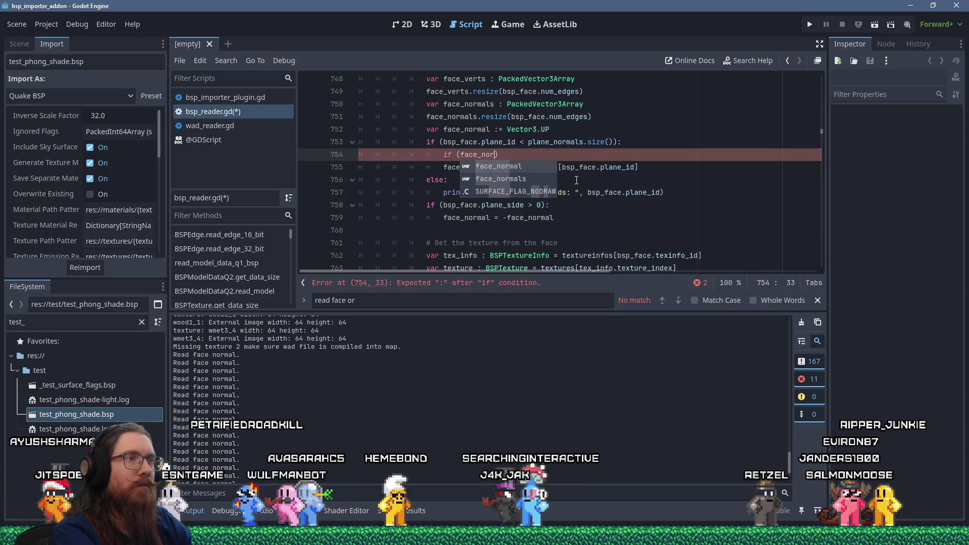
{"action": "key", "text": "BackSpace"}
{"action": "key", "text": "BackSpace"}
{"action": "key", "text": "BackSpace"}
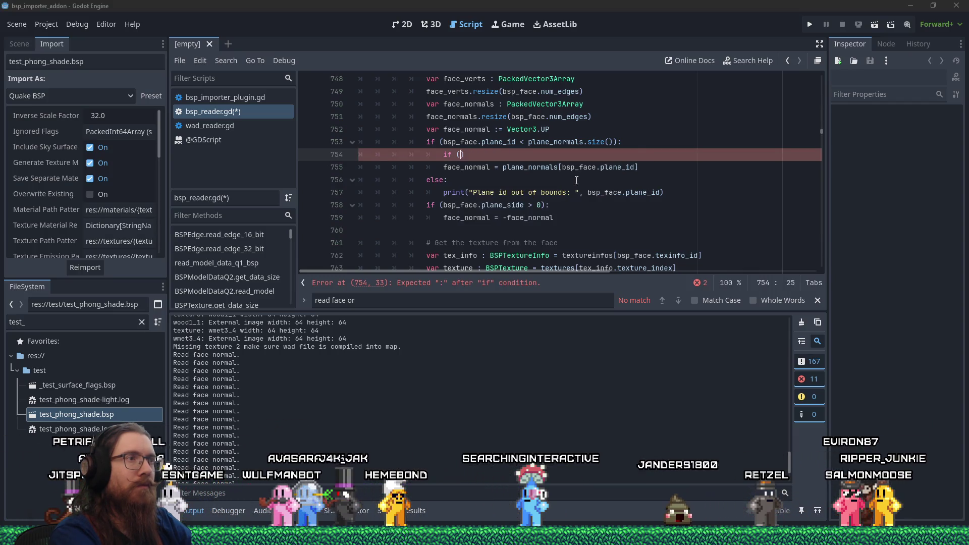
{"action": "key", "text": "alt+Tab"}
{"action": "key", "text": "alt+Tab"}
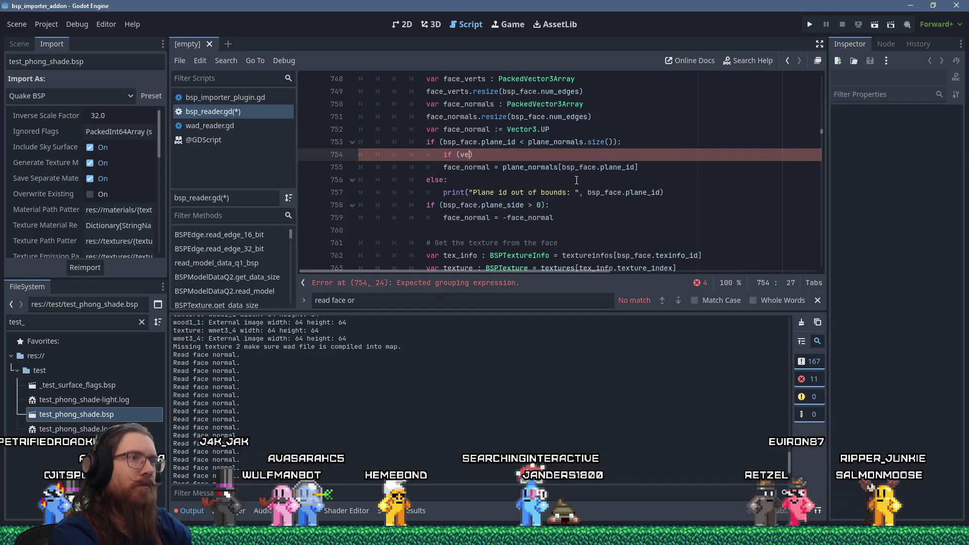
{"action": "type", "text": "rtex_nor"}
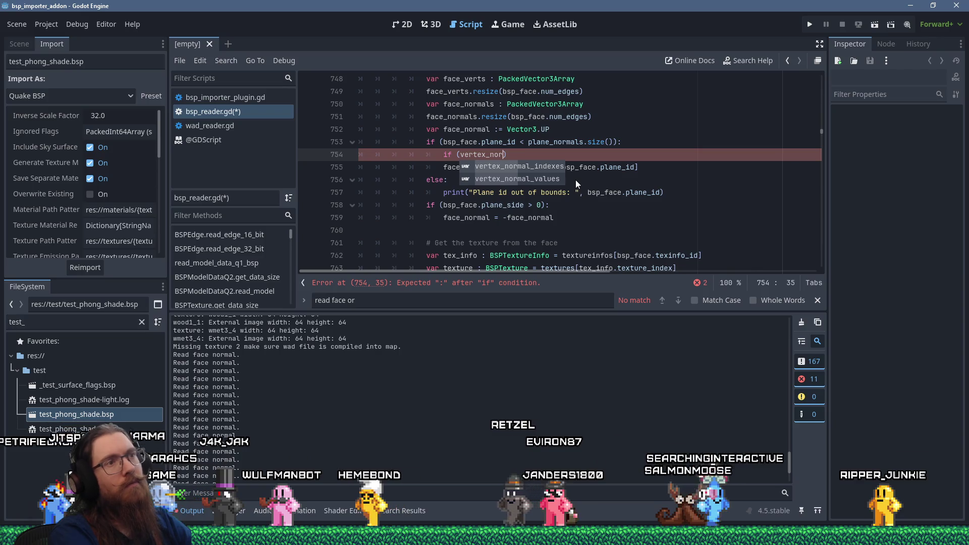
{"action": "key", "text": "Return"}
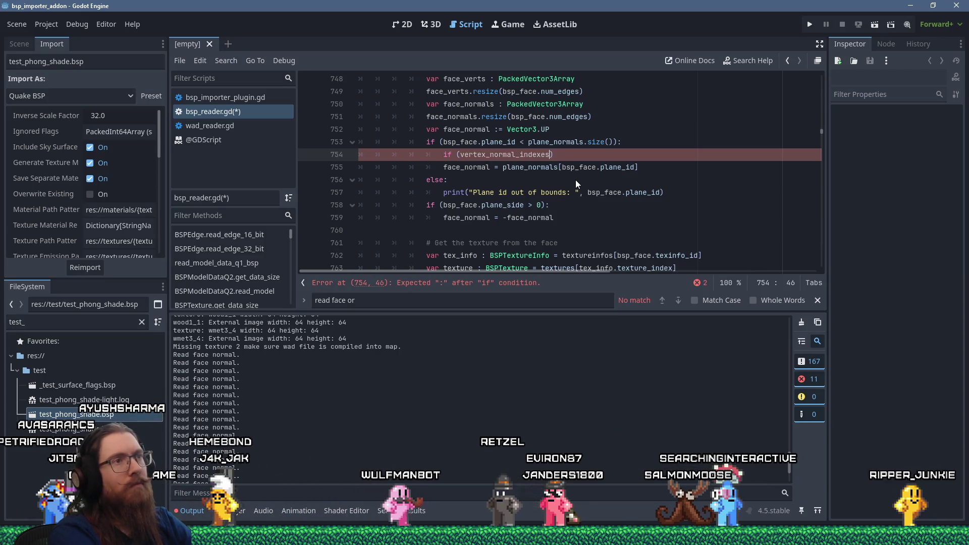